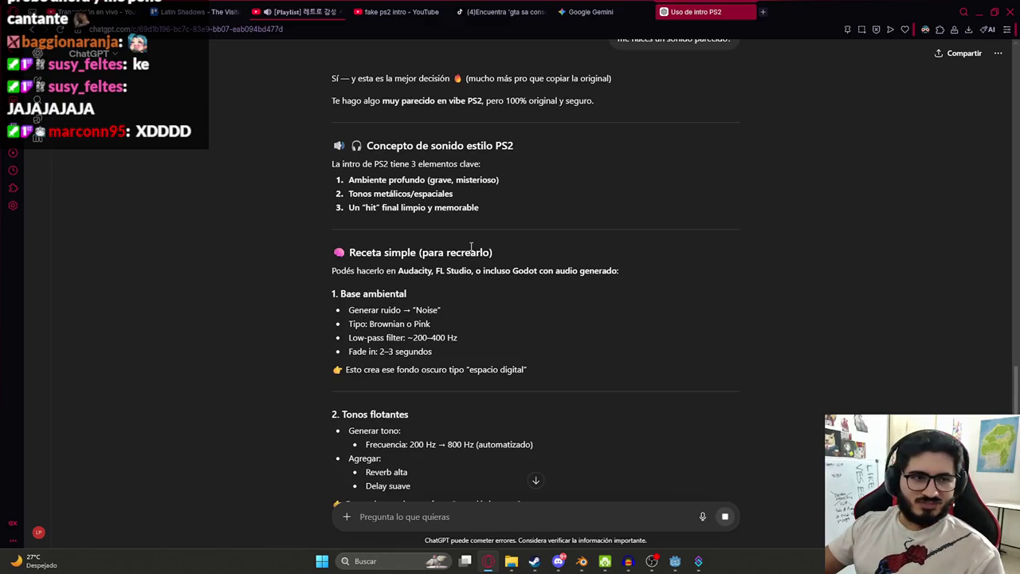
# - Play the generated intro track in the Gemini conversation
pyautogui.scroll(3, 538, 309)
pyautogui.hotkey('ctrl', 'Tab')
pyautogui.click(478, 289)
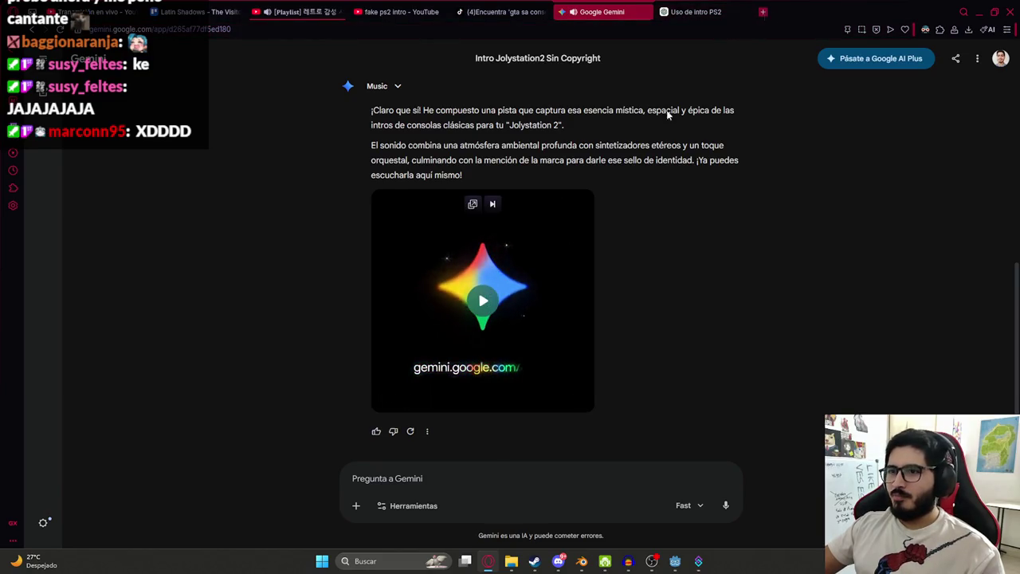
# - Open Suno's song creation page in a new browser tab
pyautogui.click(761, 12)
pyautogui.write('suno')
pyautogui.press('Return')
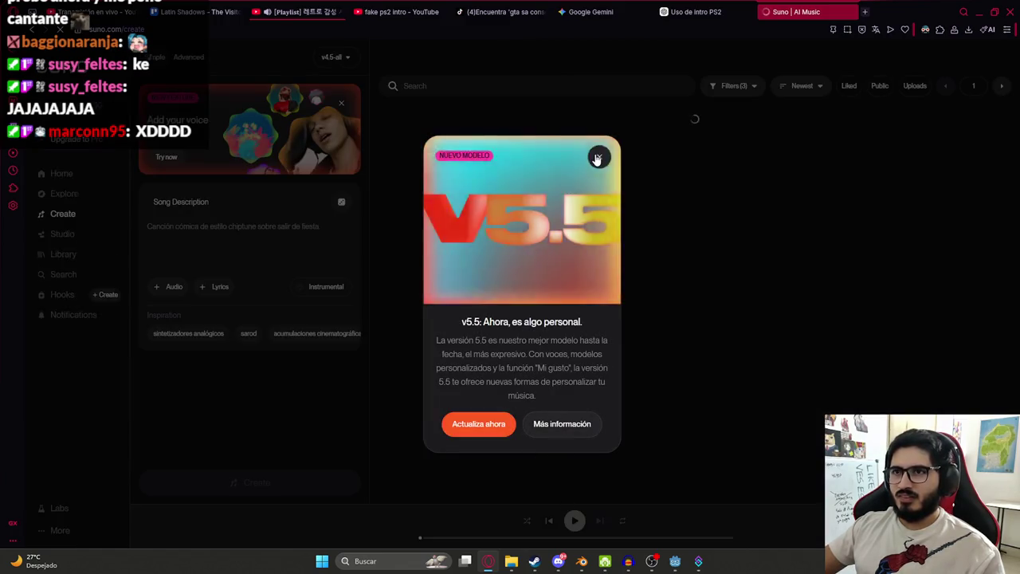
# - Create instrumental songs from the description 'Hazme la intro de la ps2 modificada para usar'
pyautogui.click(595, 154)
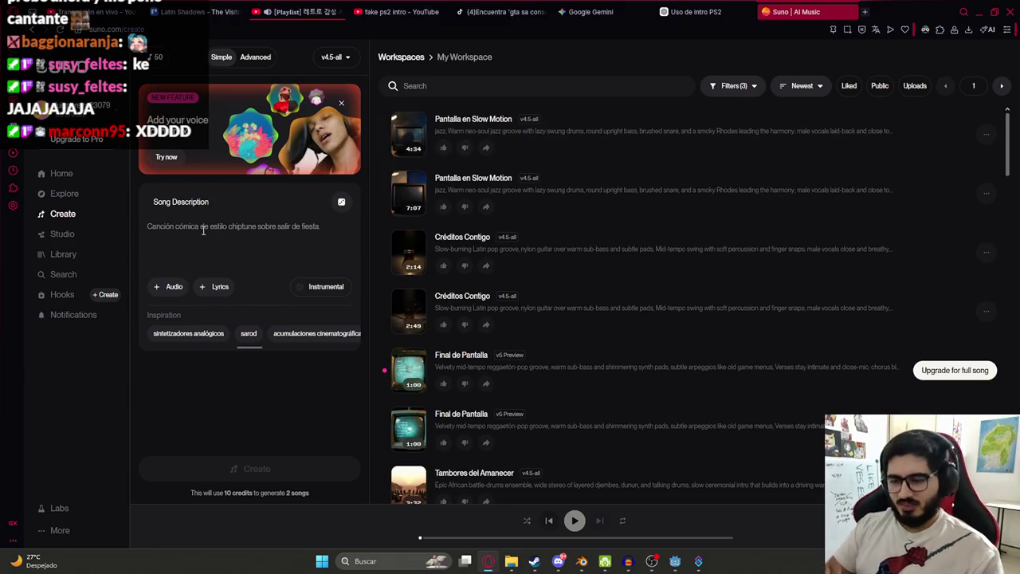
pyautogui.write('Hazme la intro de la p')
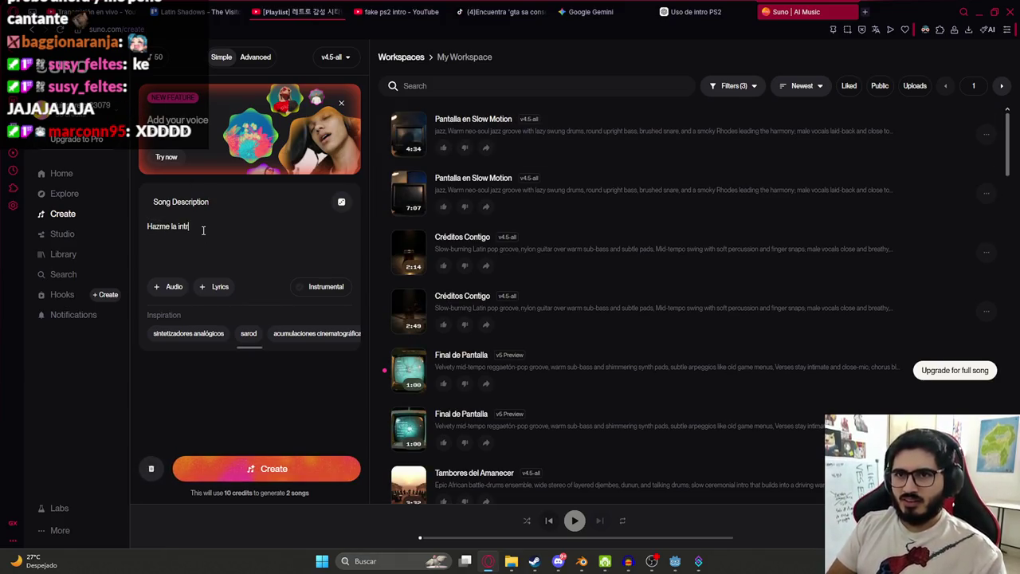
pyautogui.write('s2')
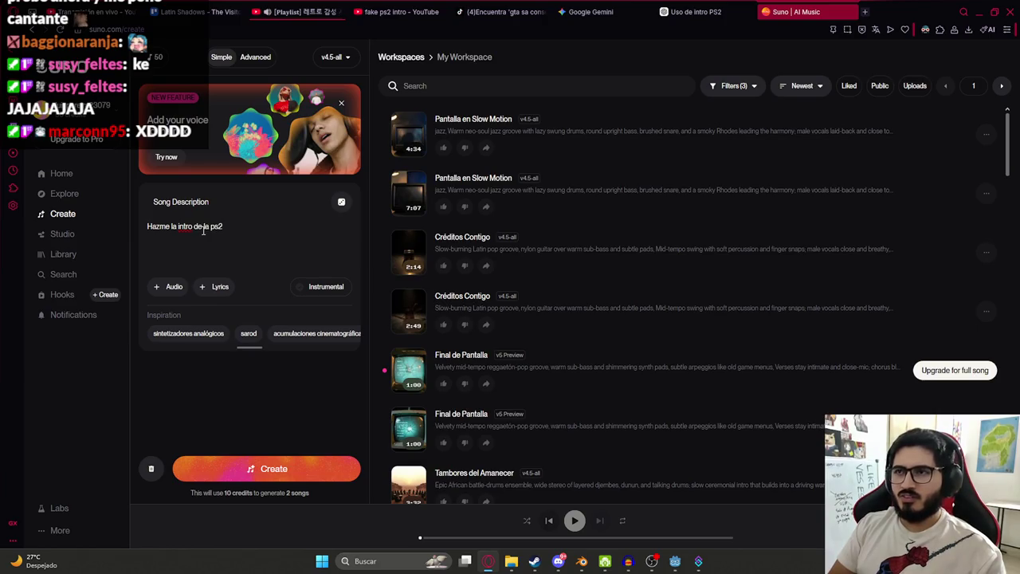
pyautogui.write(' modificada para usarlo en un juego')
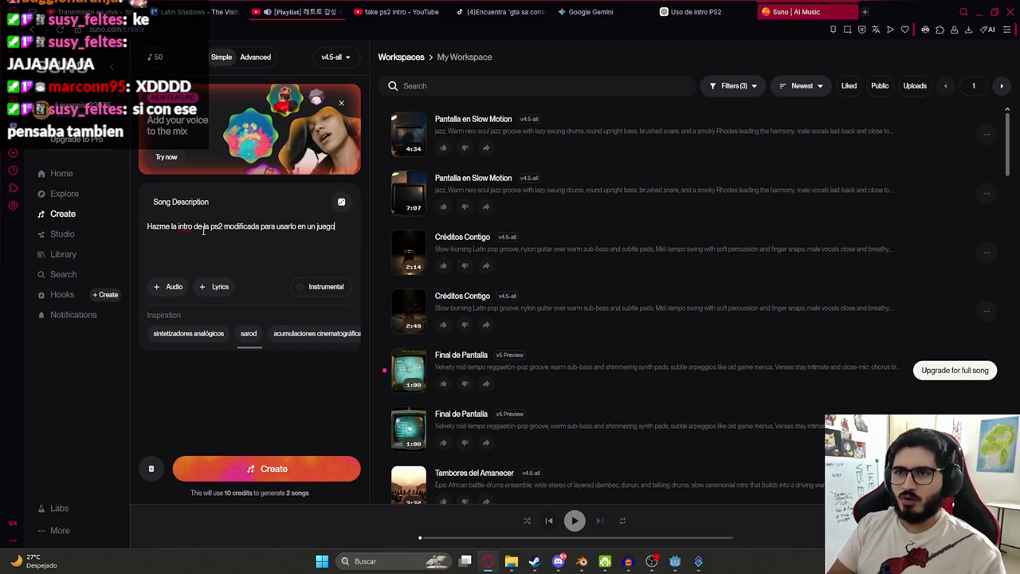
pyautogui.click(303, 287)
pyautogui.click(303, 468)
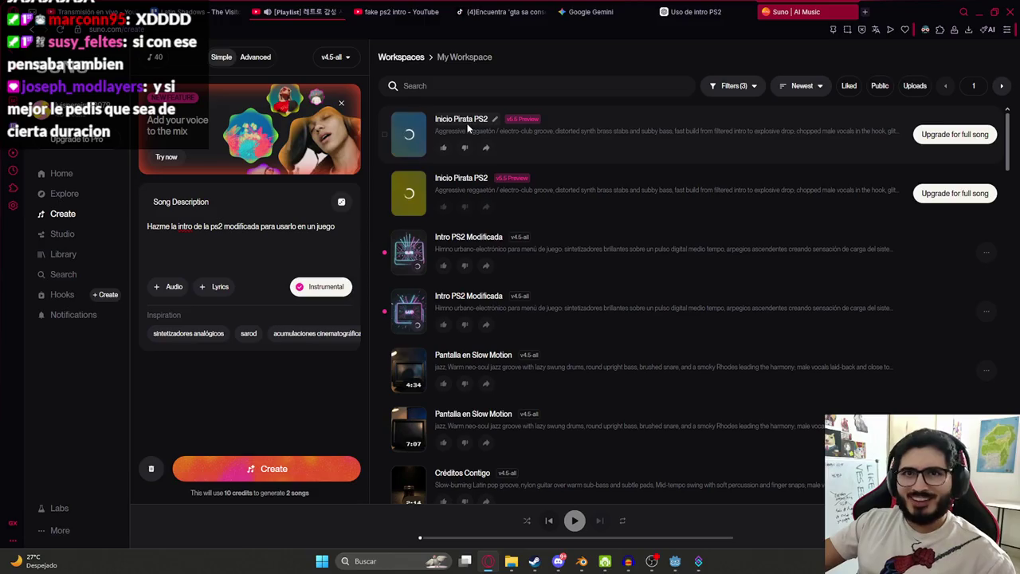
# - Audition both Intro PS2 Modificada versions, then resume editing the song description
pyautogui.click(408, 310)
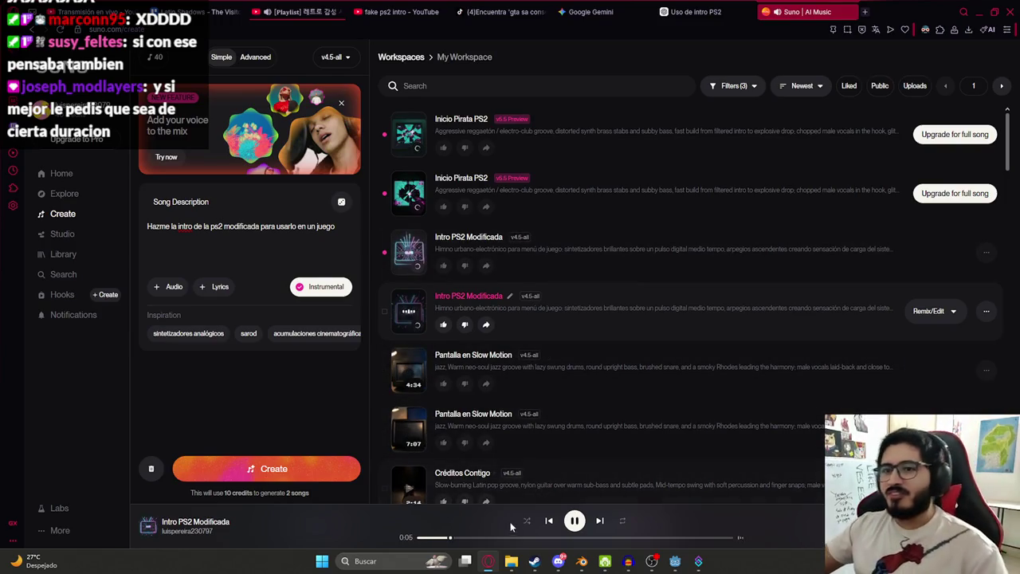
pyautogui.click(618, 538)
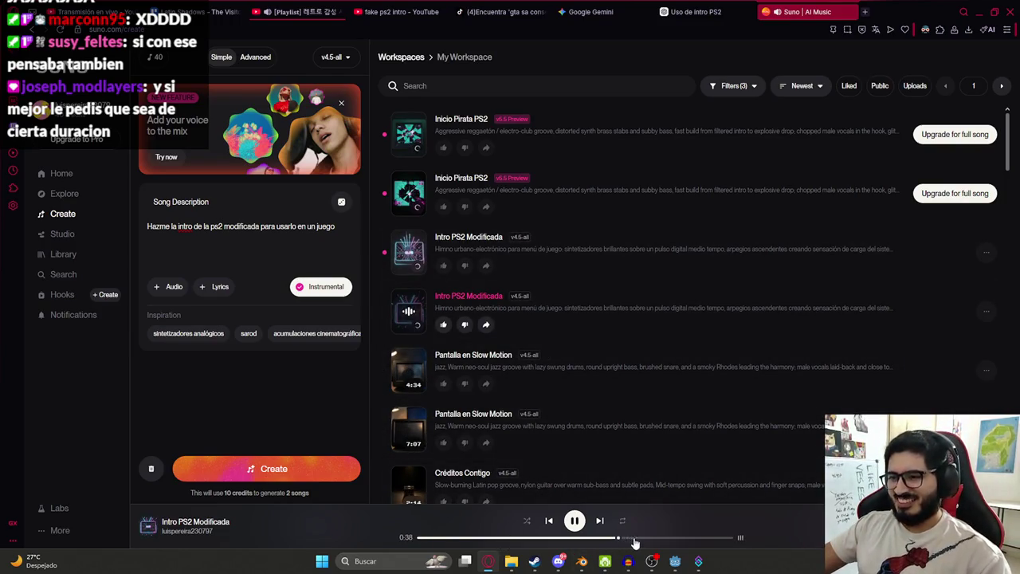
pyautogui.moveTo(558, 251)
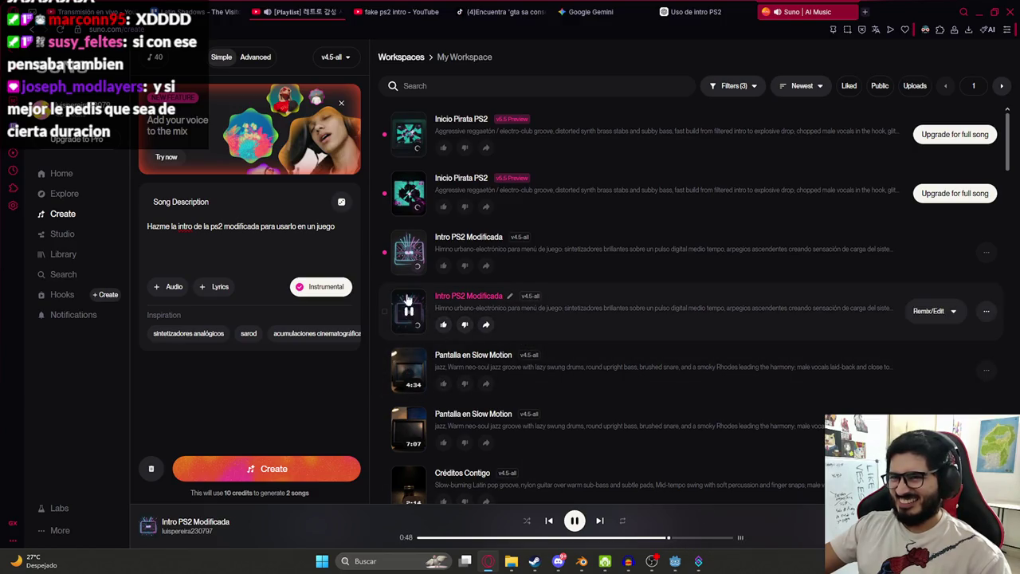
pyautogui.click(409, 253)
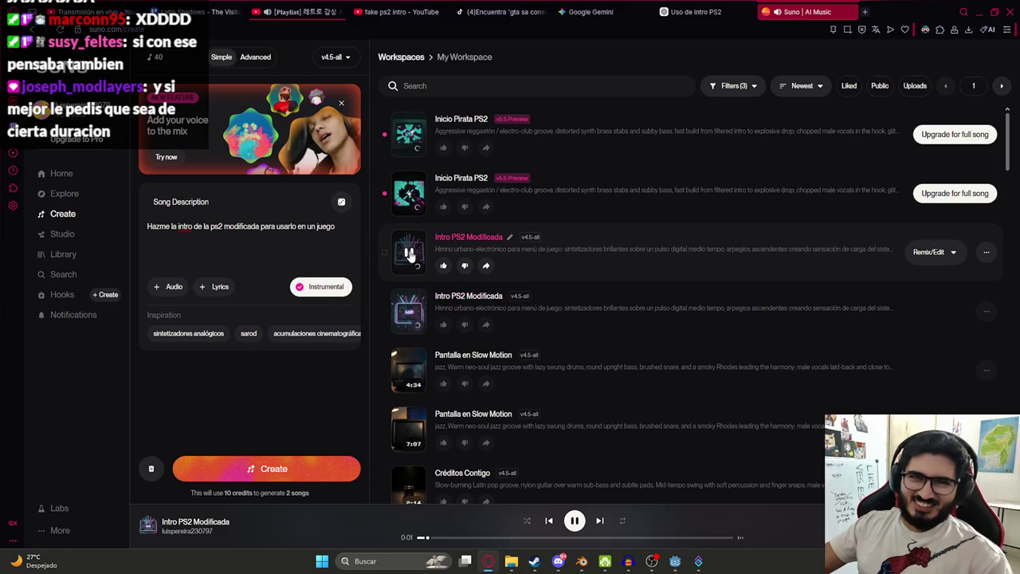
pyautogui.click(236, 248)
pyautogui.write('debe durar 5 segu')
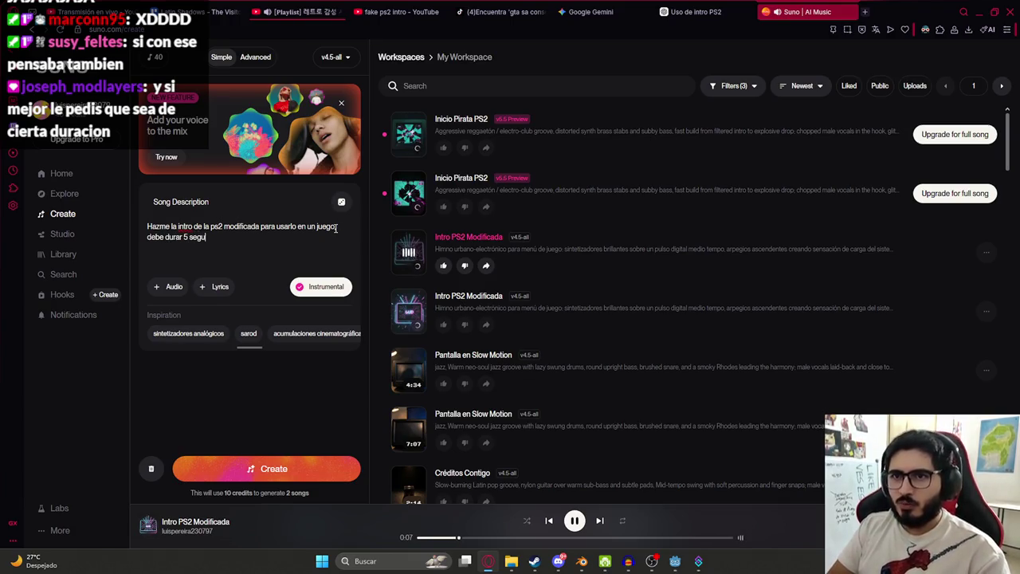
# - Extend the description with 'debe durar 5 segundos', submit, and audition both Inicio Pirata PS2 tracks
pyautogui.write('ndos')
pyautogui.click(247, 468)
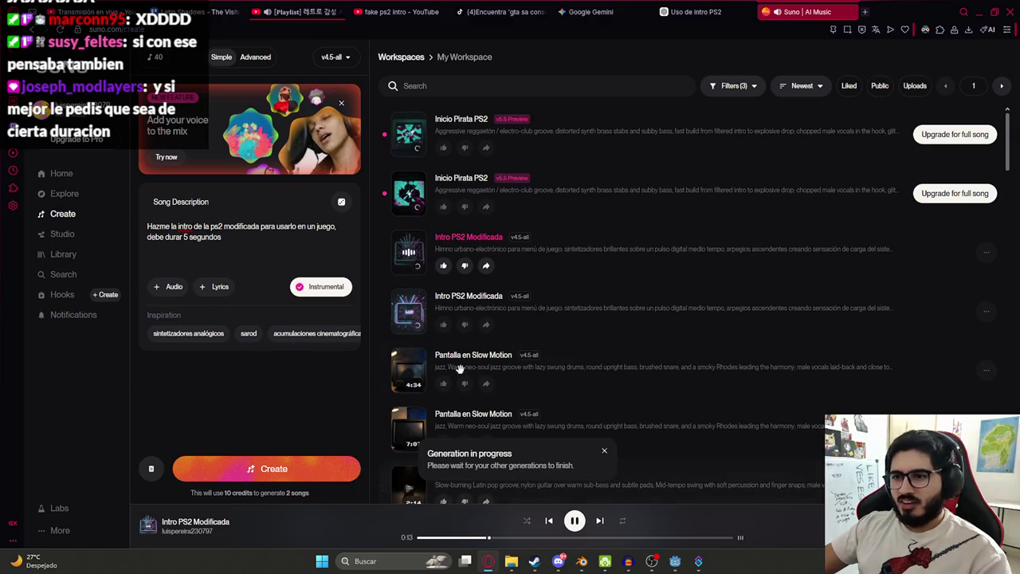
pyautogui.click(408, 193)
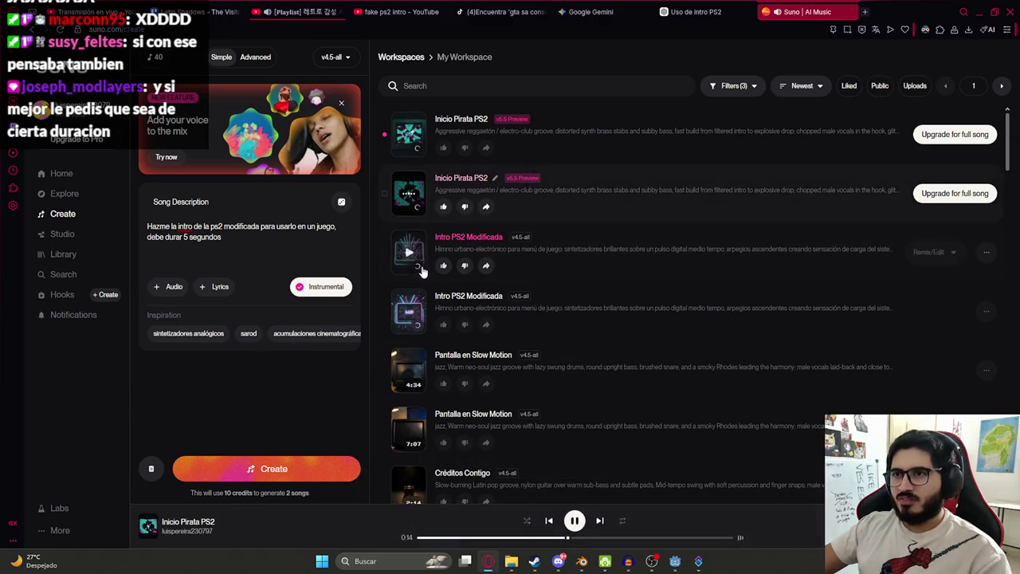
pyautogui.click(408, 136)
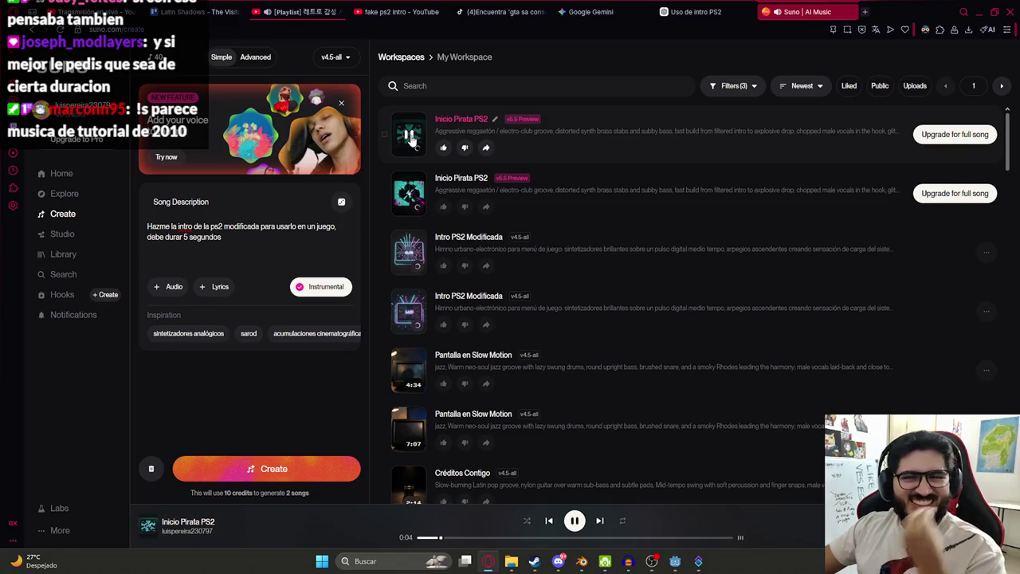
pyautogui.click(408, 135)
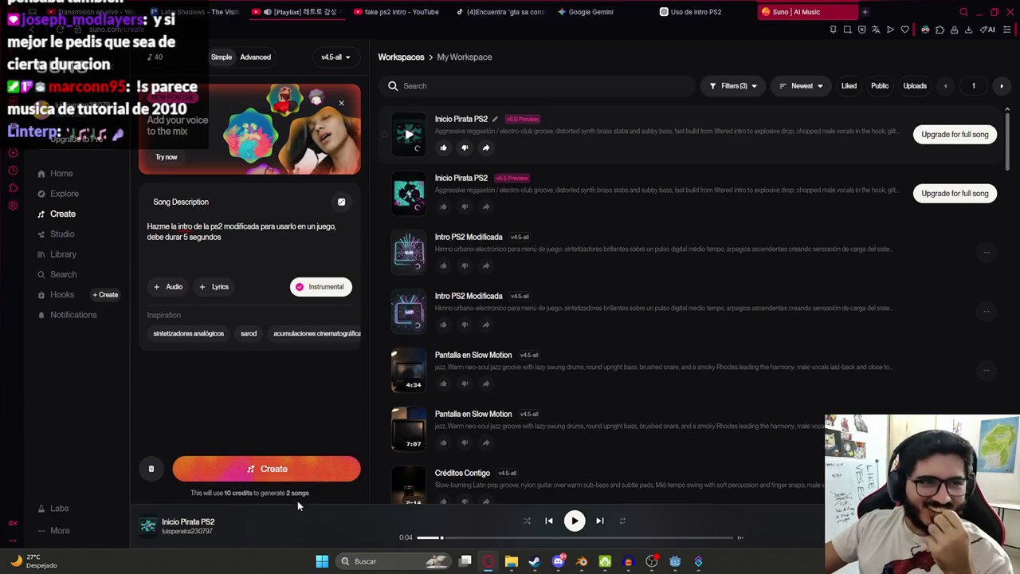
pyautogui.click(409, 136)
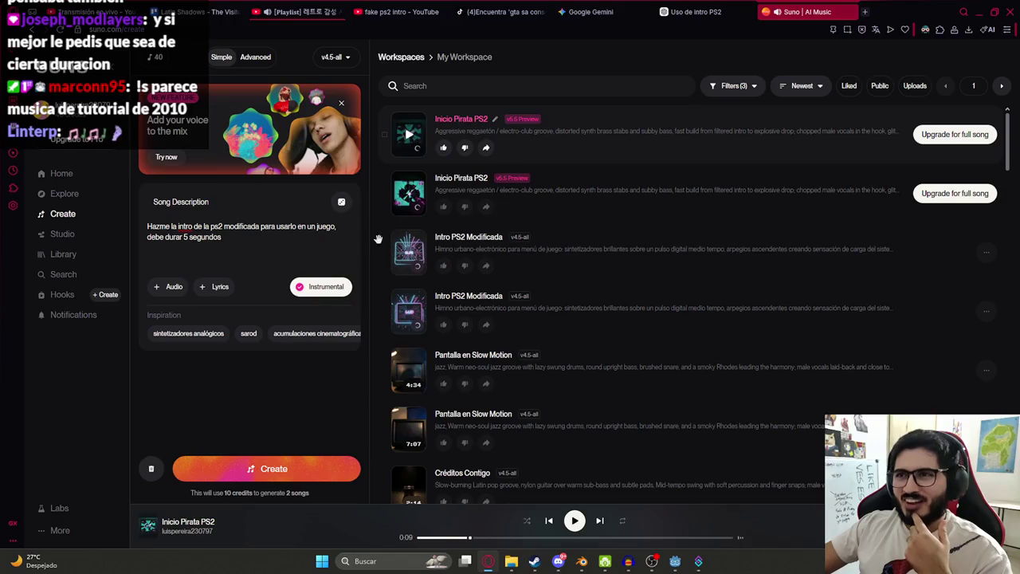
# - Dismiss the in-progress notice and generate new songs from the 5-second description
pyautogui.click(310, 467)
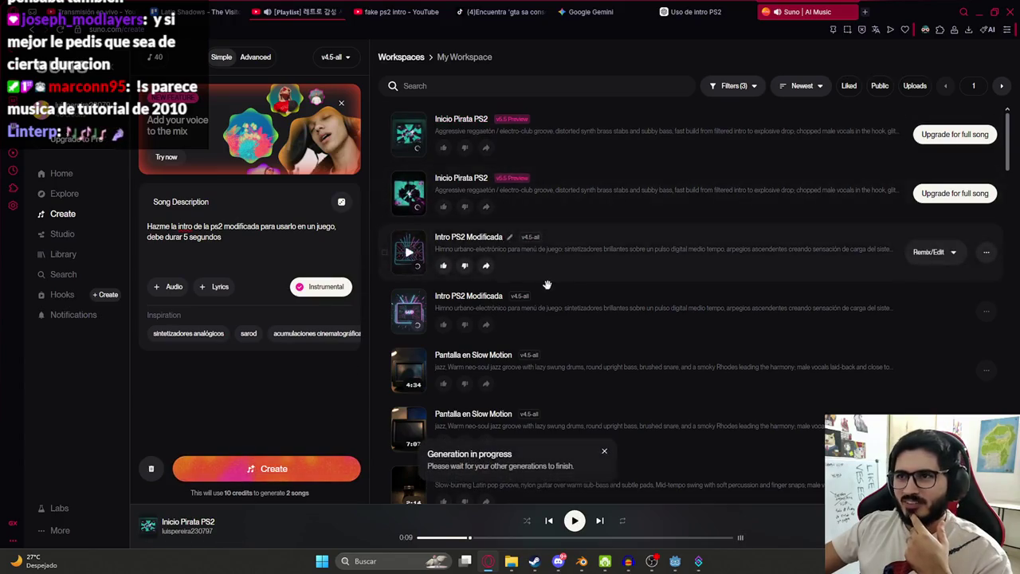
pyautogui.click(604, 452)
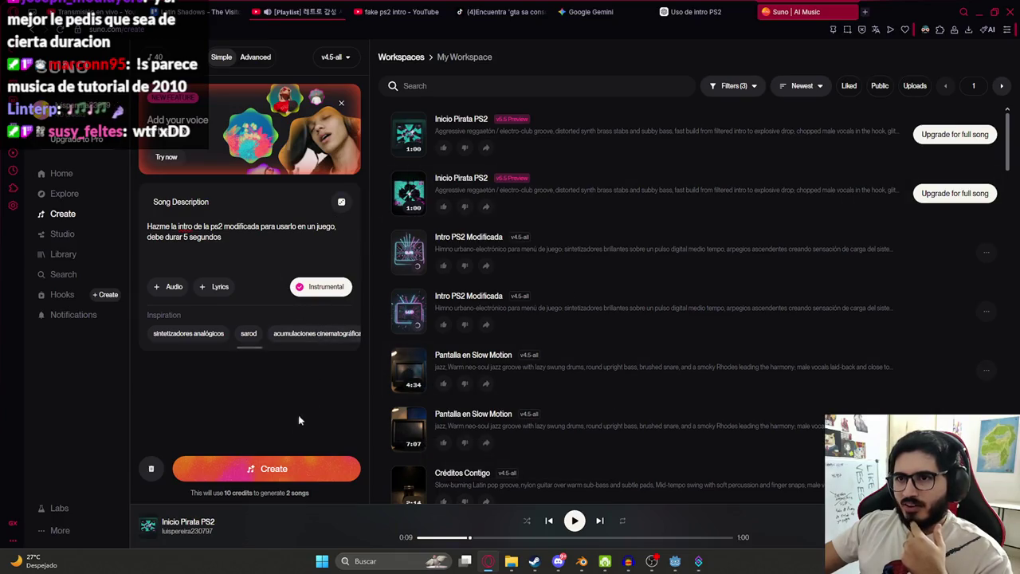
pyautogui.click(263, 470)
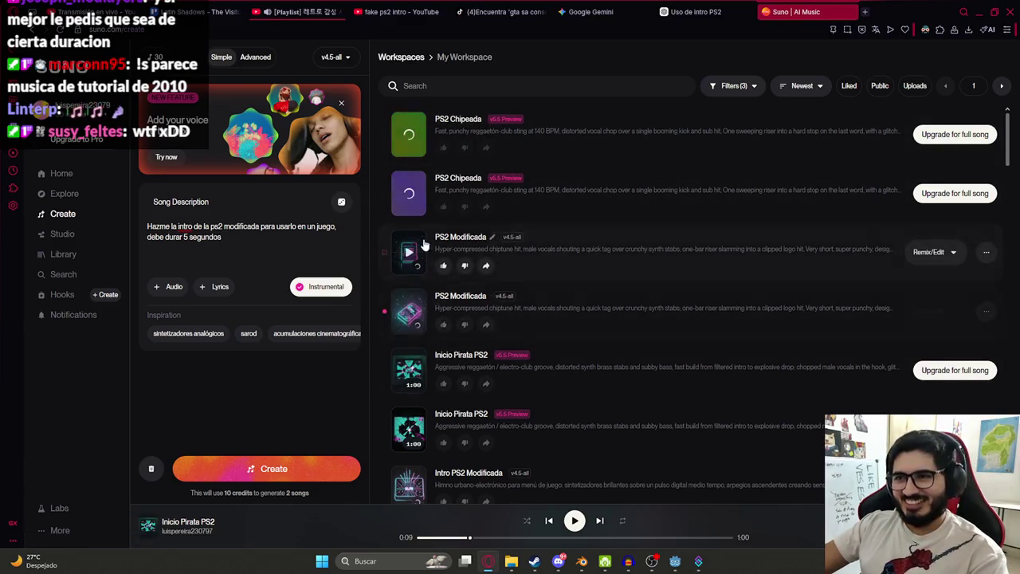
# - Play both new PS2 Modificada tracks, skipping ahead in the first
pyautogui.click(409, 313)
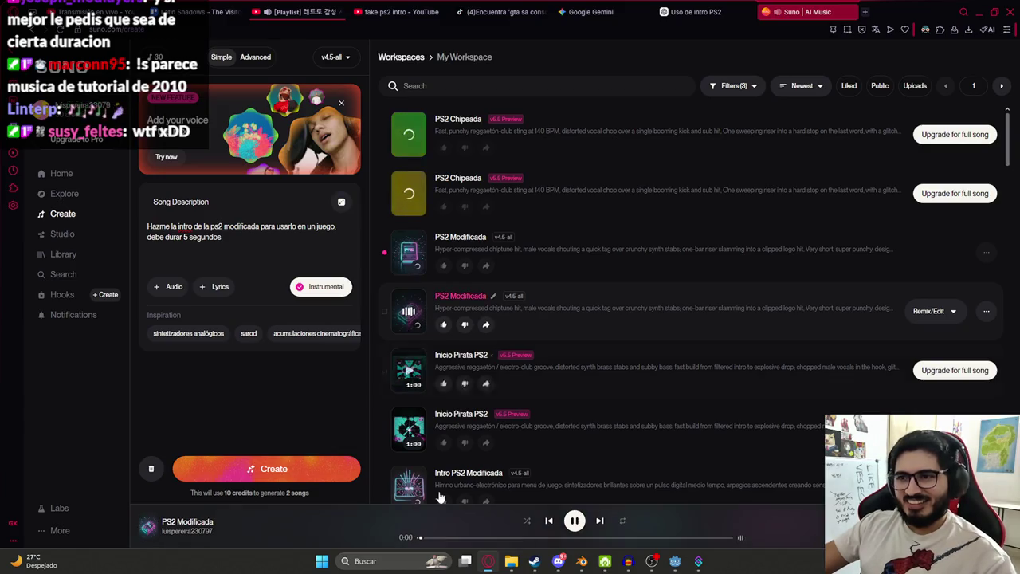
pyautogui.click(409, 252)
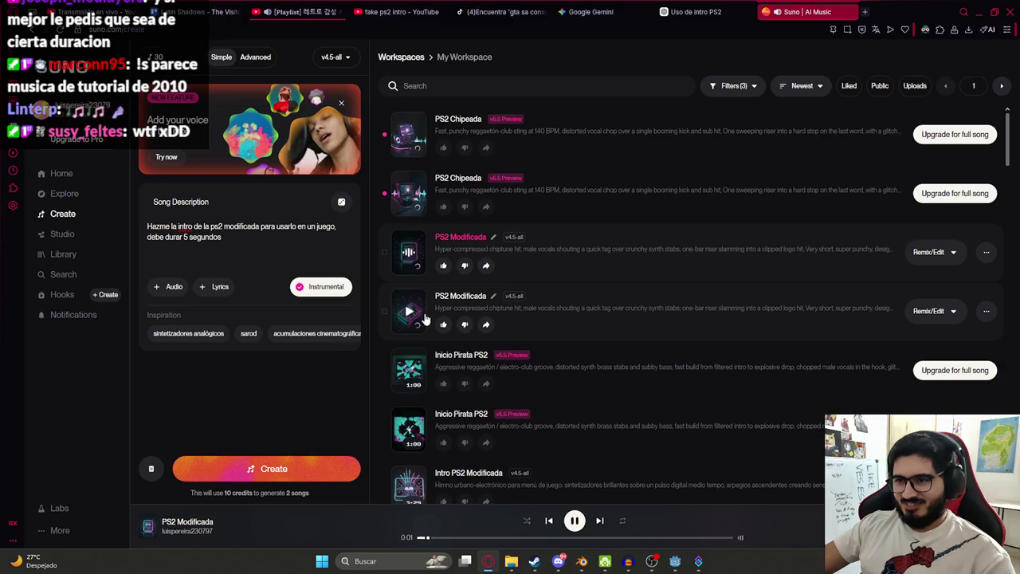
pyautogui.click(471, 537)
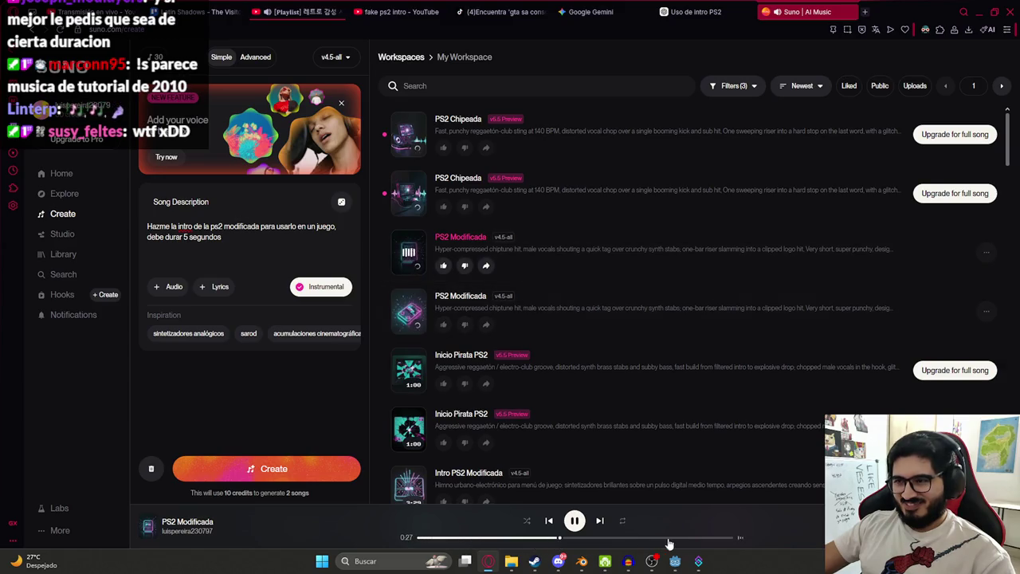
pyautogui.click(699, 539)
# - Play both PS2 Chipeada tracks and replay the Modificada ones, then show the fake ps2 intro YouTube results
pyautogui.click(408, 134)
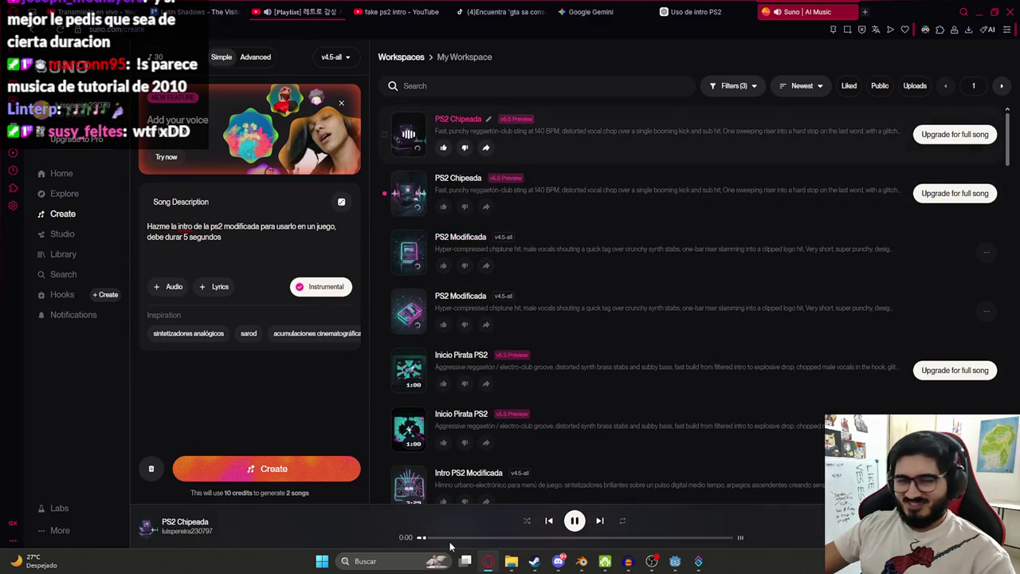
pyautogui.moveTo(408, 193)
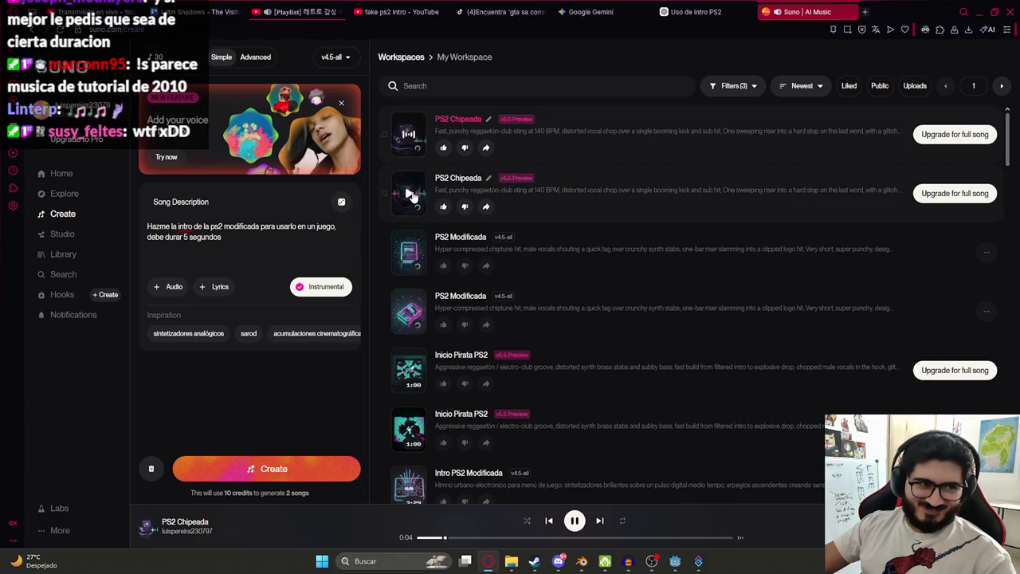
pyautogui.click(409, 194)
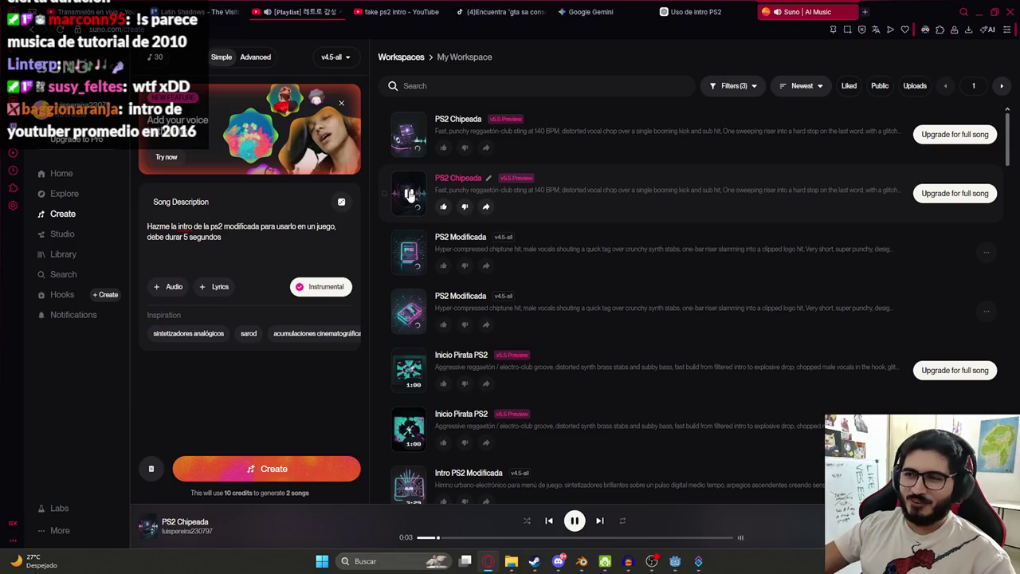
pyautogui.click(409, 252)
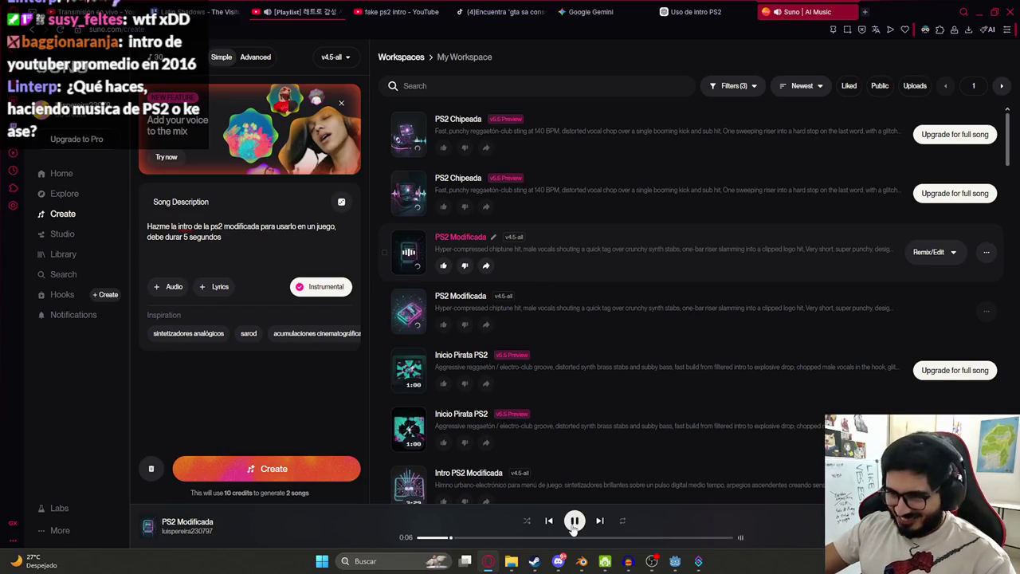
pyautogui.moveTo(408, 313)
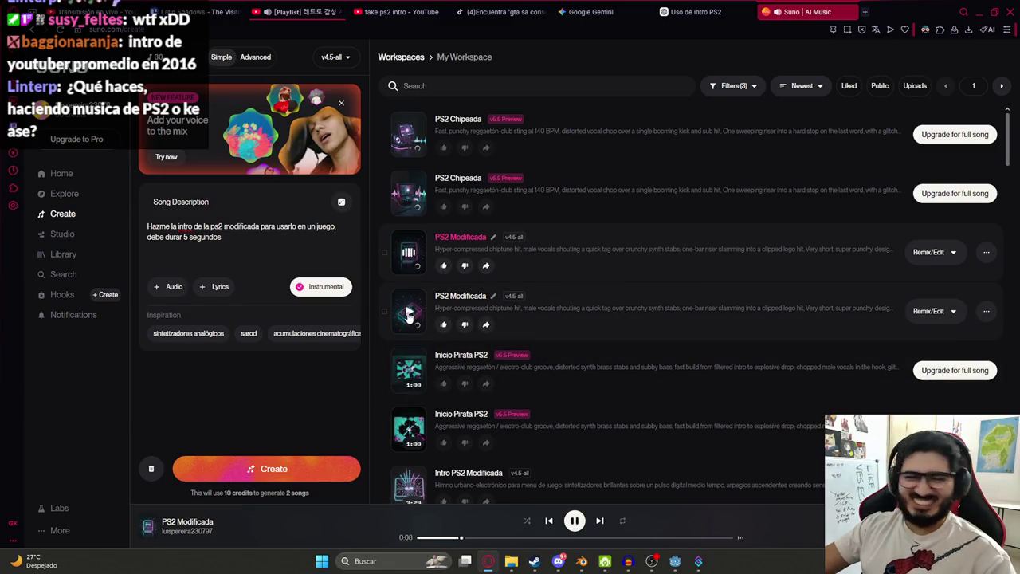
pyautogui.click(408, 313)
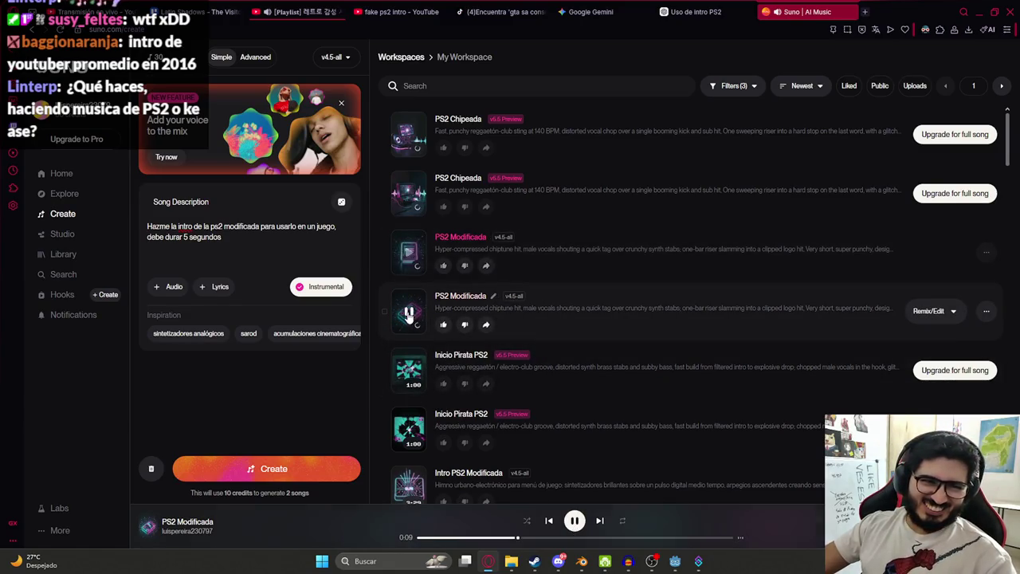
pyautogui.click(575, 522)
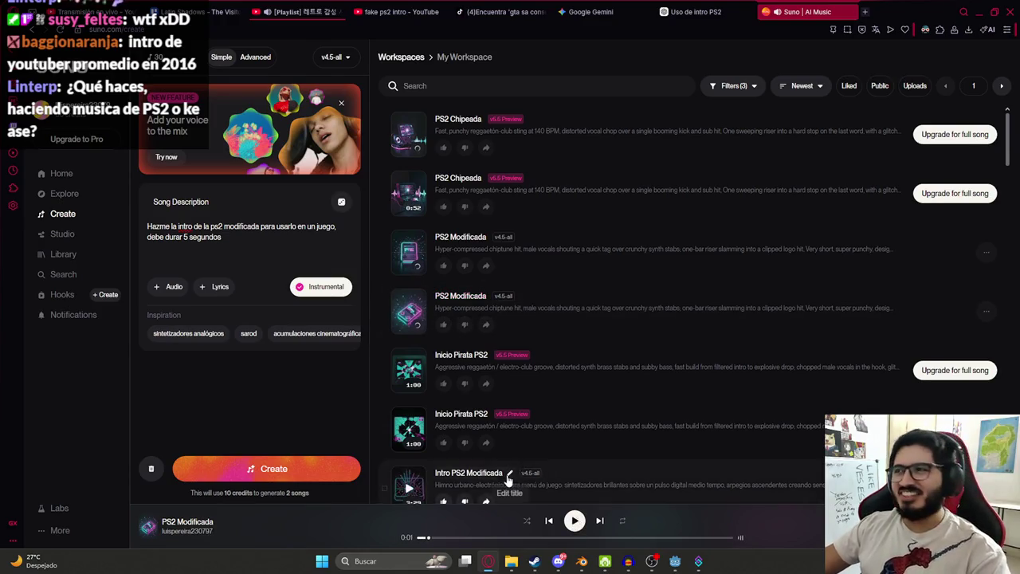
pyautogui.click(398, 11)
pyautogui.scroll(5, 404, 276)
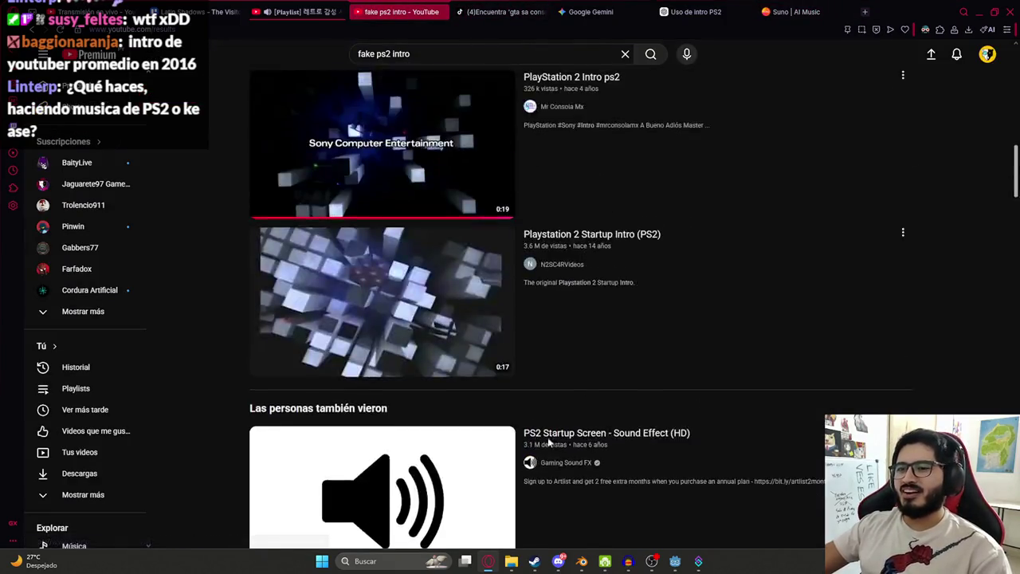
# - Watch the PlayStation 2 Intro ps2 video, then return to the Godot editor
pyautogui.scroll(5, 407, 287)
pyautogui.scroll(-2, 422, 319)
pyautogui.scroll(-1, 428, 330)
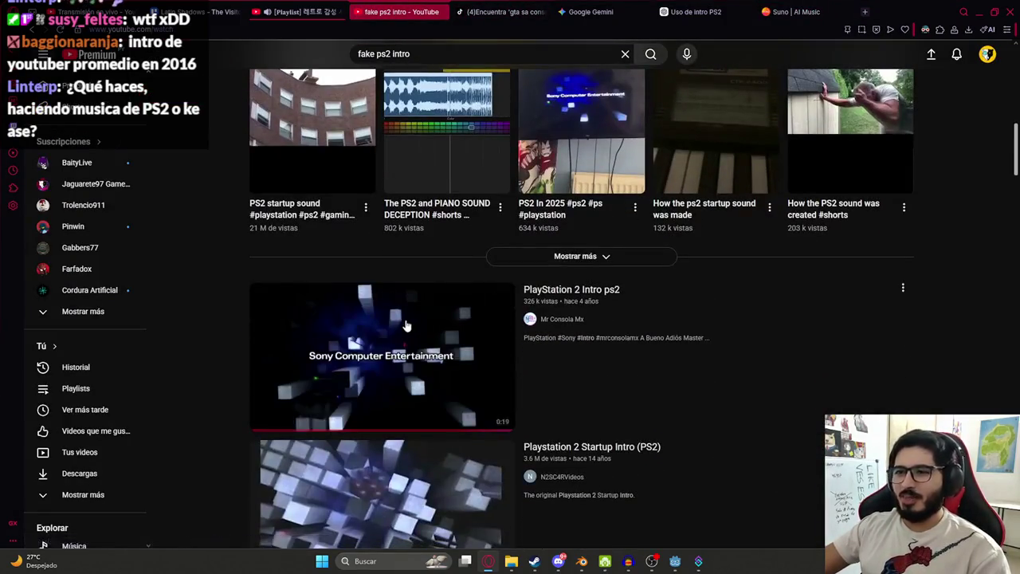
pyautogui.click(429, 330)
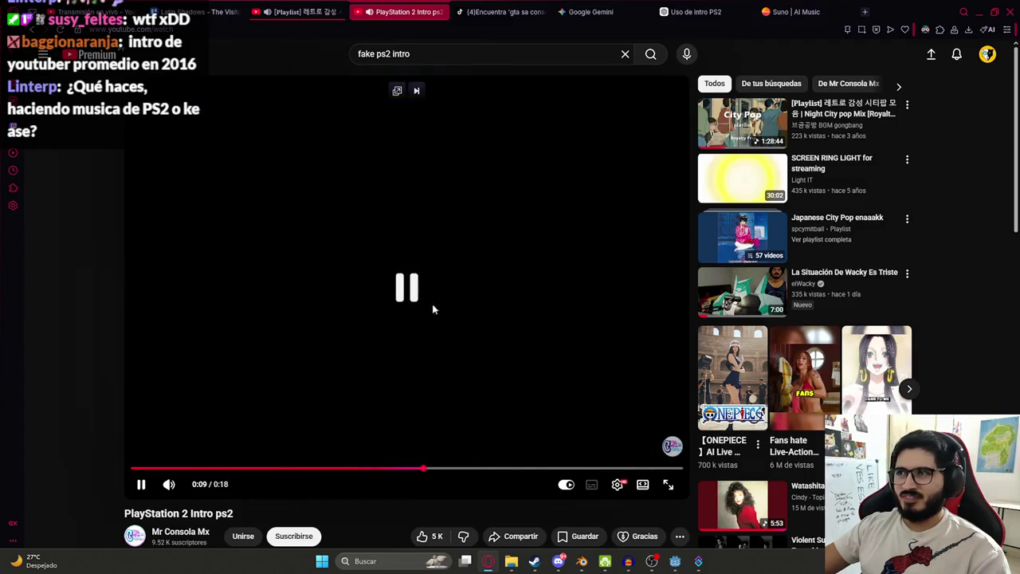
pyautogui.click(675, 561)
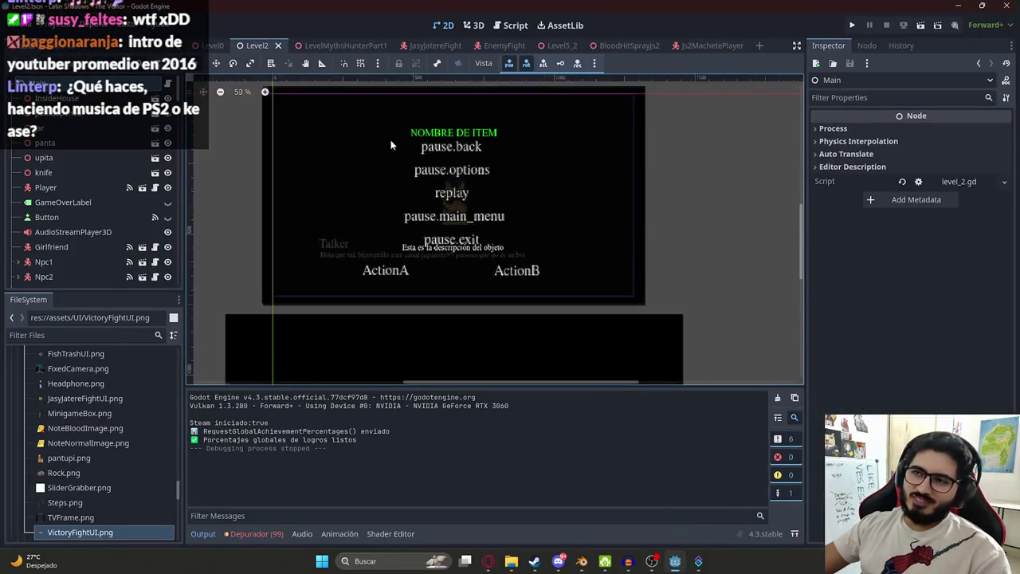
# - Save the Level2 scene and test-run the game with F5 up to the console minigame
pyautogui.scroll(-1, 377, 107)
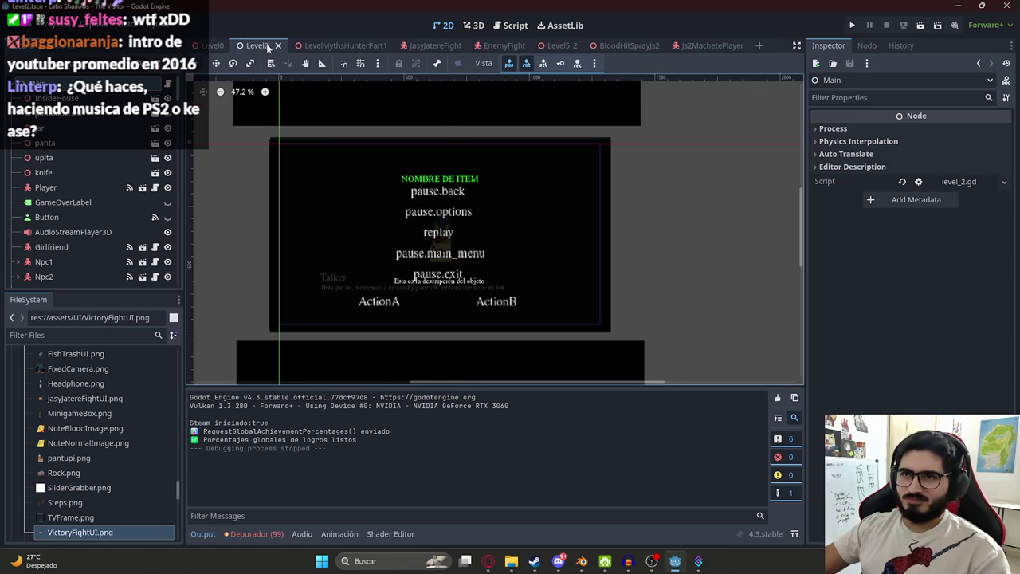
pyautogui.rightClick(268, 46)
pyautogui.click(343, 134)
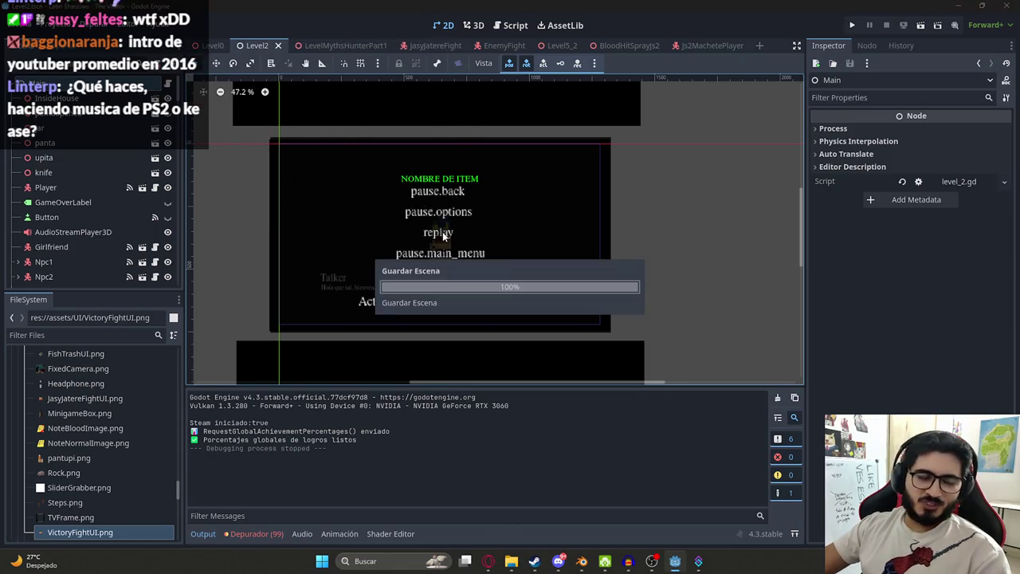
pyautogui.press('F5')
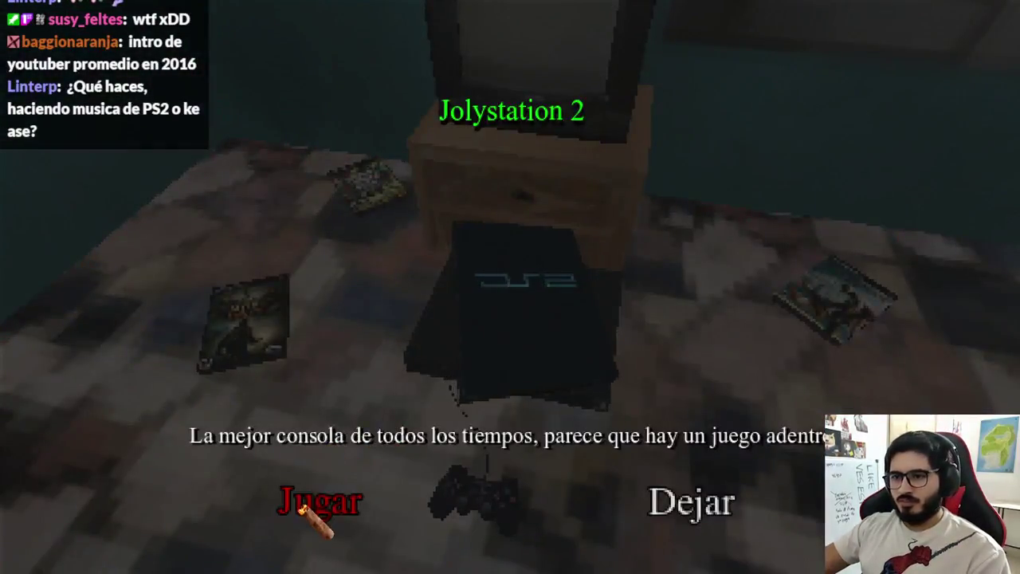
pyautogui.click(302, 507)
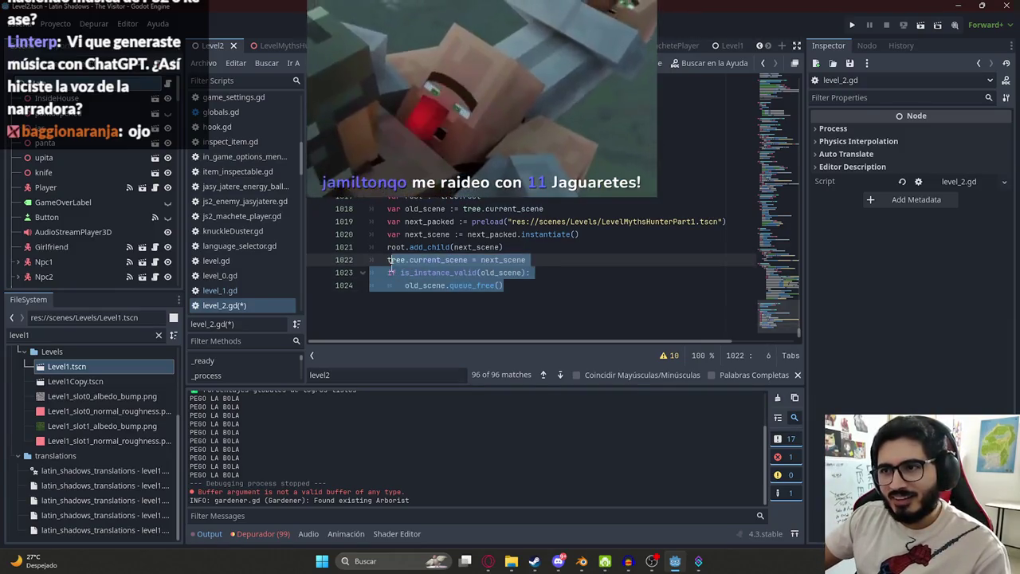
# - Insert player.blink() and an await on a blink_time timer after the preload line, and save level_2.gd
pyautogui.click(437, 231)
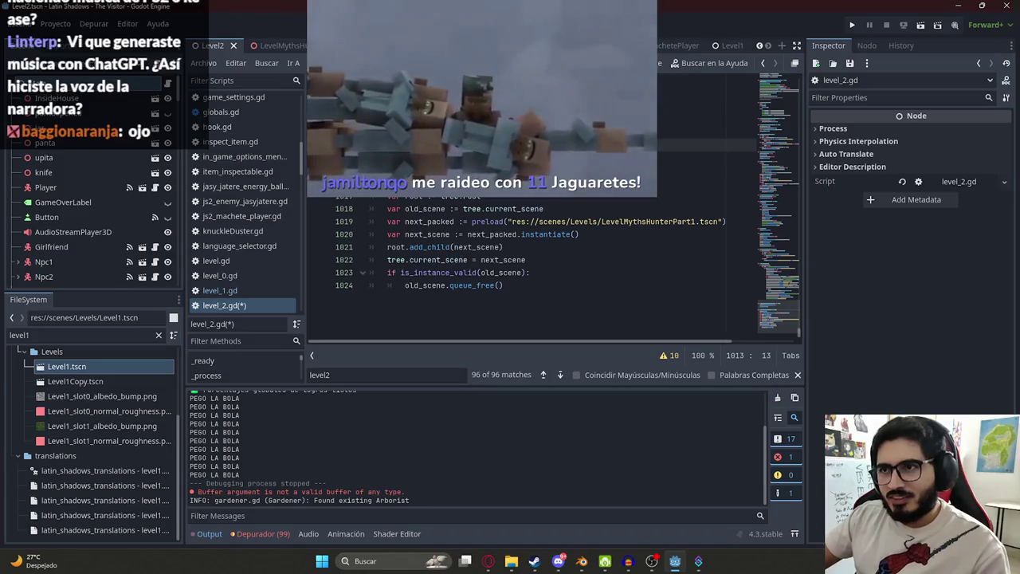
pyautogui.click(399, 158)
pyautogui.press('BackSpace')
pyautogui.press('BackSpace')
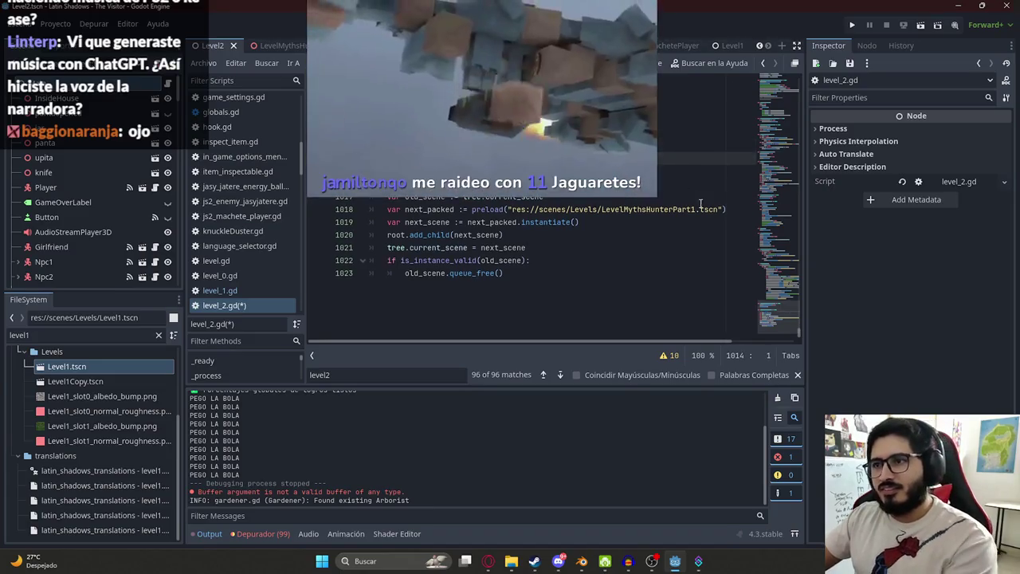
pyautogui.click(726, 196)
pyautogui.write('player.blink() \tawait get_tree().create_timer(player.blink_time).timeout')
pyautogui.hotkey('ctrl', 's')
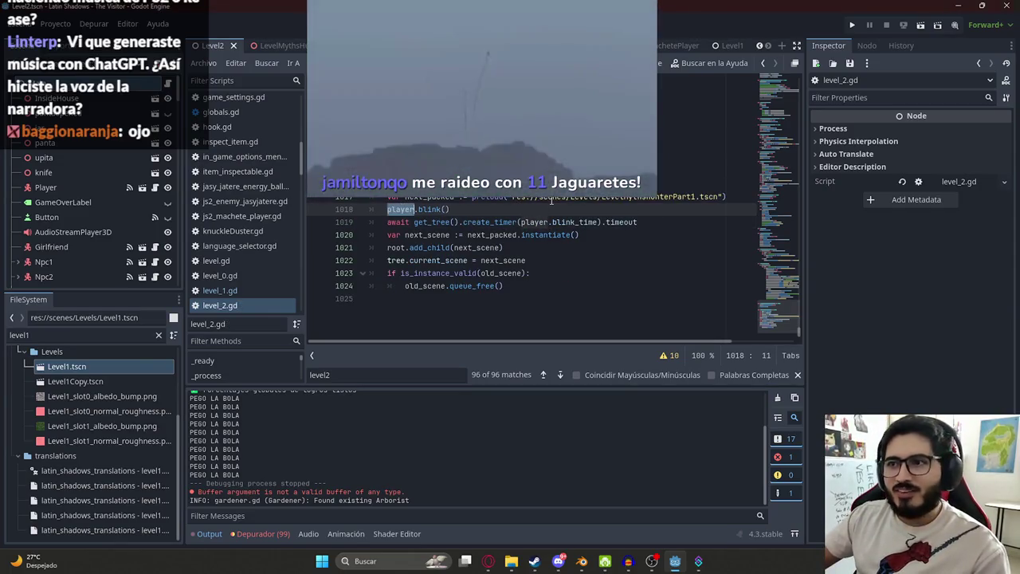
pyautogui.click(499, 273)
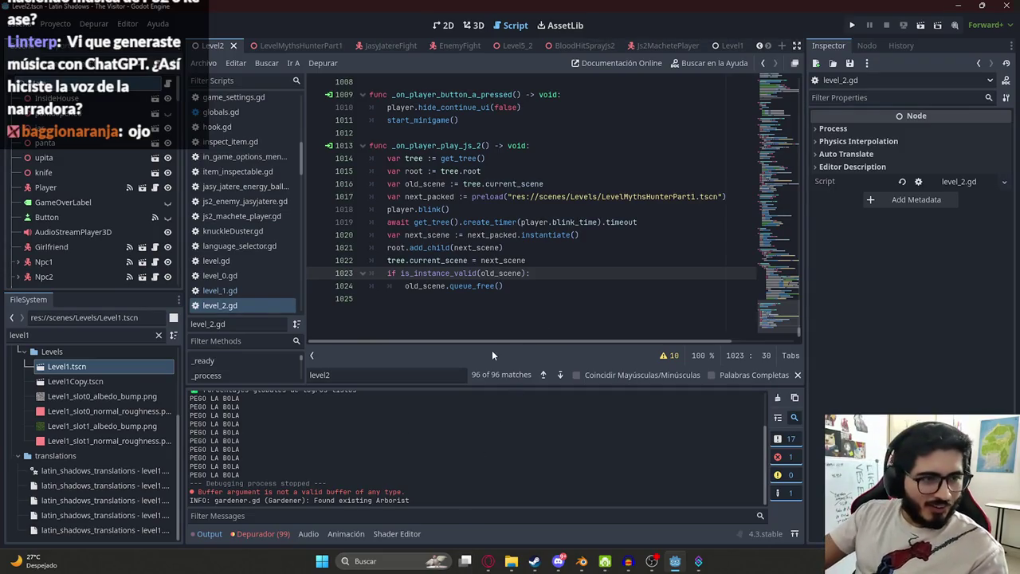
# - Open Latin Shadows - The Visitor's Steam store page to play its trailer, then return to the browser
pyautogui.click(533, 562)
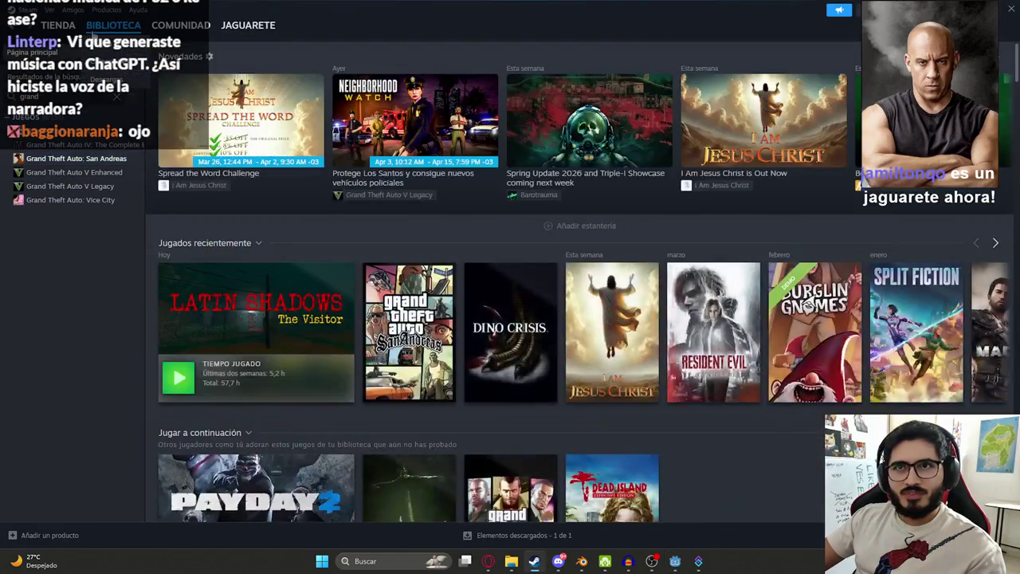
pyautogui.click(262, 344)
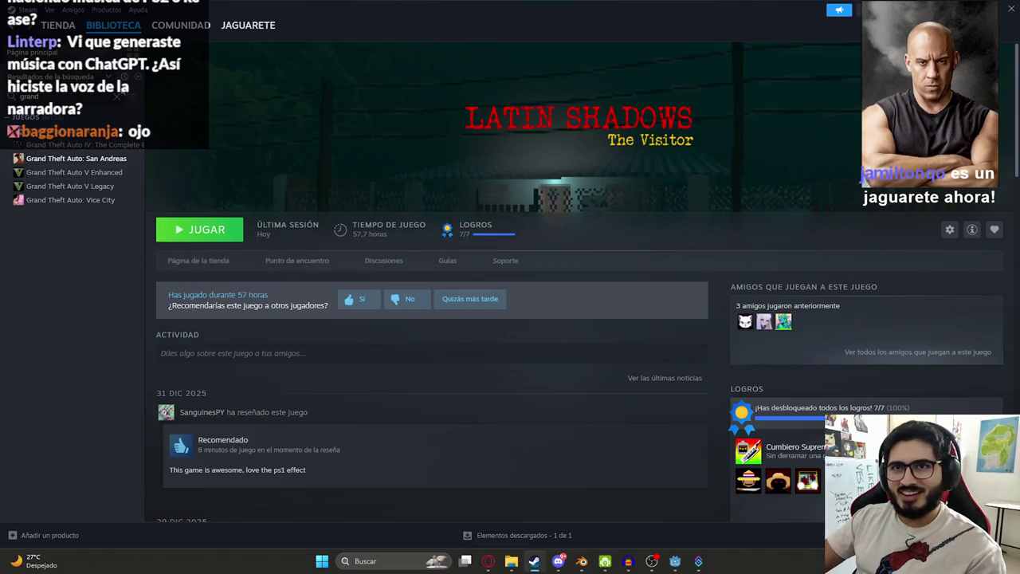
pyautogui.click(118, 95)
pyautogui.click(198, 261)
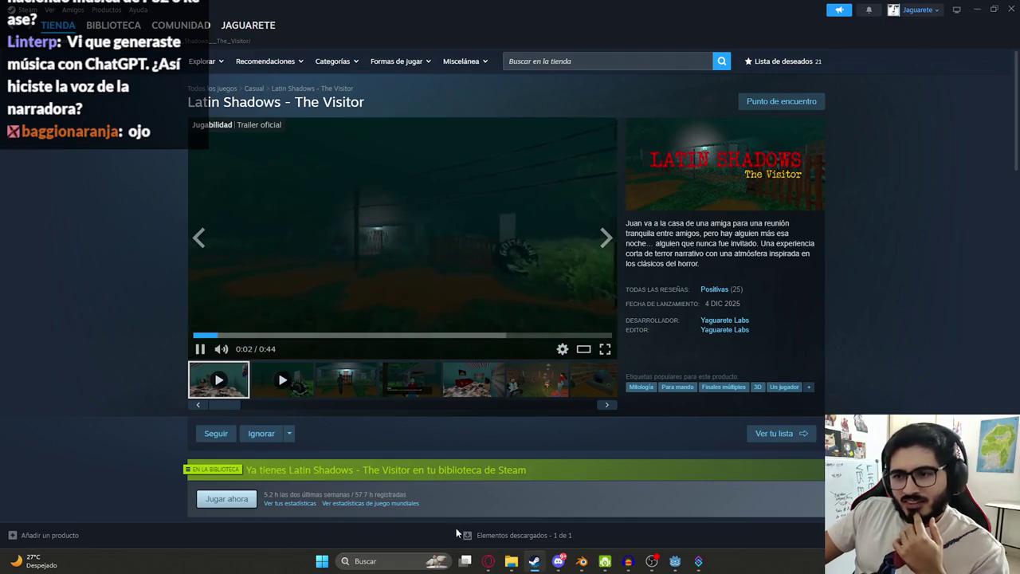
pyautogui.click(489, 561)
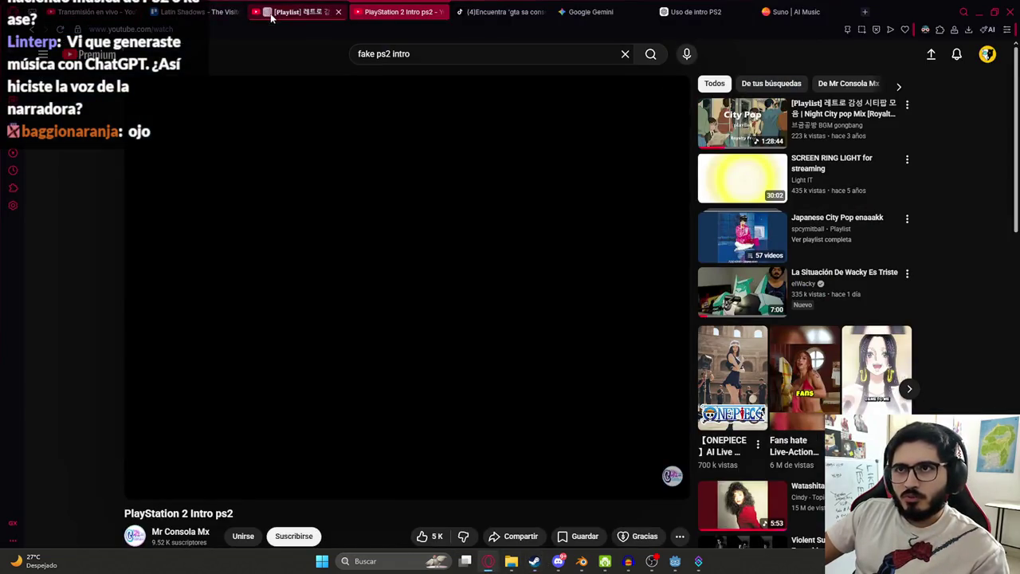
# - Switch back to Steam's Latin Shadows store page with Alt+Tab
pyautogui.hotkey('alt', 'Tab')
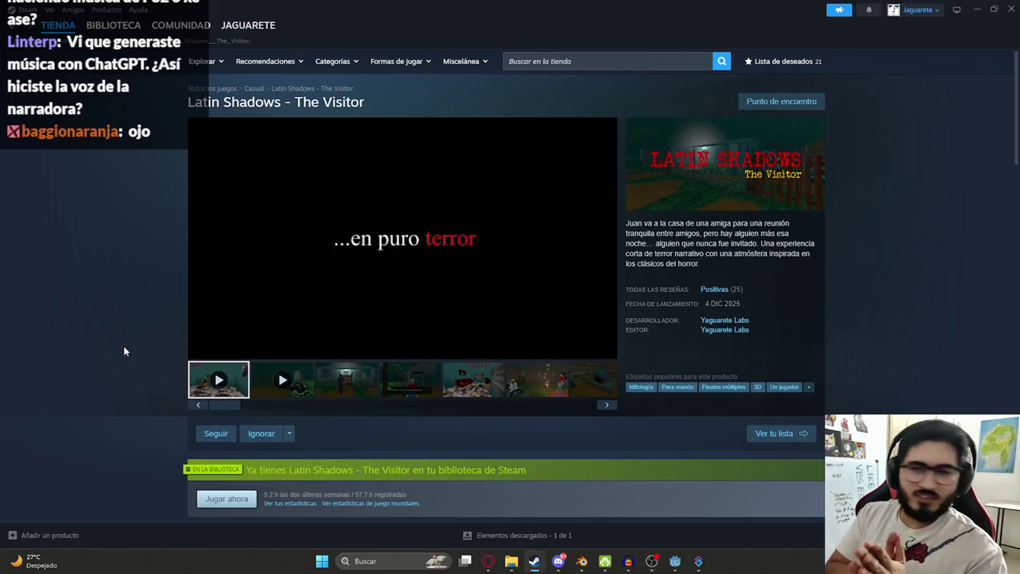
# - Scroll the Latin Shadows store page to the purchase section and back, then bring the browser forward
pyautogui.scroll(-2, 123, 351)
pyautogui.scroll(-4, 94, 359)
pyautogui.scroll(2, 493, 356)
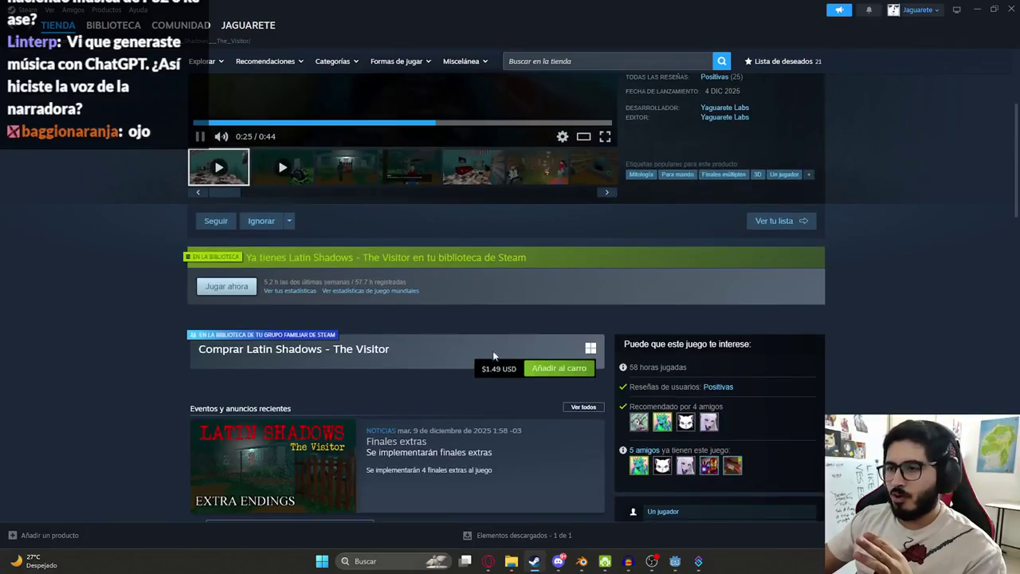
pyautogui.scroll(3, 493, 357)
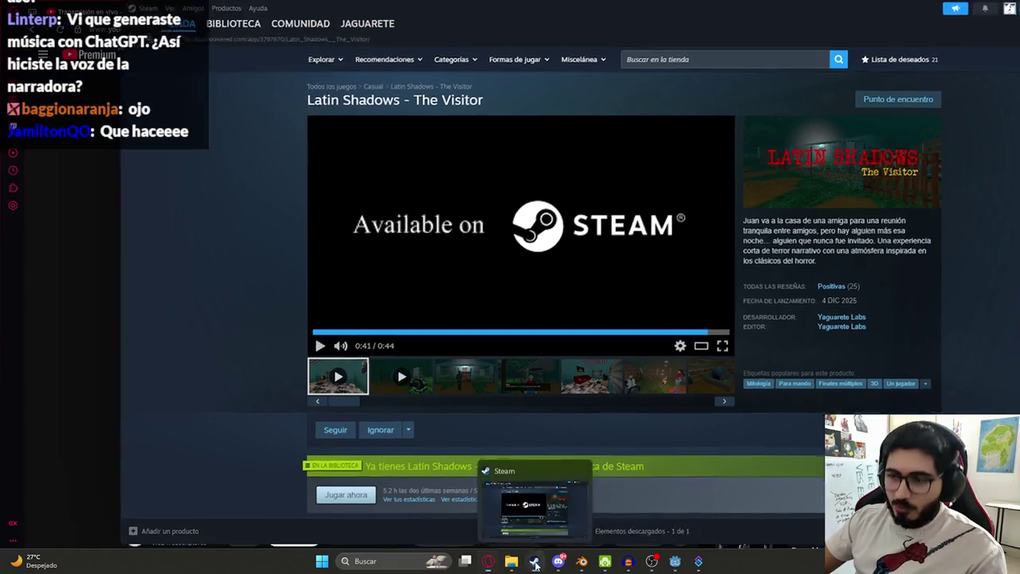
pyautogui.click(488, 561)
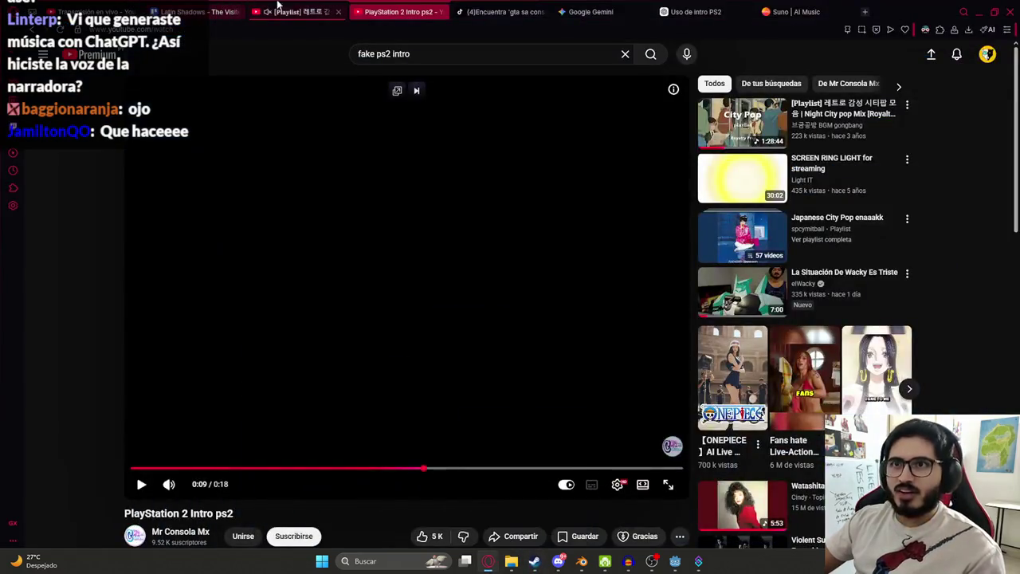
# - Check the playlist and PS2 intro tabs, then run the Level2 scene from Godot
pyautogui.click(265, 15)
pyautogui.click(399, 12)
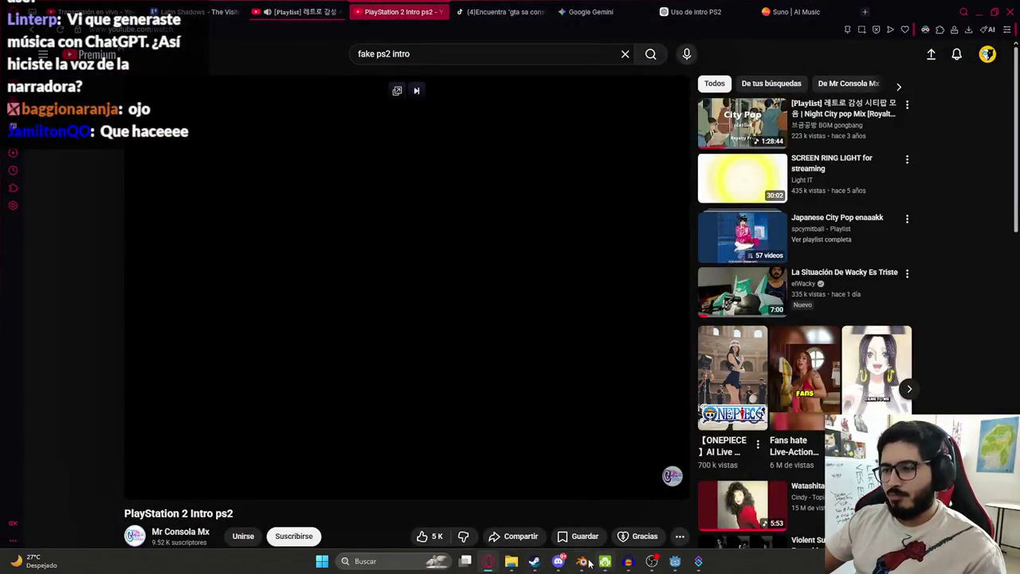
pyautogui.click(675, 561)
pyautogui.rightClick(227, 46)
pyautogui.click(267, 127)
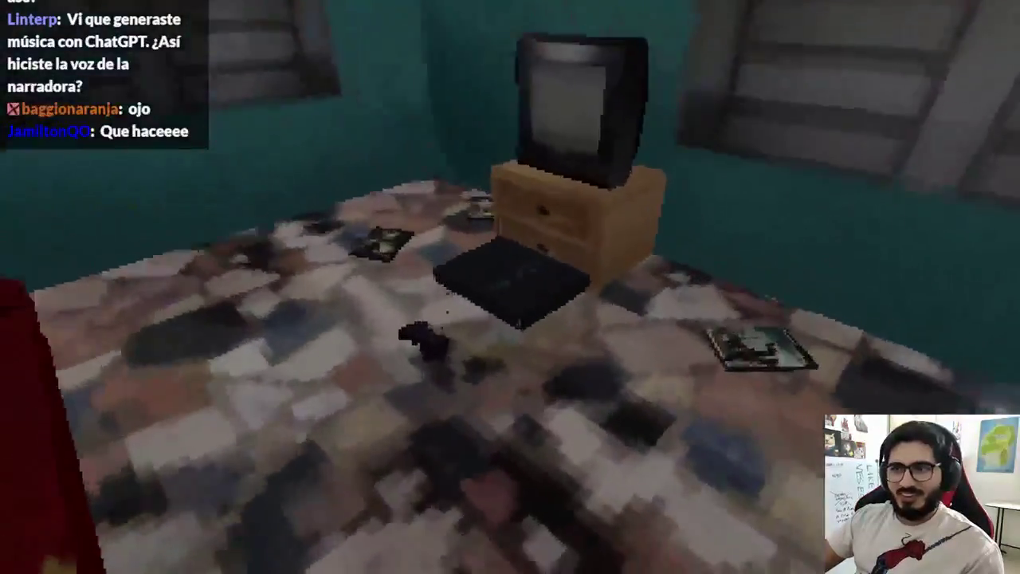
# - At the Jolystation 2 console choose Jugar and hit the opponent with the machete five times
pyautogui.press('e')
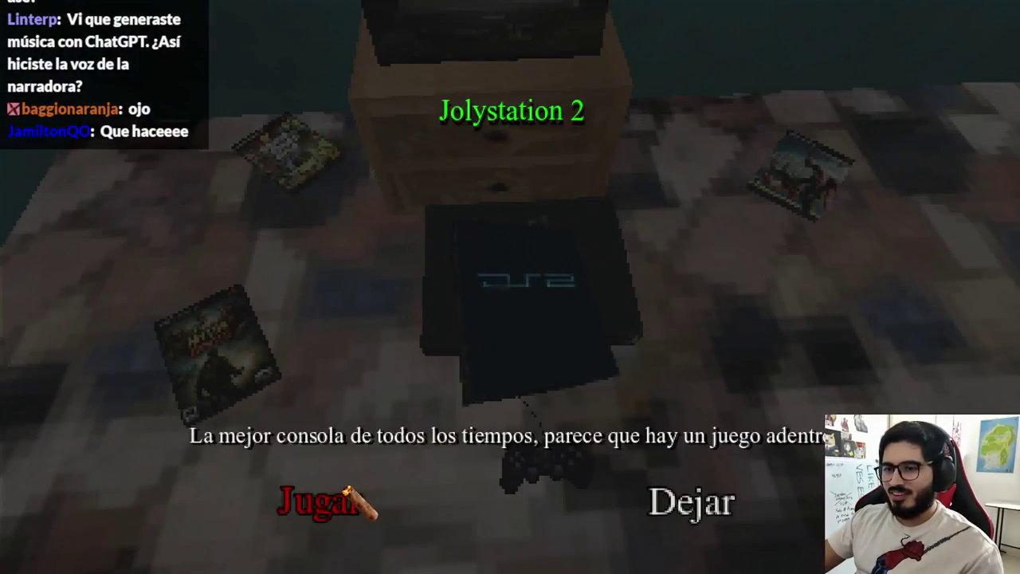
pyautogui.click(347, 490)
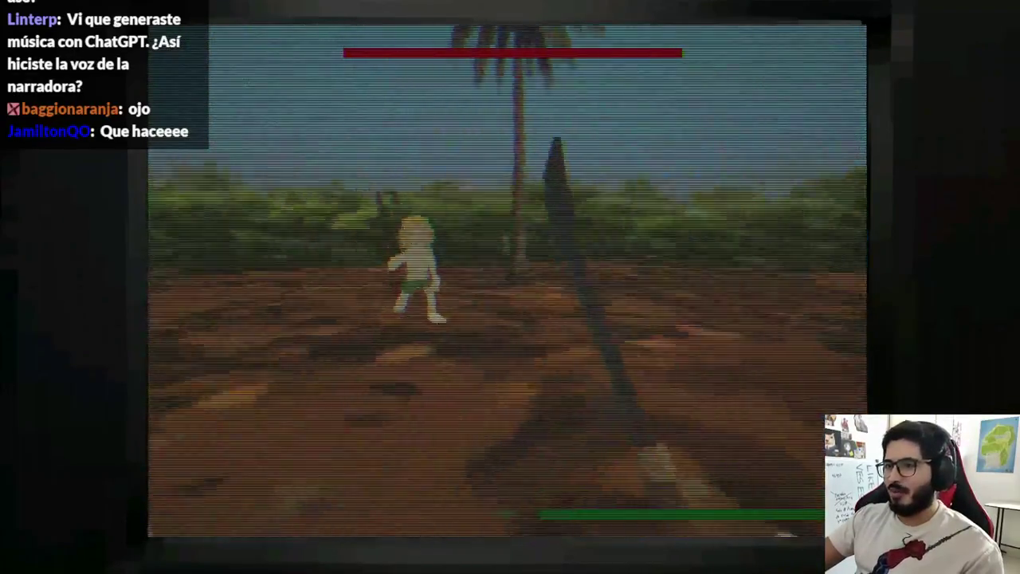
pyautogui.click(510, 287)
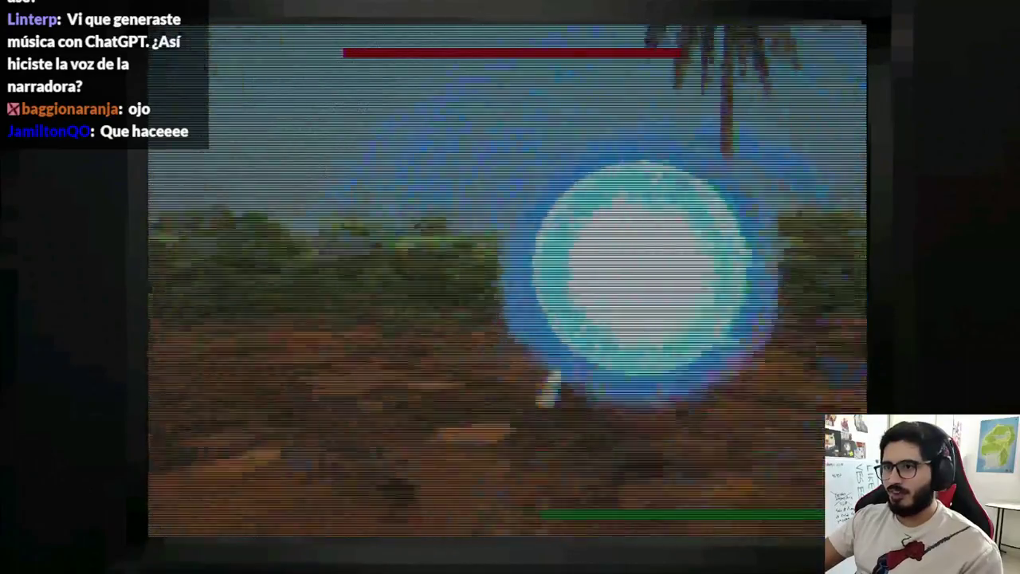
pyautogui.click(510, 287)
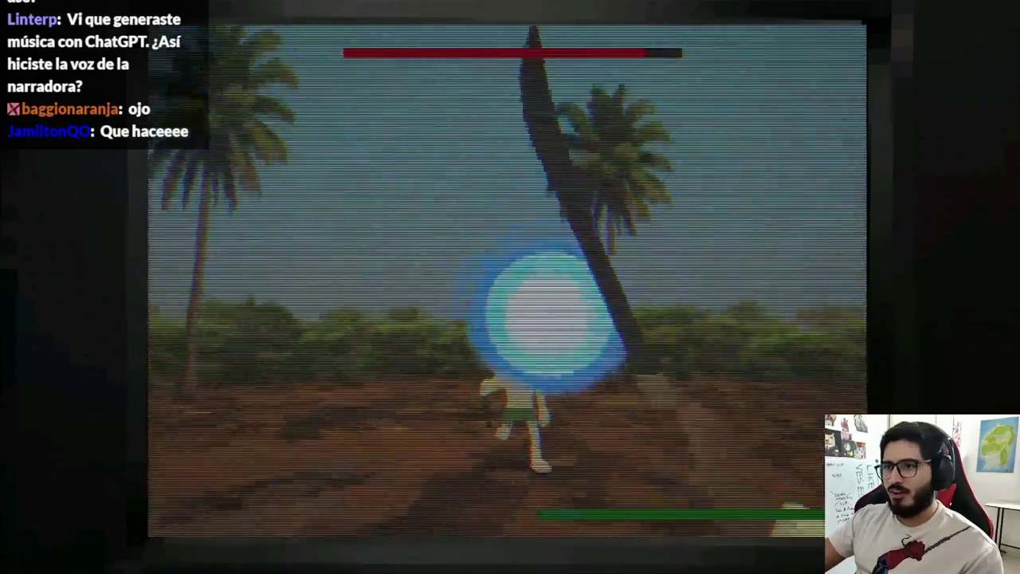
pyautogui.click(510, 287)
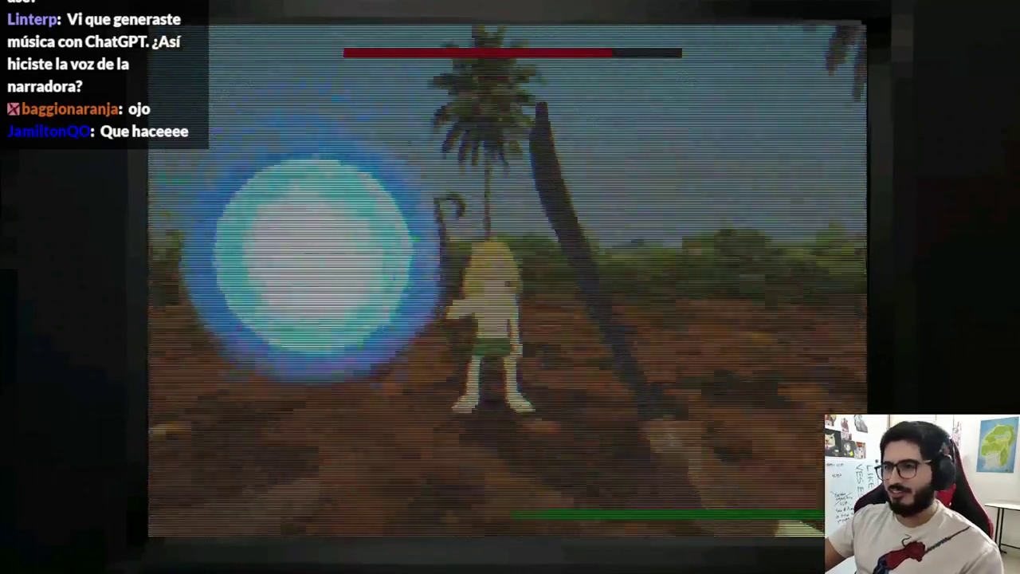
pyautogui.click(510, 286)
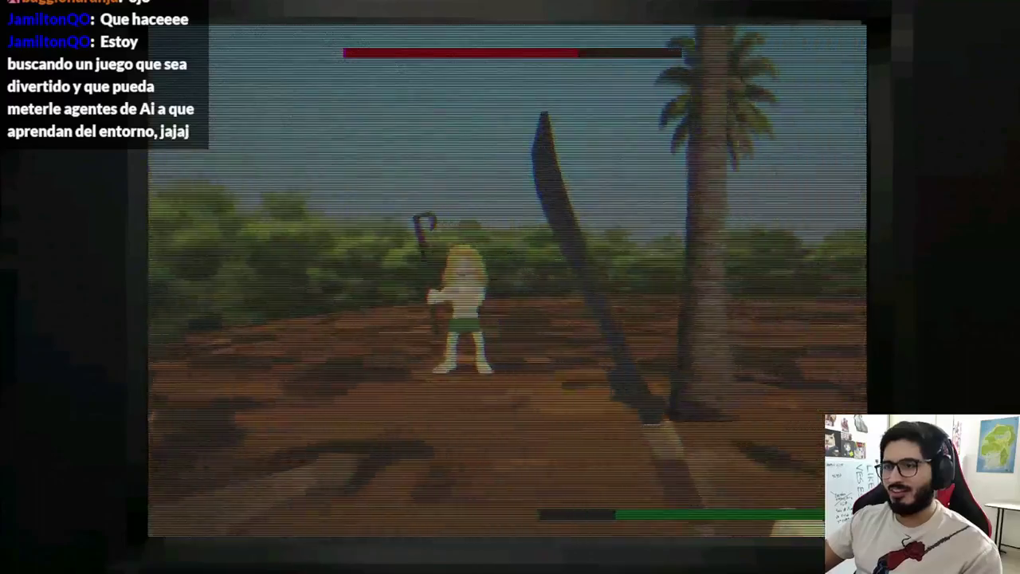
pyautogui.click(509, 287)
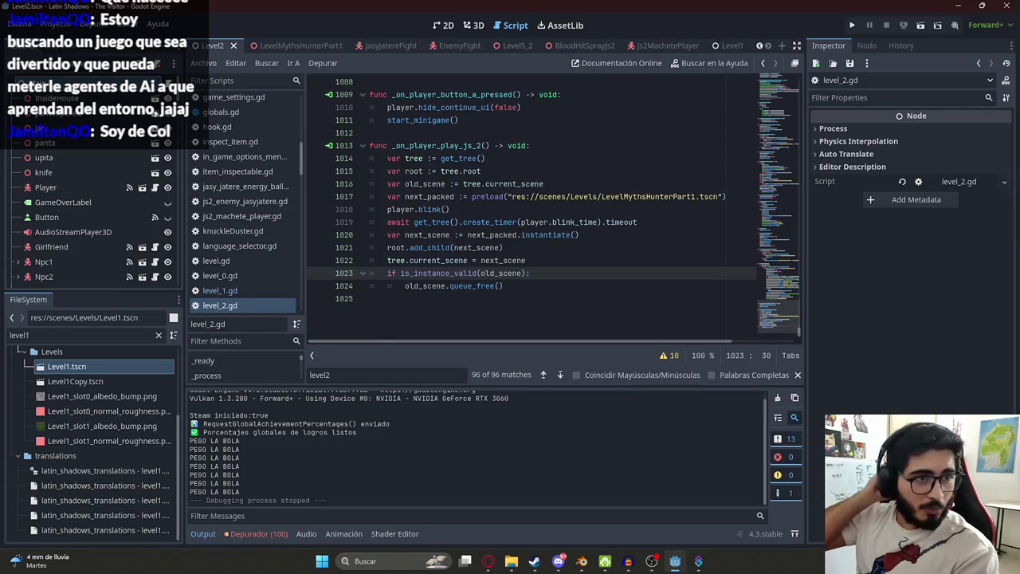
# - Glance over the Steam store page and browser, then return to the Godot script editor
pyautogui.click(535, 563)
pyautogui.scroll(-5, 507, 294)
pyautogui.scroll(5, 506, 294)
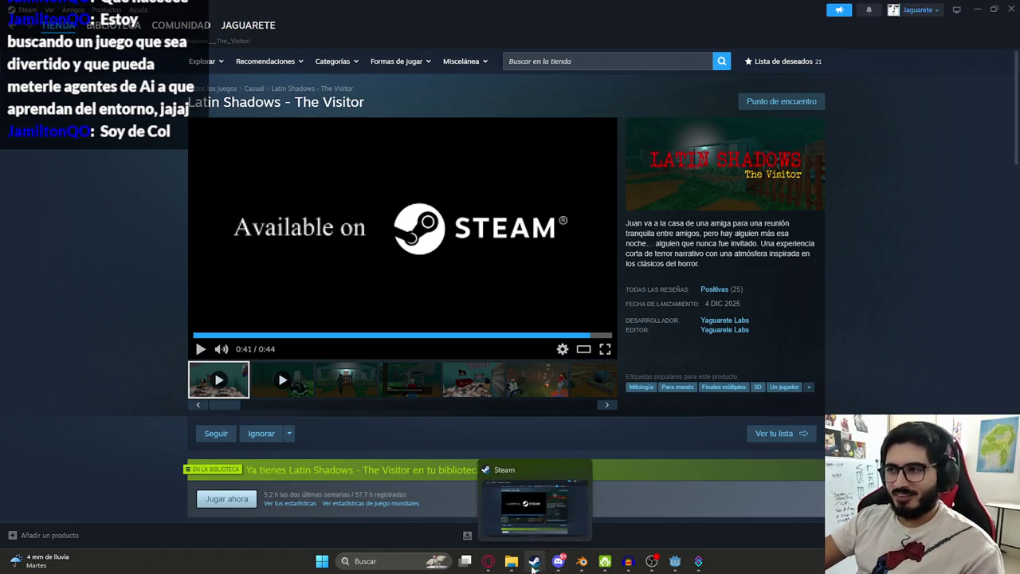
pyautogui.click(533, 561)
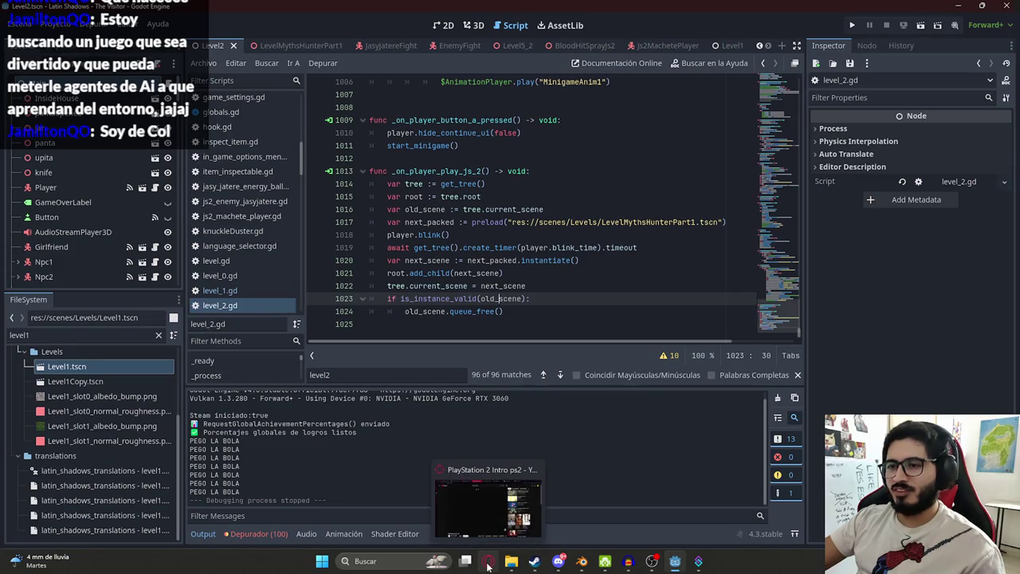
pyautogui.click(489, 565)
pyautogui.click(488, 563)
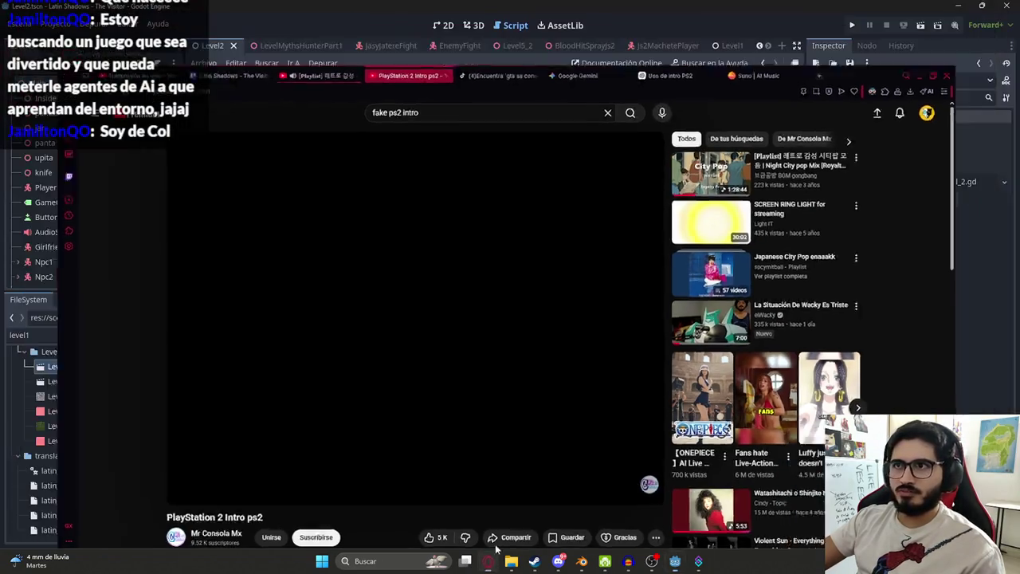
# - Inspect the LevelMythsHunterPart1 scene name in line 1017's preload path without editing it
pyautogui.click(504, 298)
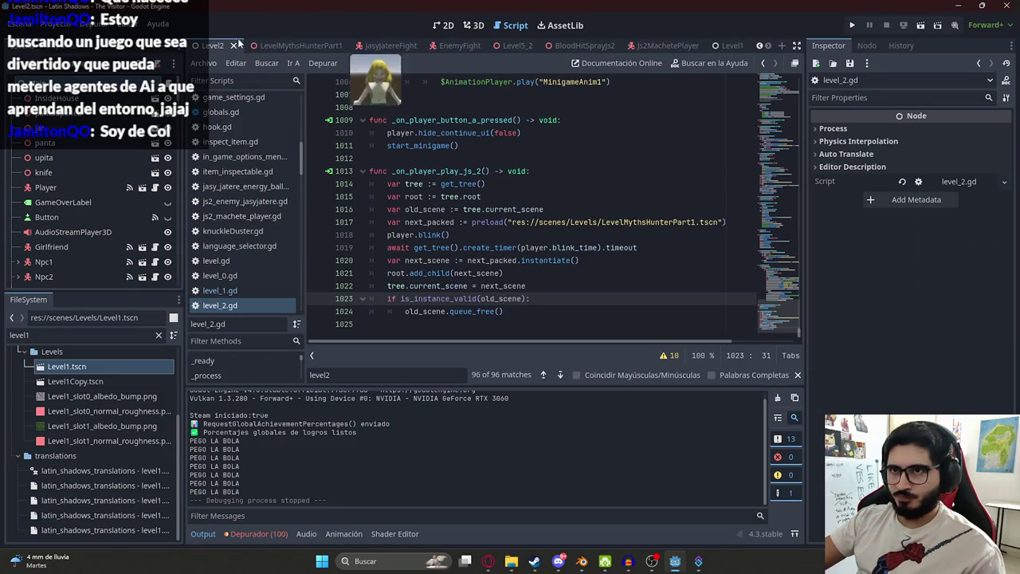
pyautogui.click(514, 221)
pyautogui.click(640, 231)
pyautogui.doubleClick(639, 221)
pyautogui.click(630, 188)
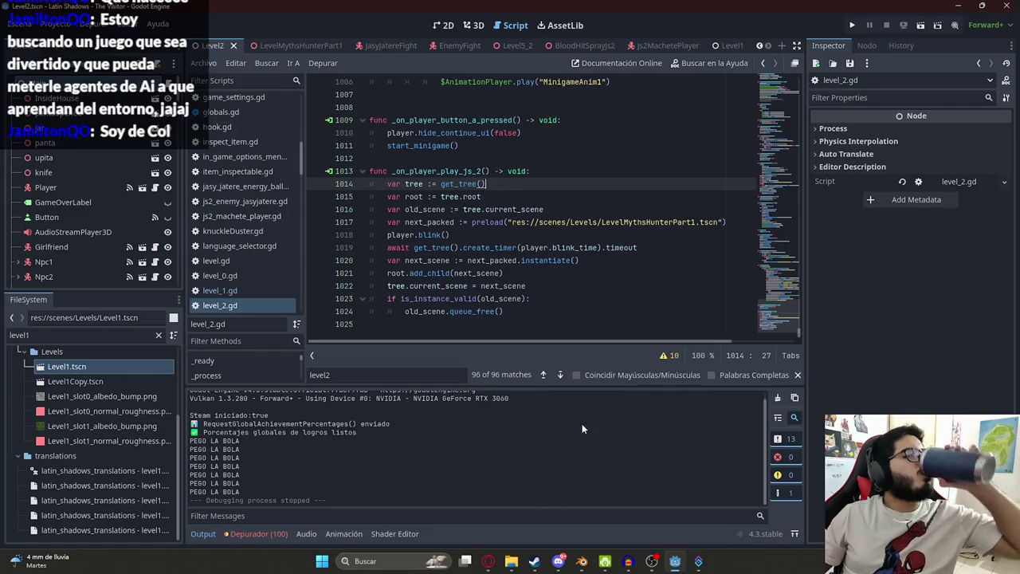
pyautogui.click(581, 561)
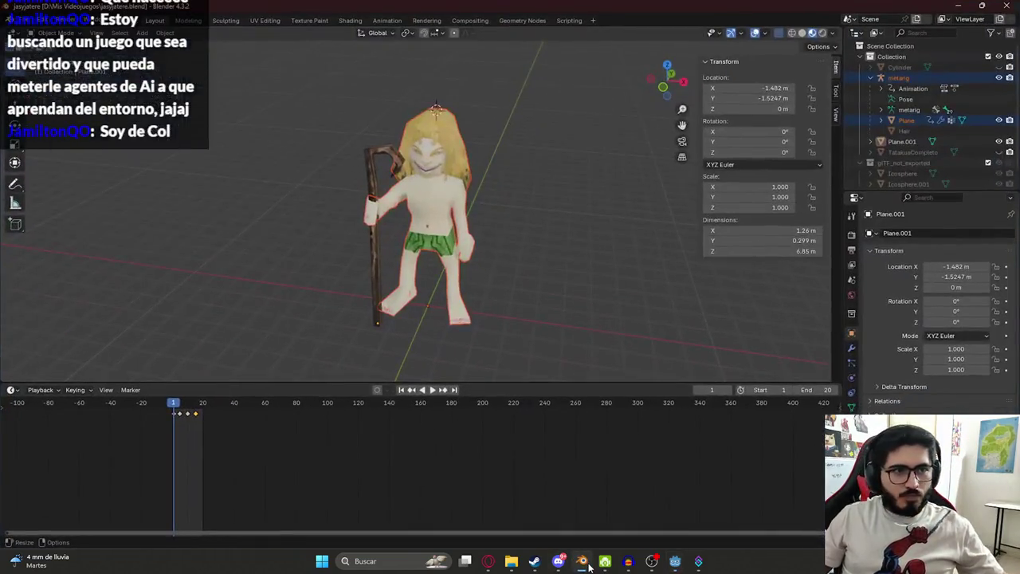
# - Launch a second Blender via Start menu search 'bl' and open jugadorjs2.blend from Open Recent
pyautogui.click(24, 20)
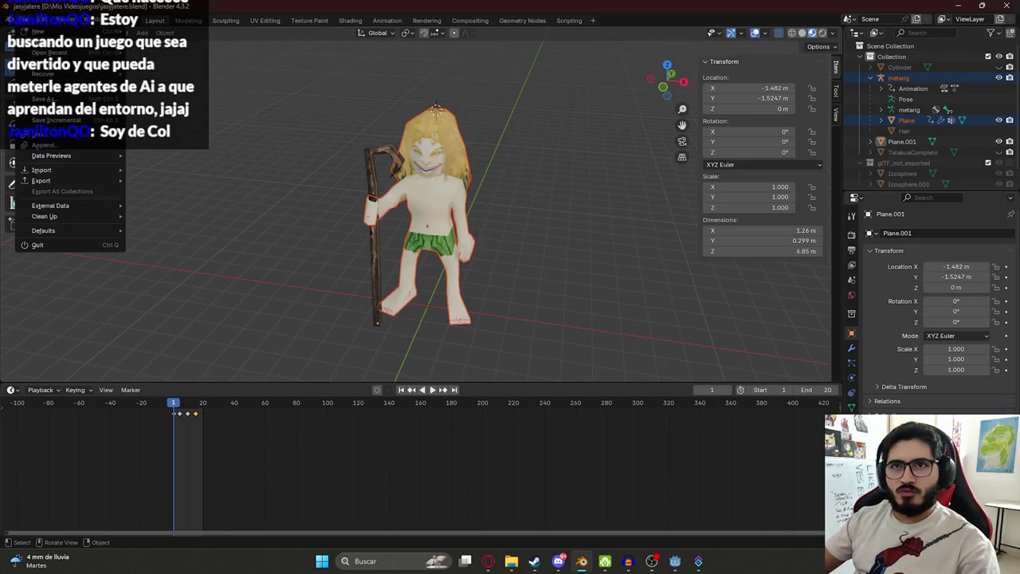
pyautogui.press('super')
pyautogui.write('bl')
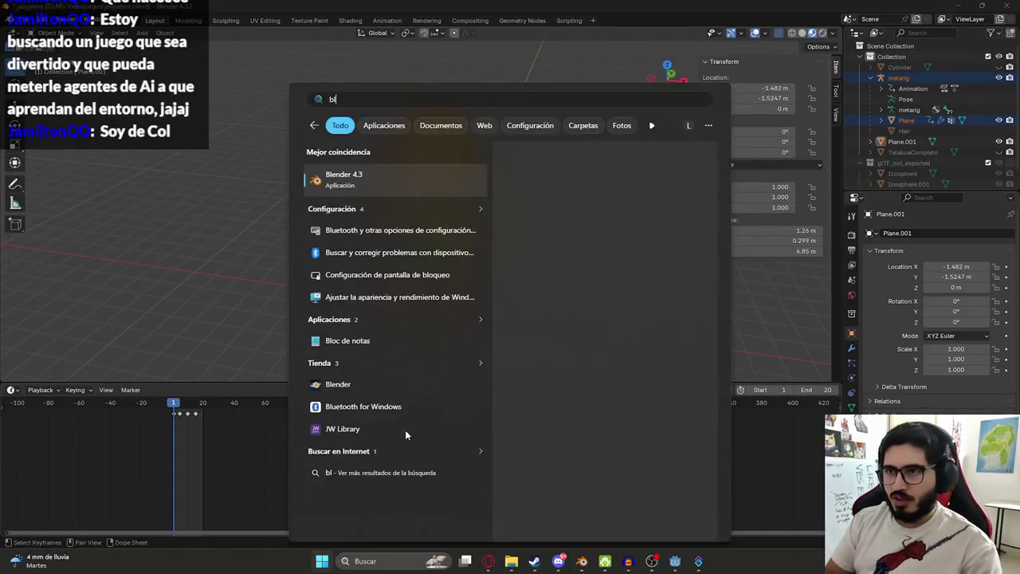
pyautogui.click(405, 433)
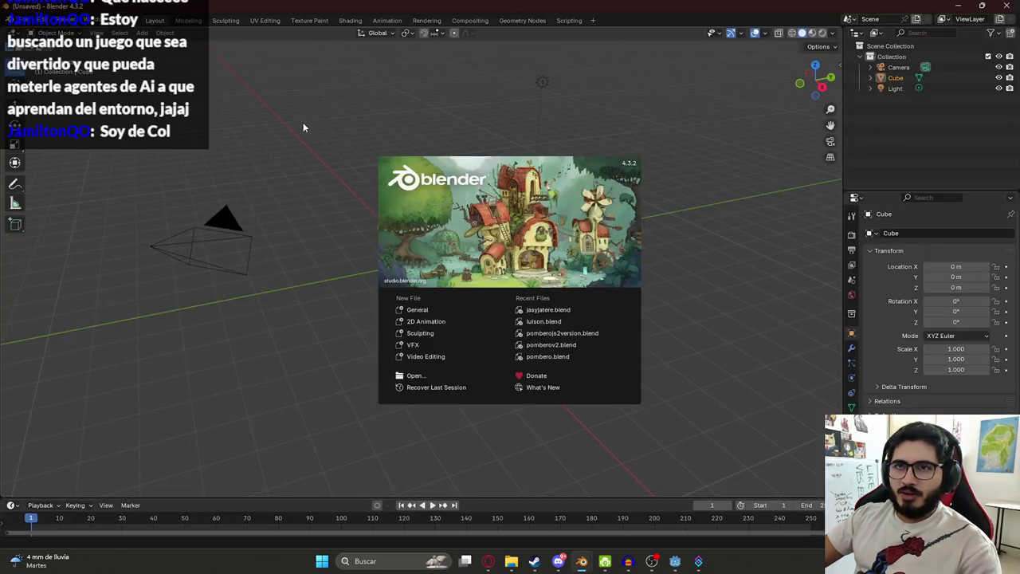
pyautogui.click(226, 97)
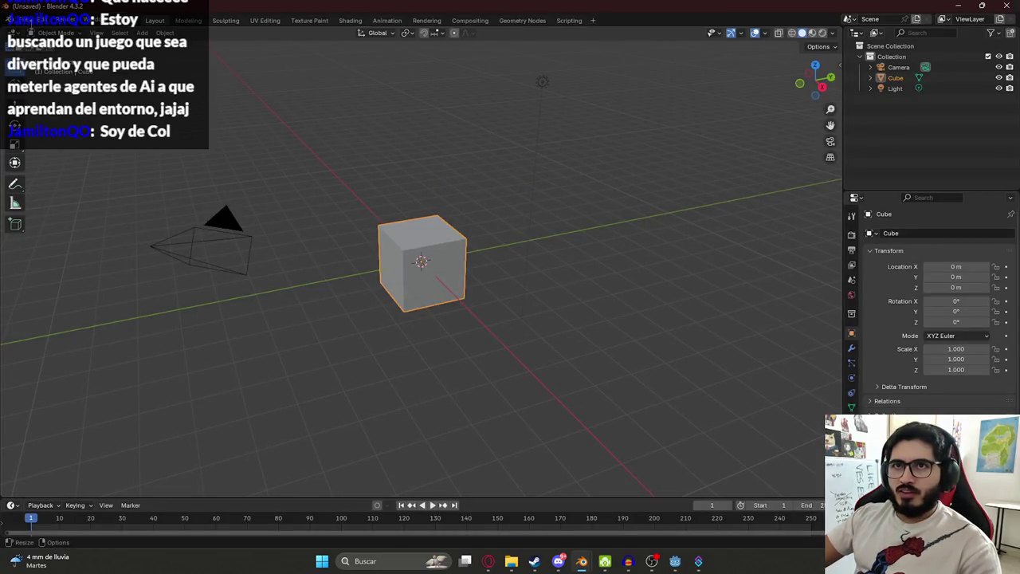
pyautogui.click(24, 20)
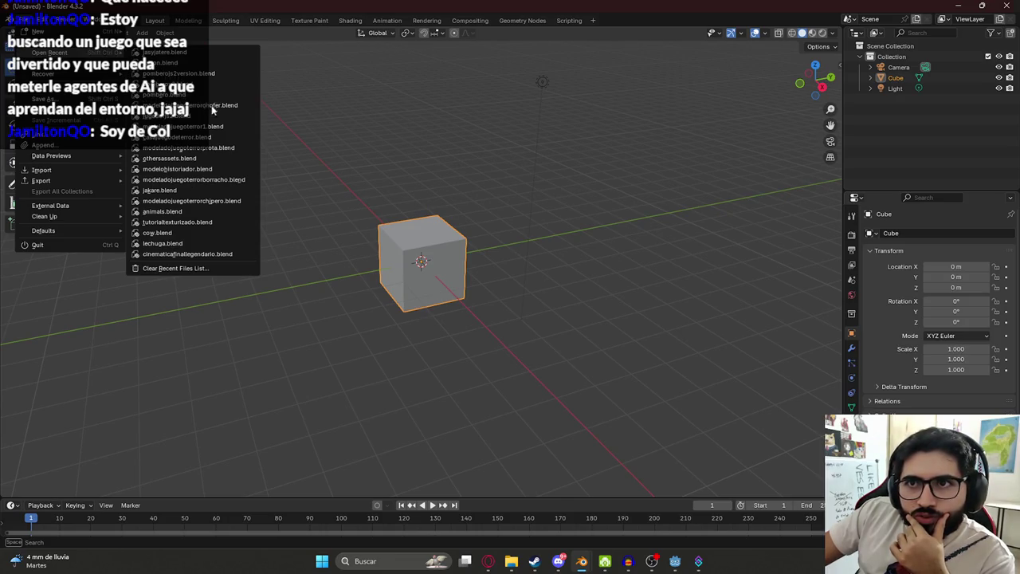
pyautogui.click(177, 115)
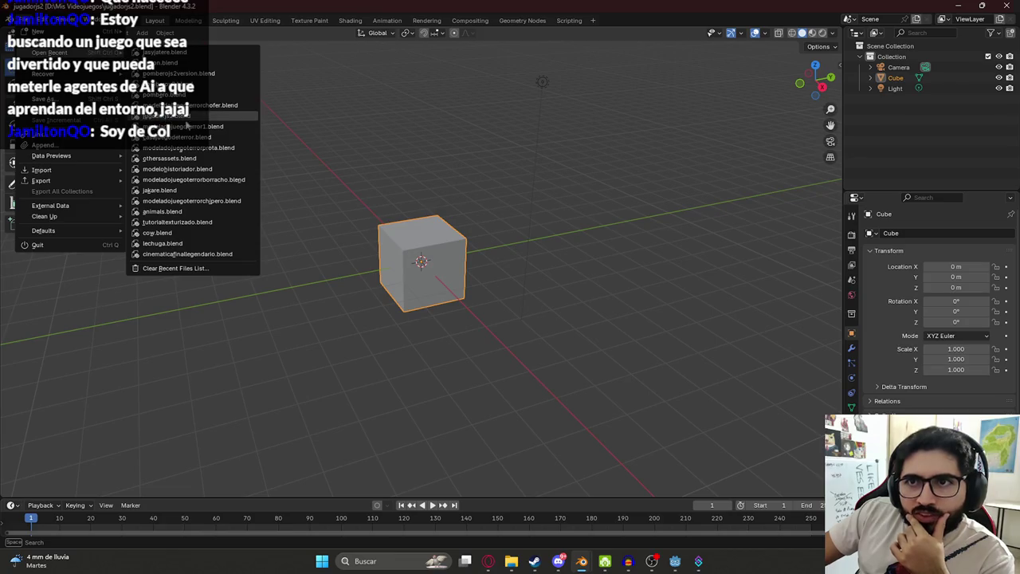
# - Inspect the OnlyArms rig from several angles in and out of Edit Mode, then open the Animation workspace
pyautogui.moveTo(297, 263)
pyautogui.mouseDown(button='middle')
pyautogui.moveTo(388, 192)
pyautogui.moveTo(478, 207)
pyautogui.moveTo(500, 195)
pyautogui.moveTo(322, 206)
pyautogui.moveTo(240, 242)
pyautogui.mouseUp(button='middle')
pyautogui.press('Tab')
pyautogui.scroll(3, 499, 195)
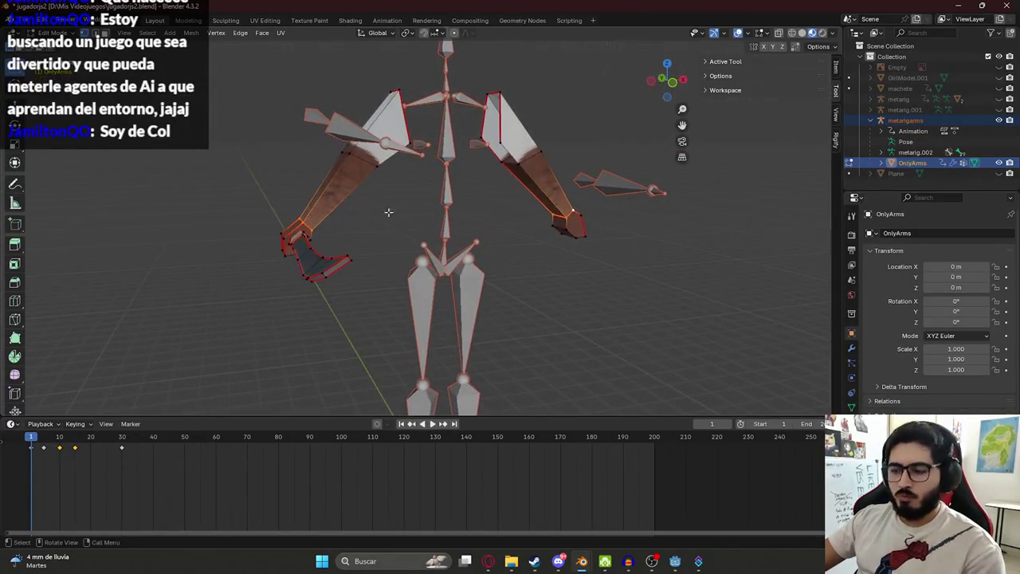
pyautogui.press('KP_1')
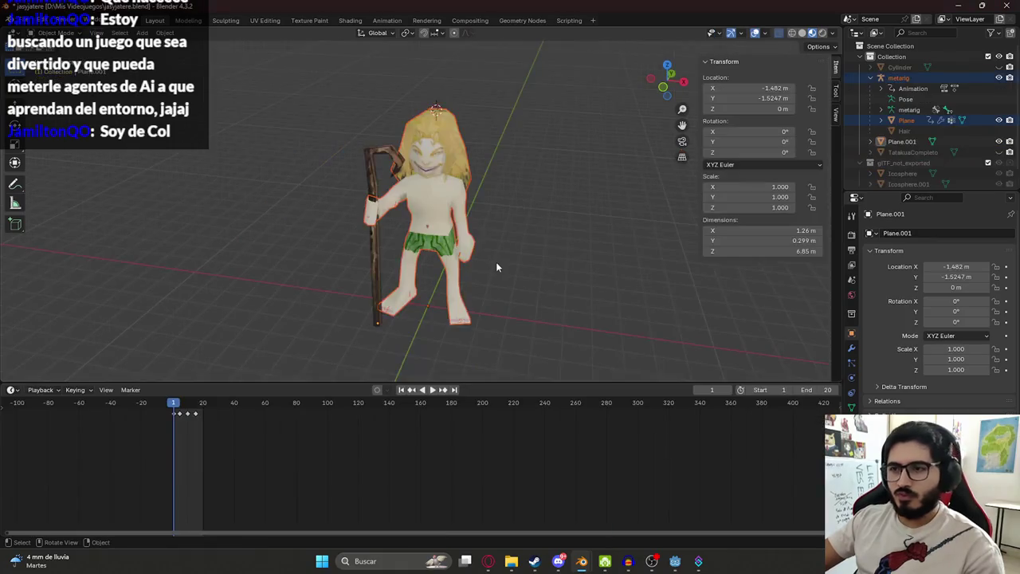
pyautogui.press('Tab')
pyautogui.moveTo(459, 230); pyautogui.dragTo(469, 199, button='middle')
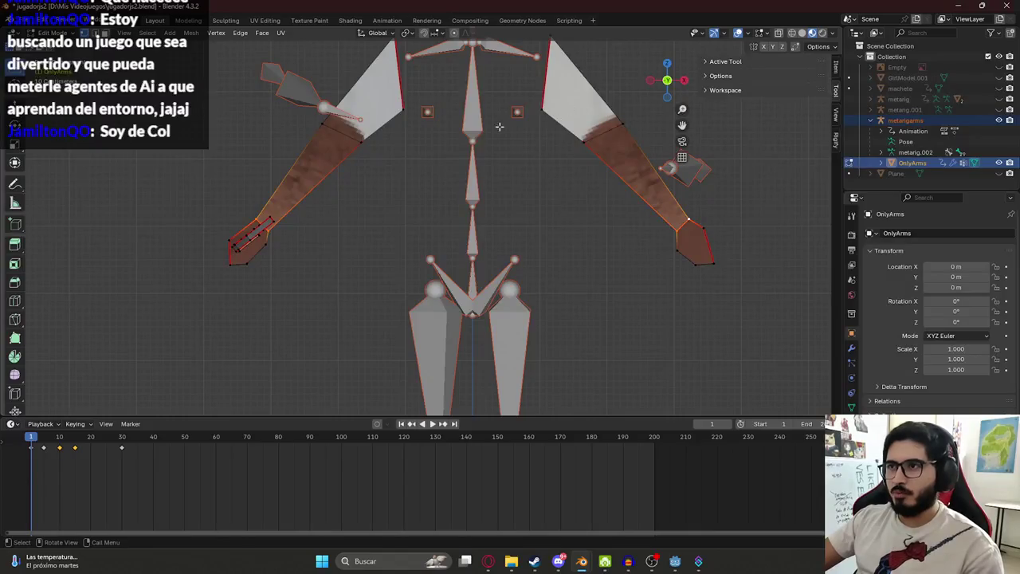
pyautogui.moveTo(305, 215); pyautogui.dragTo(381, 160, button='middle')
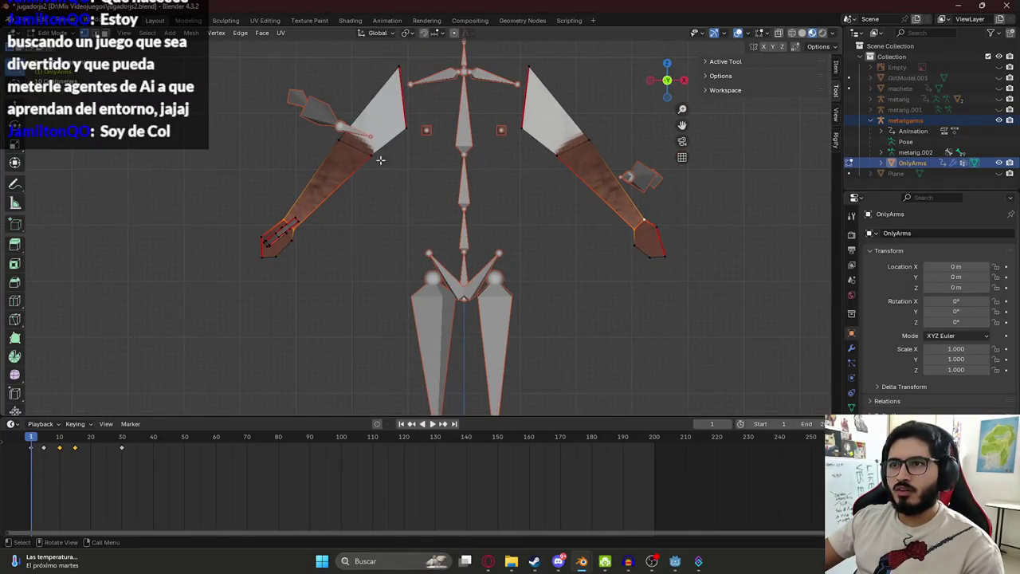
pyautogui.moveTo(400, 200)
pyautogui.mouseDown(button='middle')
pyautogui.moveTo(394, 180)
pyautogui.moveTo(502, 215)
pyautogui.moveTo(440, 228)
pyautogui.moveTo(394, 139)
pyautogui.mouseUp(button='middle')
pyautogui.press('Tab')
pyautogui.press('Tab')
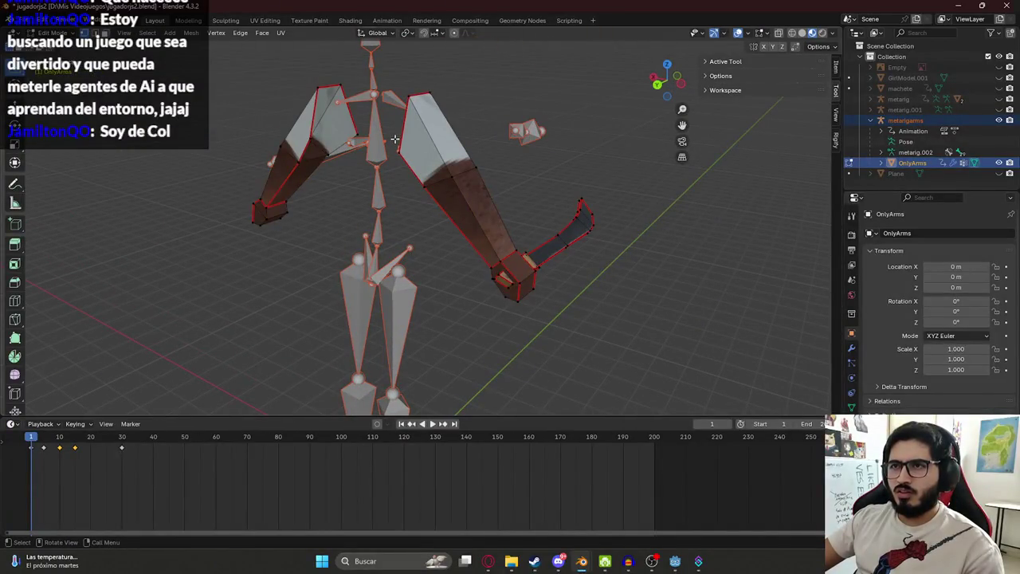
pyautogui.press('Tab')
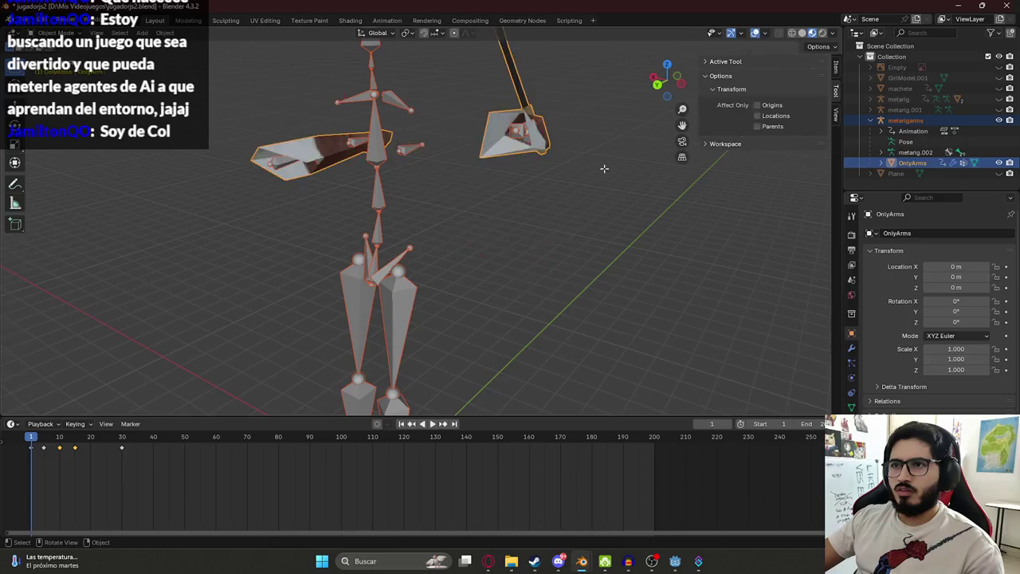
pyautogui.press('Tab')
pyautogui.click(387, 21)
pyautogui.moveTo(662, 231)
pyautogui.mouseDown(button='middle')
pyautogui.moveTo(637, 228)
pyautogui.moveTo(694, 291)
pyautogui.moveTo(560, 73)
pyautogui.mouseUp(button='middle')
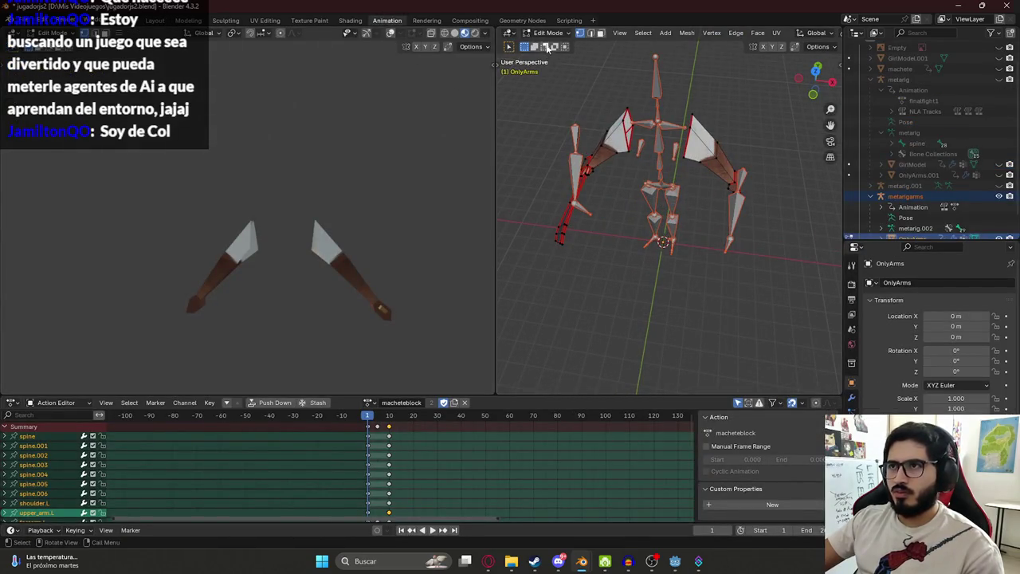
pyautogui.rightClick(547, 50)
pyautogui.click(548, 33)
pyautogui.click(557, 44)
pyautogui.click(654, 83)
pyautogui.click(547, 33)
pyautogui.click(557, 70)
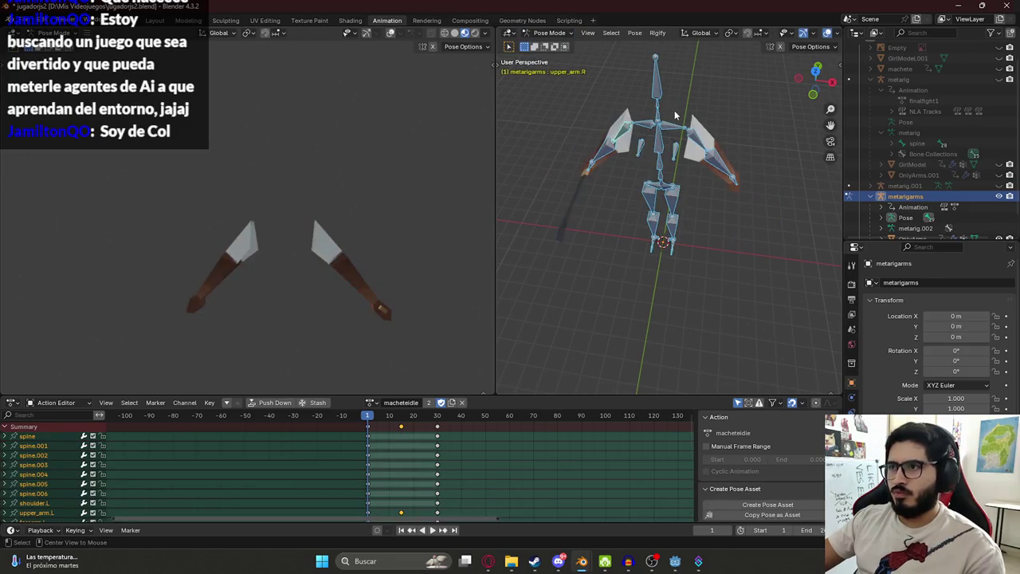
pyautogui.click(548, 33)
pyautogui.click(558, 44)
pyautogui.click(711, 141)
pyautogui.press('Tab')
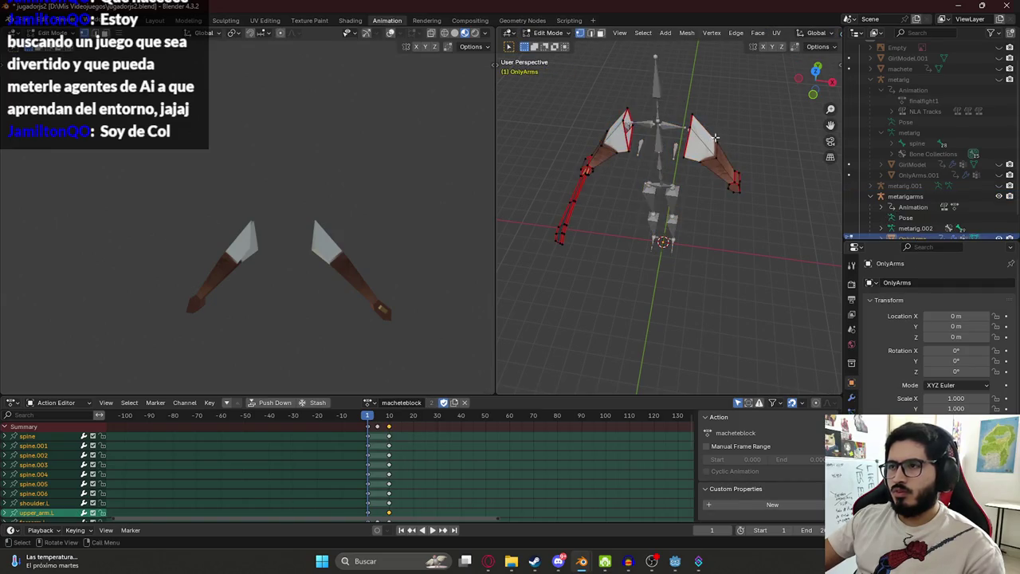
pyautogui.press('KP_1')
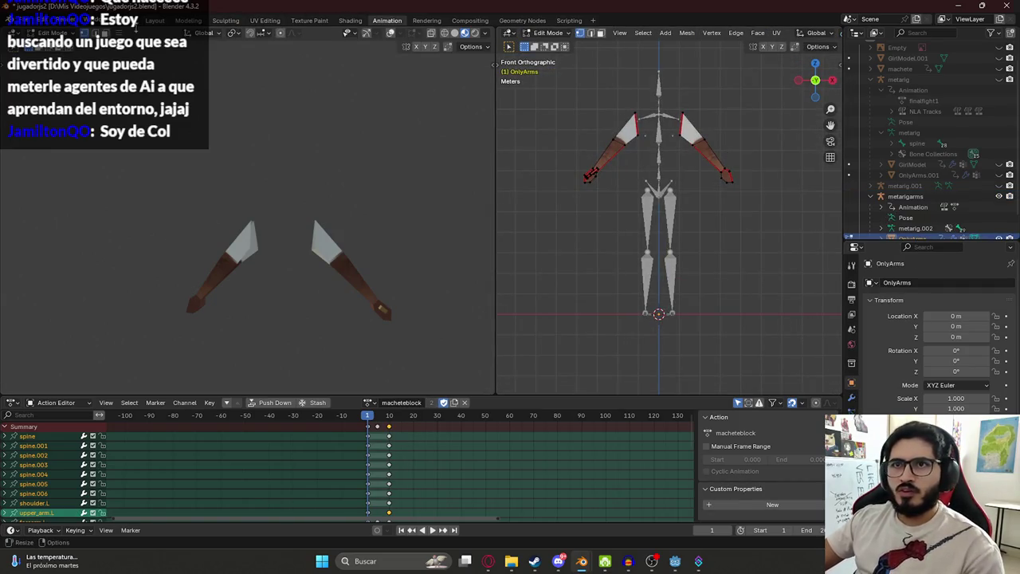
pyautogui.click(154, 20)
pyautogui.moveTo(455, 187); pyautogui.dragTo(592, 178, button='middle')
pyautogui.press('KP_1')
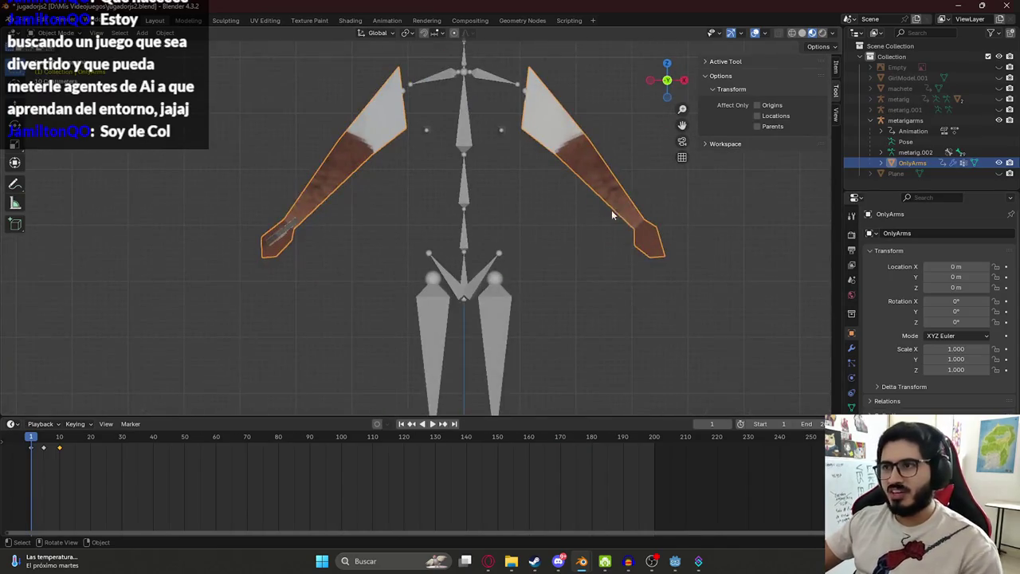
pyautogui.press('Tab')
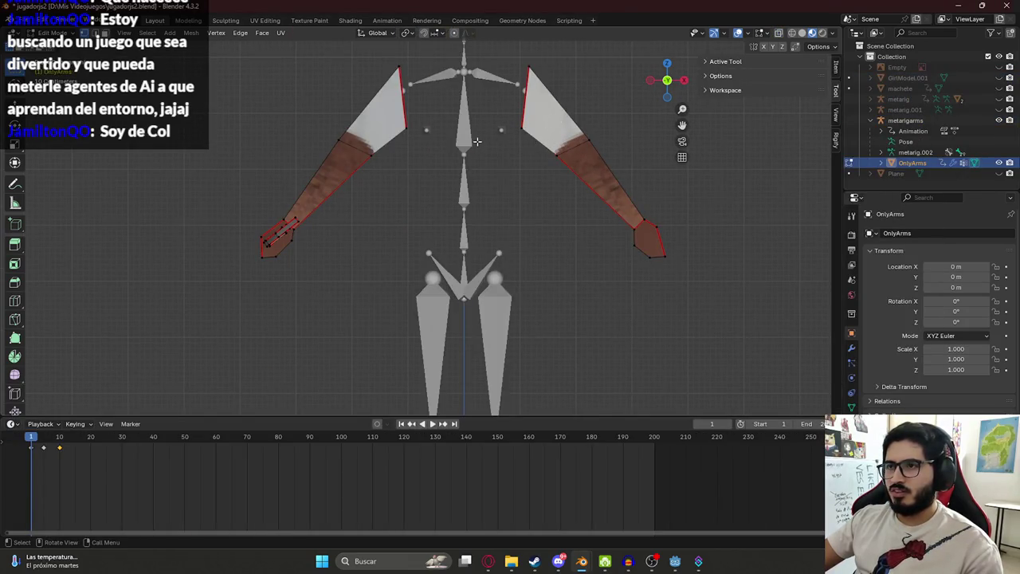
pyautogui.press('s')
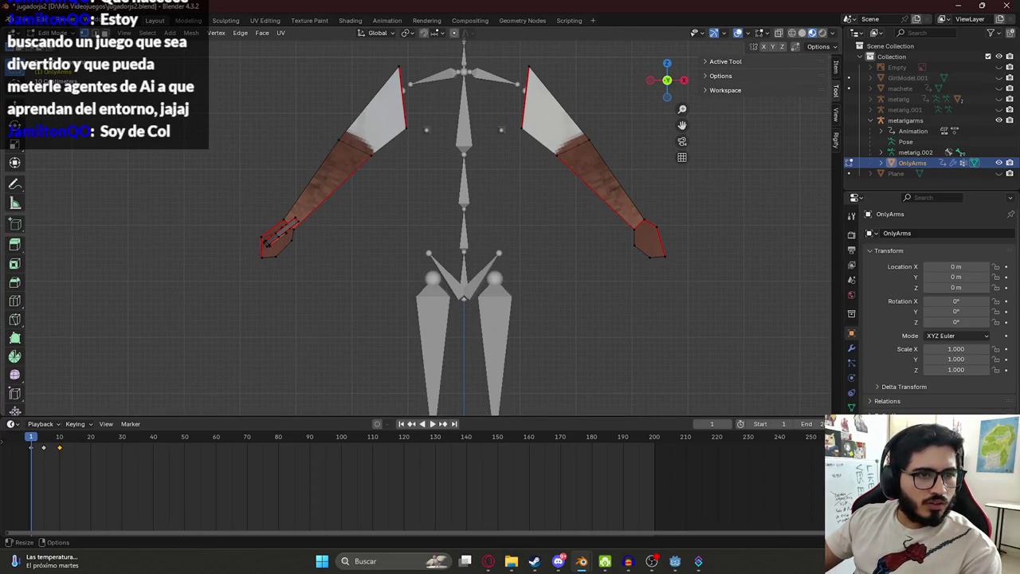
pyautogui.click(295, 219)
pyautogui.moveTo(294, 219)
pyautogui.mouseDown(button='middle')
pyautogui.moveTo(282, 141)
pyautogui.moveTo(392, 107)
pyautogui.mouseUp(button='middle')
pyautogui.press('KP_1')
pyautogui.press('z')
pyautogui.click(373, 205)
pyautogui.moveTo(262, 187)
pyautogui.mouseDown(button='middle')
pyautogui.moveTo(352, 198)
pyautogui.moveTo(321, 267)
pyautogui.moveTo(385, 279)
pyautogui.moveTo(558, 235)
pyautogui.moveTo(644, 301)
pyautogui.moveTo(638, 279)
pyautogui.moveTo(544, 274)
pyautogui.moveTo(236, 300)
pyautogui.moveTo(234, 280)
pyautogui.moveTo(200, 279)
pyautogui.moveTo(294, 145)
pyautogui.mouseUp(button='middle')
pyautogui.keyDown('alt'); pyautogui.click(237, 319); pyautogui.keyUp('alt')
pyautogui.keyDown('alt'); pyautogui.keyDown('shift'); pyautogui.click(314, 115); pyautogui.keyUp('shift'); pyautogui.keyUp('alt')
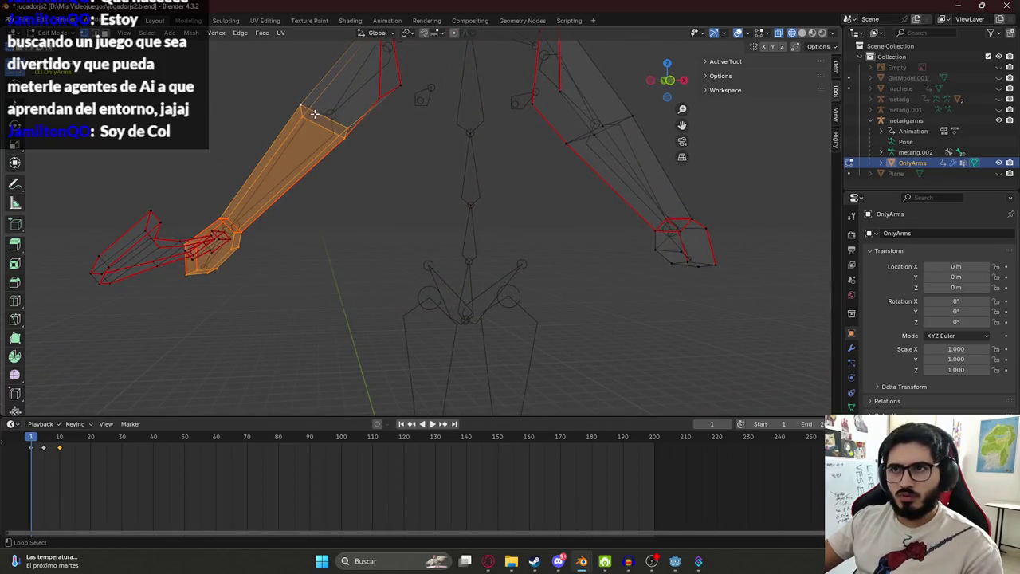
pyautogui.press('KP_1')
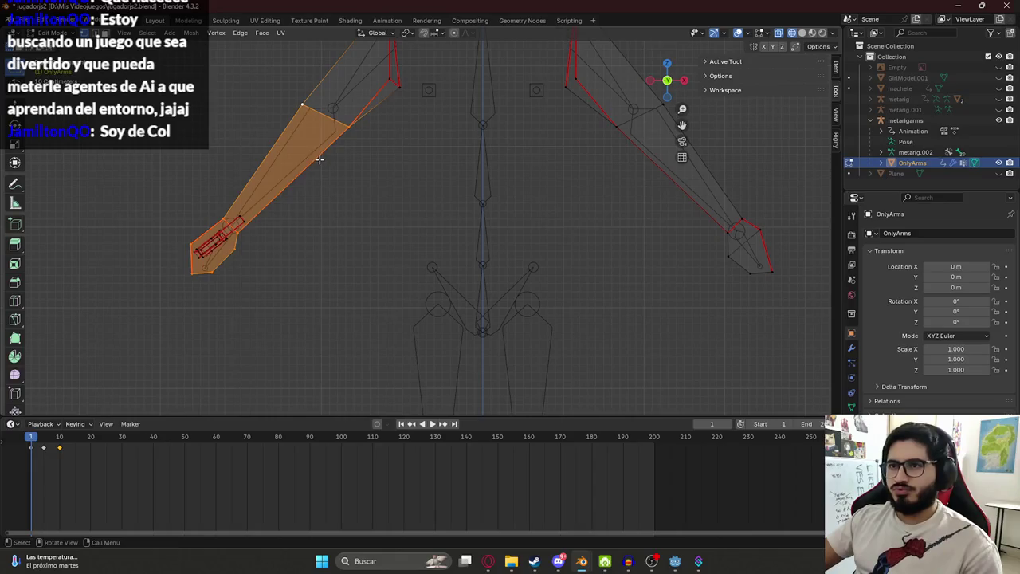
pyautogui.hotkey('alt', 'a')
pyautogui.scroll(-1, 274, 170)
pyautogui.press('z')
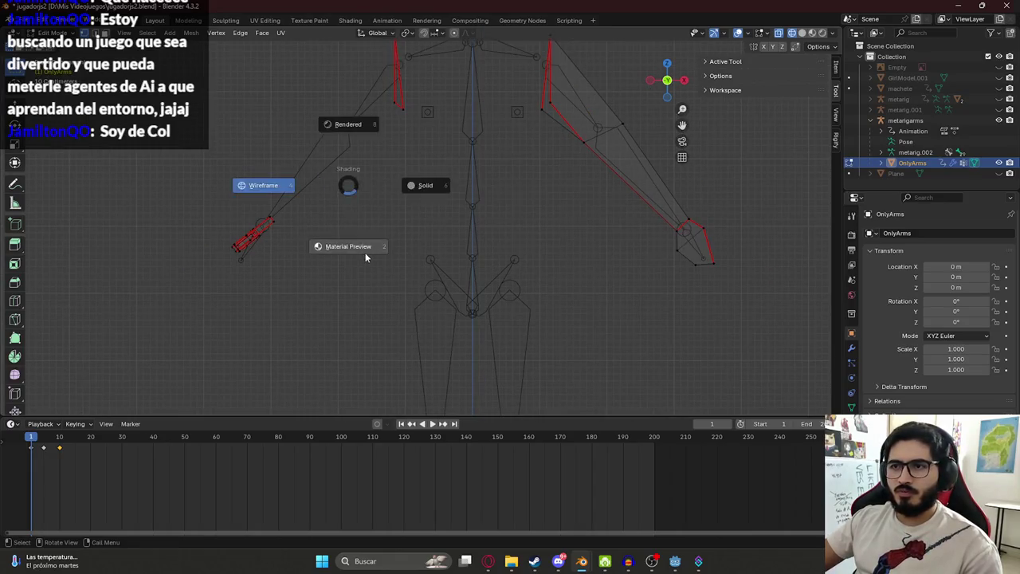
pyautogui.click(365, 253)
pyautogui.keyDown('alt'); pyautogui.click(349, 191); pyautogui.keyUp('alt')
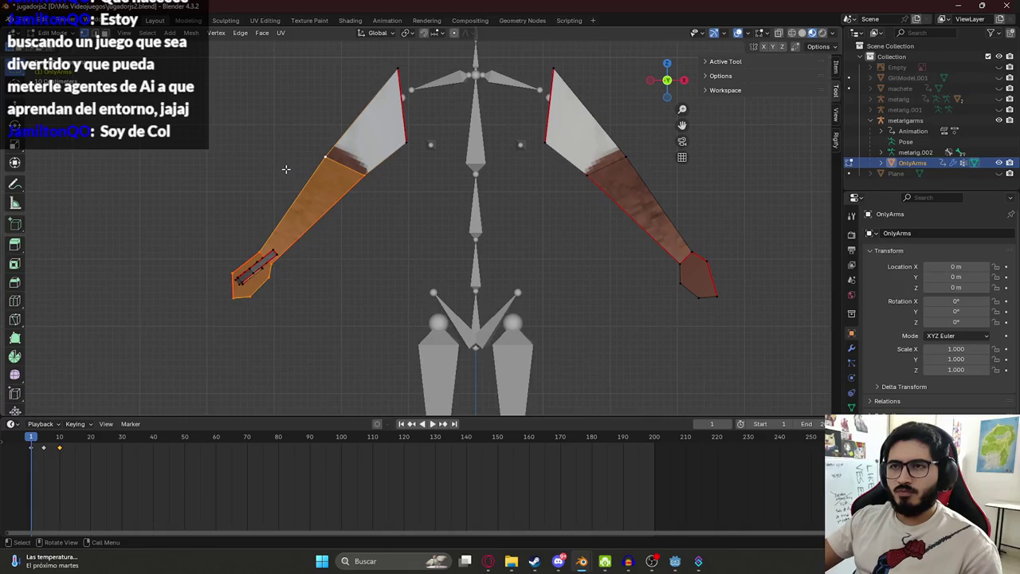
pyautogui.press('x')
pyautogui.click(273, 201)
pyautogui.moveTo(256, 195)
pyautogui.mouseDown(button='middle')
pyautogui.moveTo(431, 175)
pyautogui.moveTo(317, 180)
pyautogui.mouseUp(button='middle')
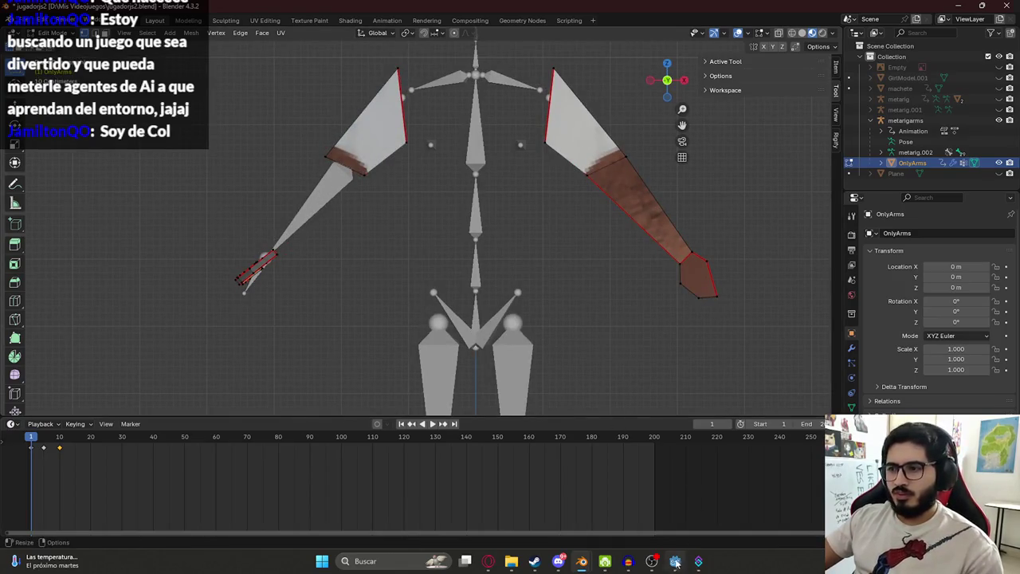
pyautogui.hotkey('alt', 'Tab')
pyautogui.hotkey('alt', 'Tab')
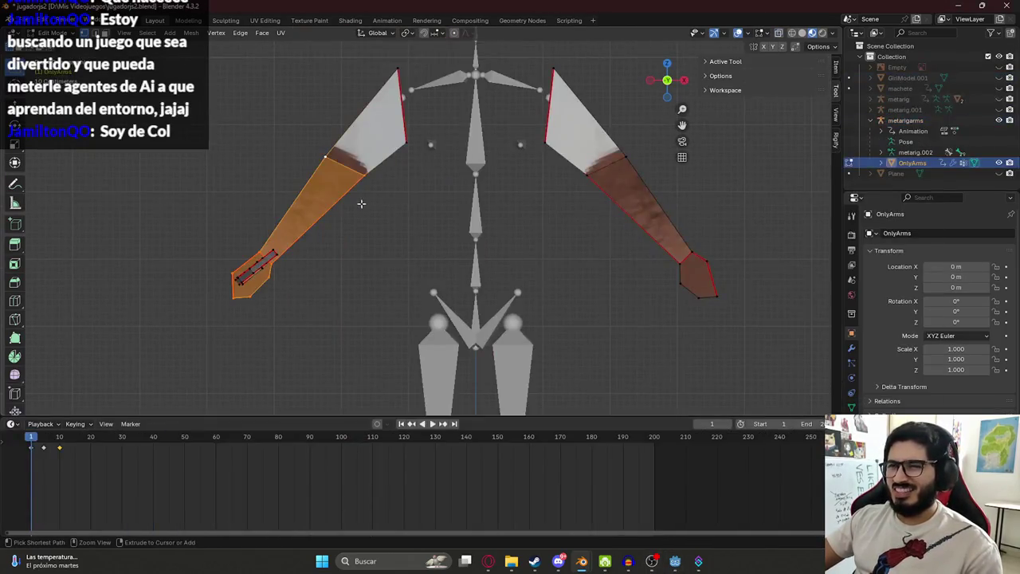
pyautogui.click(341, 242)
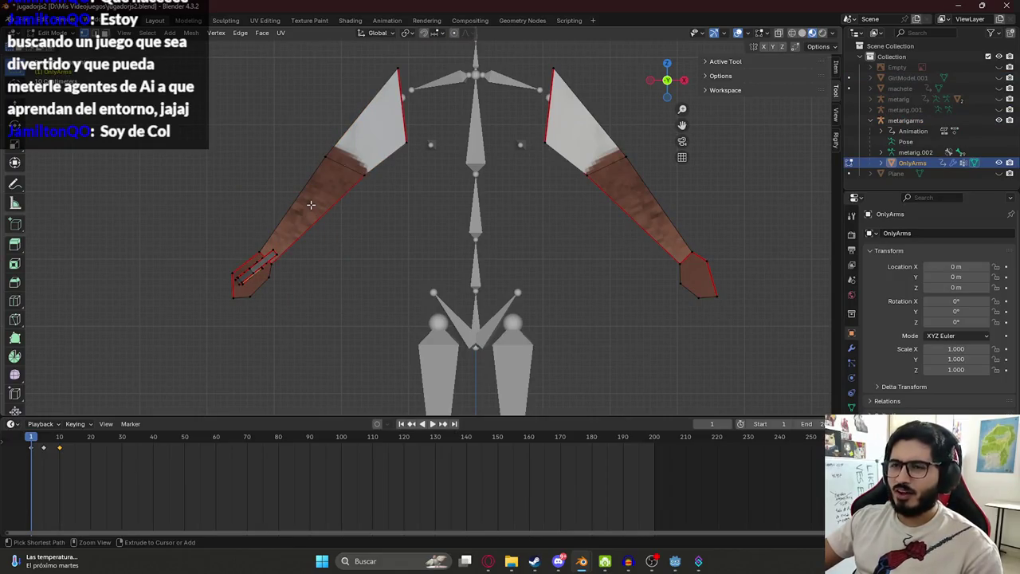
# - Start a new ChatGPT chat asking for Blender shortcuts to add polygons to existing geometry
pyautogui.click(487, 561)
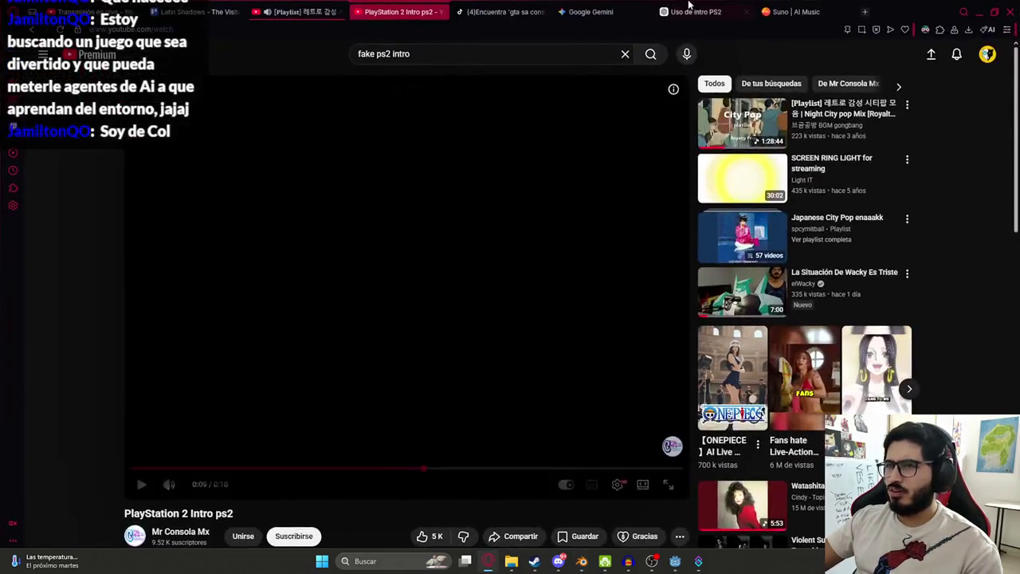
pyautogui.click(696, 11)
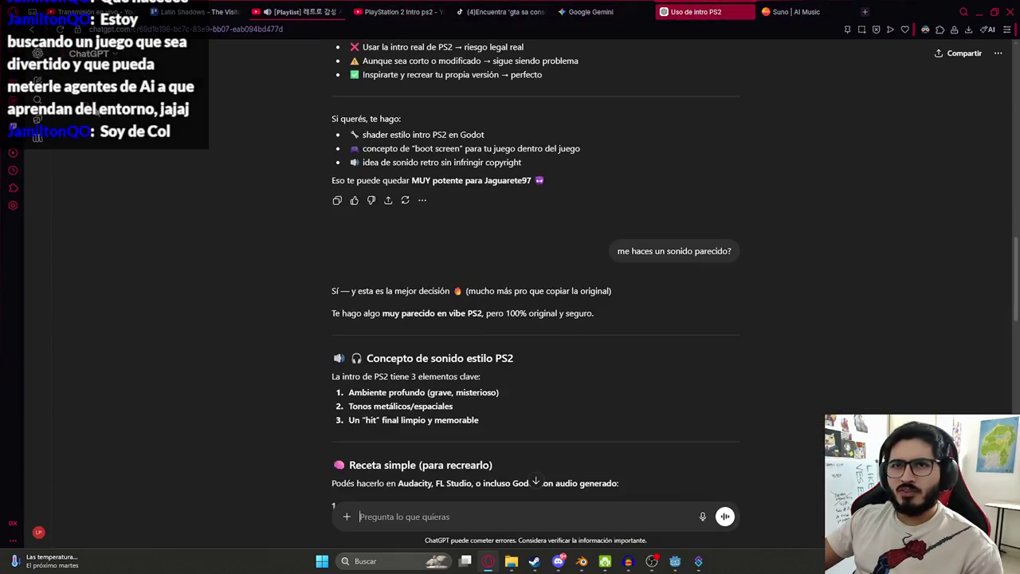
pyautogui.click(37, 80)
pyautogui.write('blender atajo d')
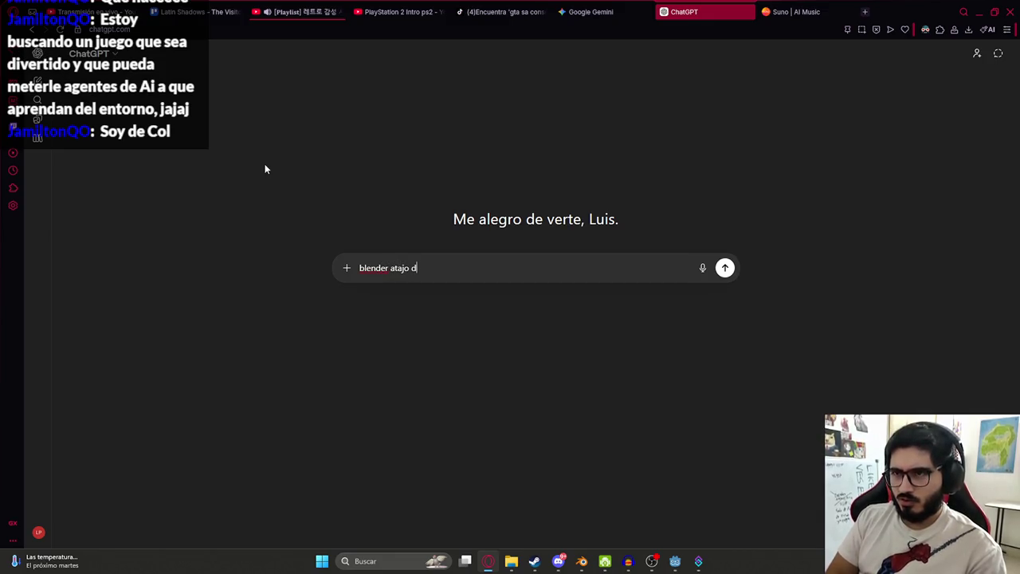
pyautogui.write('a')
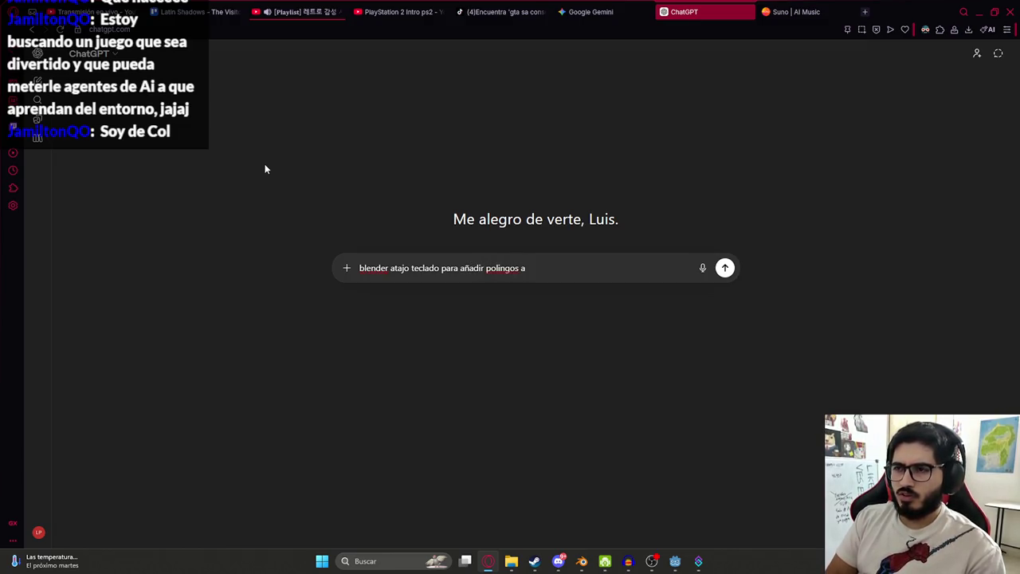
pyautogui.write(';astente')
pyautogui.press('Return')
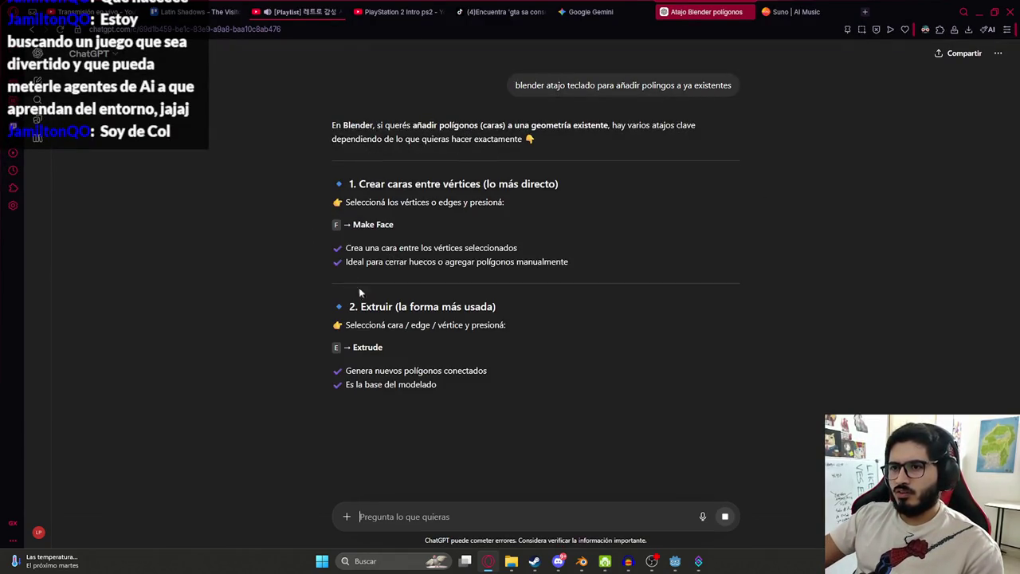
# - Read through the reply covering Make Face, Extrude, Inset and Loop Cut
pyautogui.scroll(-3, 396, 370)
pyautogui.scroll(-1, 442, 387)
pyautogui.scroll(-1, 449, 364)
pyautogui.scroll(-2, 414, 367)
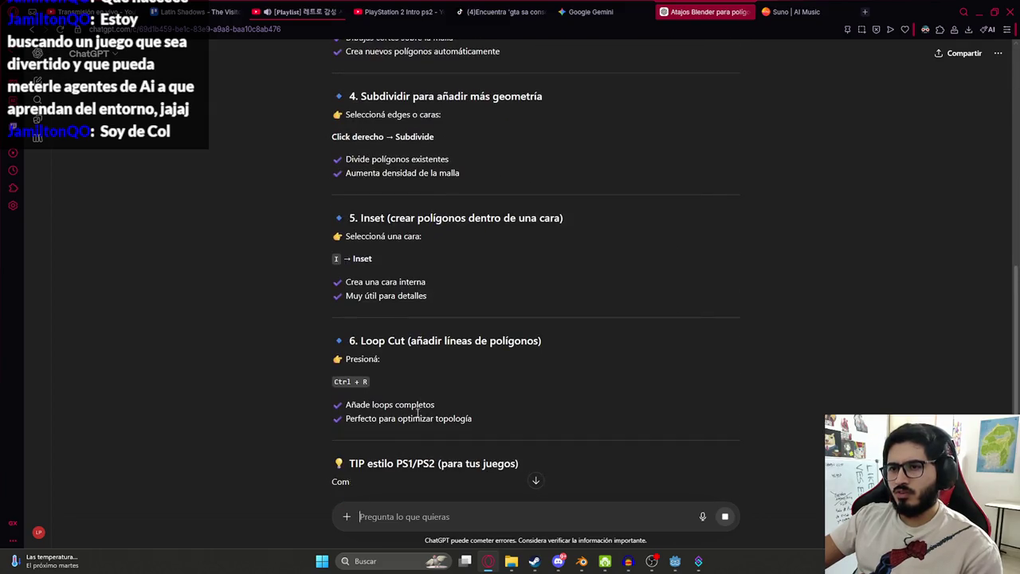
pyautogui.scroll(-2, 359, 334)
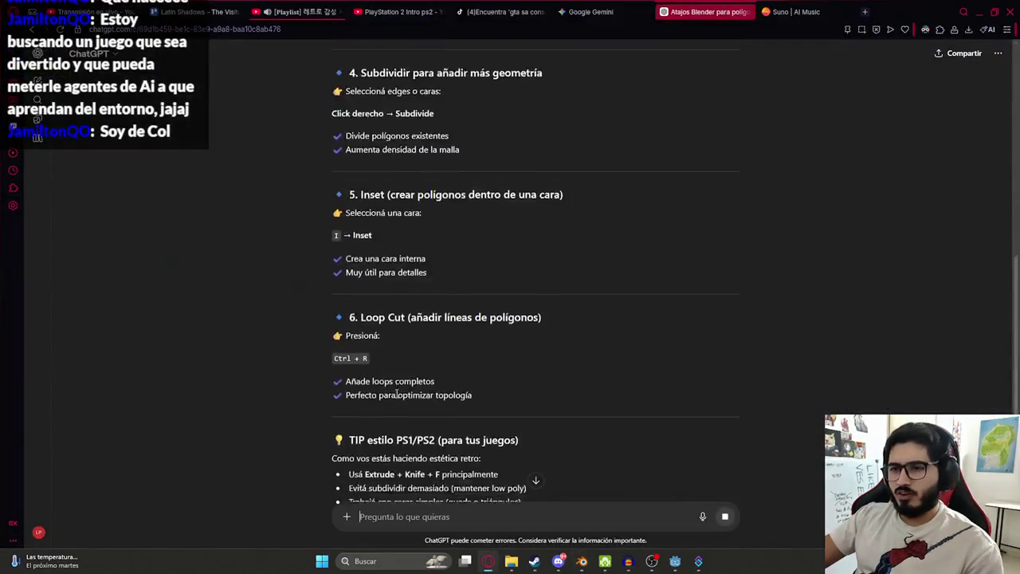
pyautogui.hotkey('alt', 'Tab')
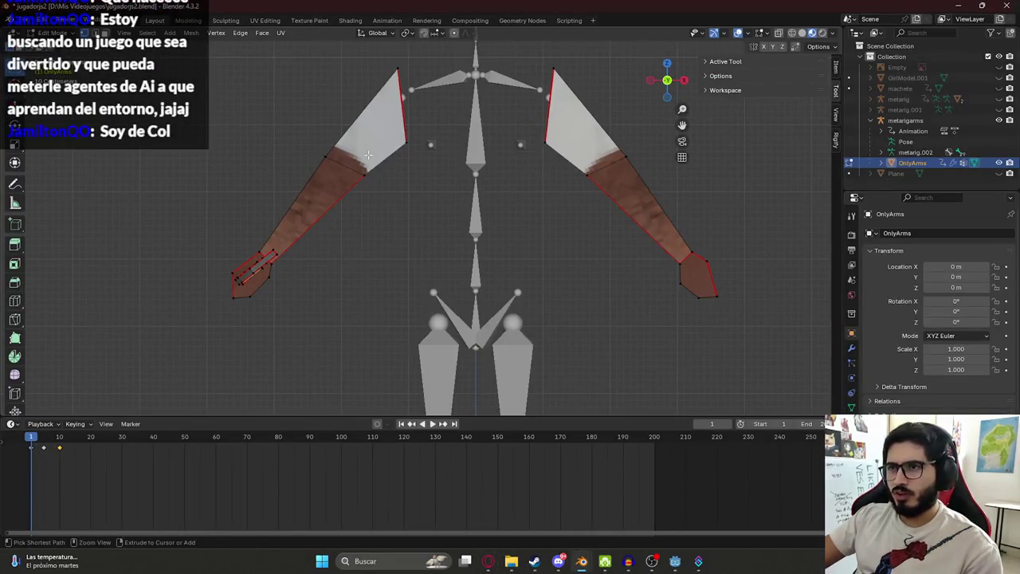
# - Add an edge loop across the left arm with Ctrl+R and check it from the front
pyautogui.hotkey('ctrl', 'r')
pyautogui.scroll(4, 347, 152)
pyautogui.scroll(-2, 346, 152)
pyautogui.scroll(-2, 347, 151)
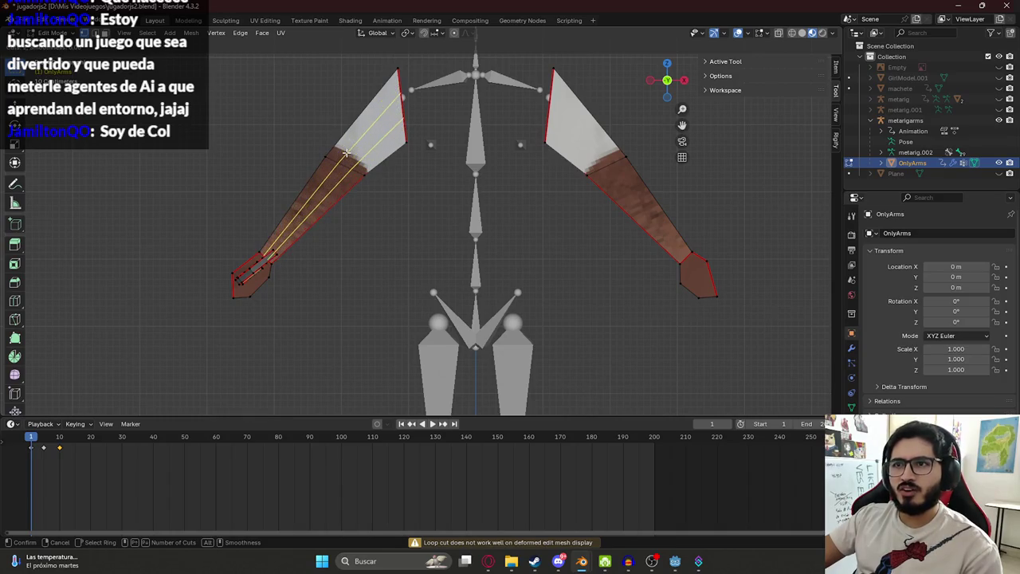
pyautogui.click(303, 160)
pyautogui.moveTo(303, 159)
pyautogui.mouseDown(button='middle')
pyautogui.moveTo(282, 183)
pyautogui.moveTo(385, 218)
pyautogui.moveTo(273, 136)
pyautogui.mouseUp(button='middle')
pyautogui.moveTo(273, 136); pyautogui.dragTo(398, 218)
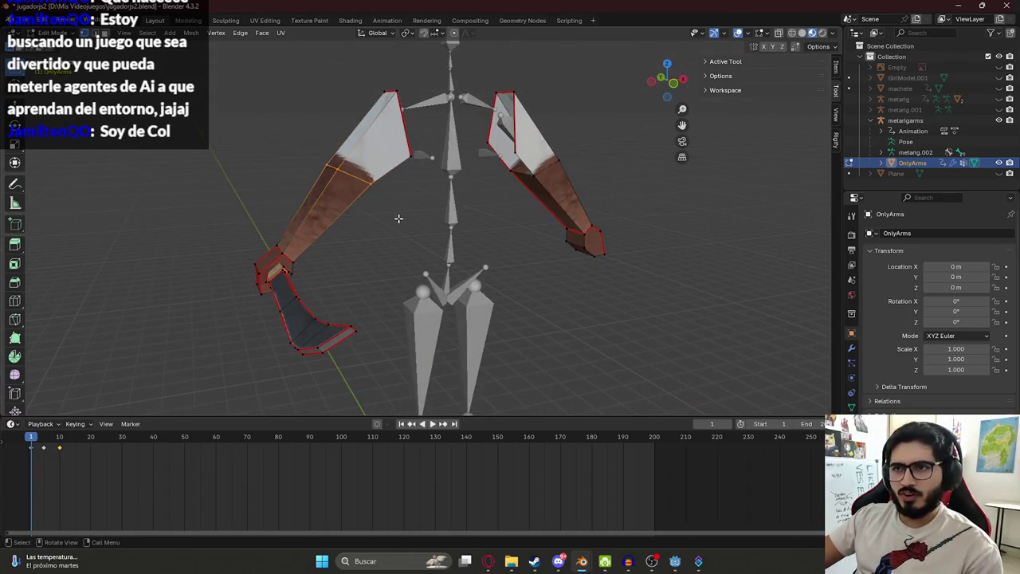
pyautogui.hotkey('alt', 'z')
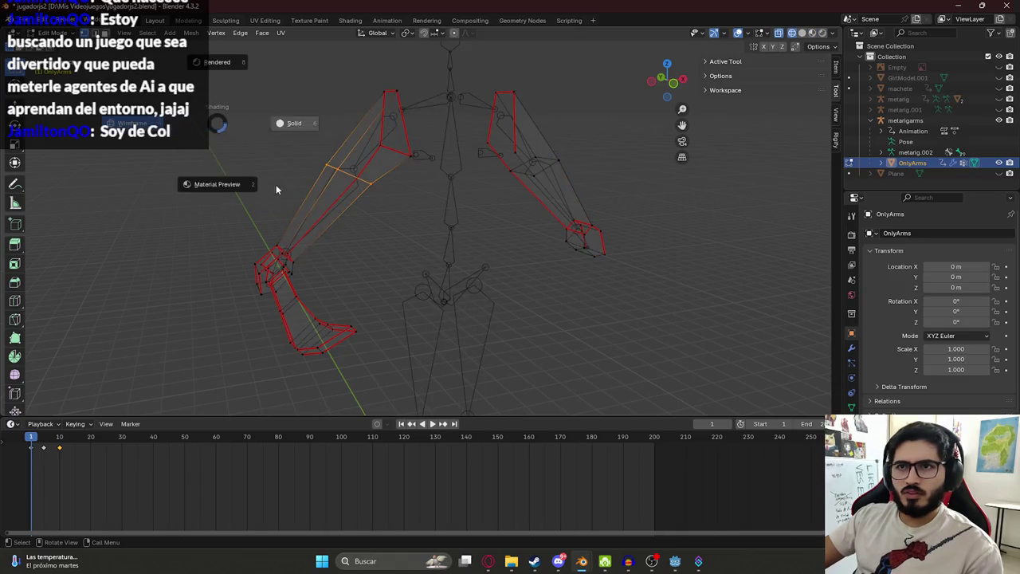
pyautogui.hotkey('alt', 'z')
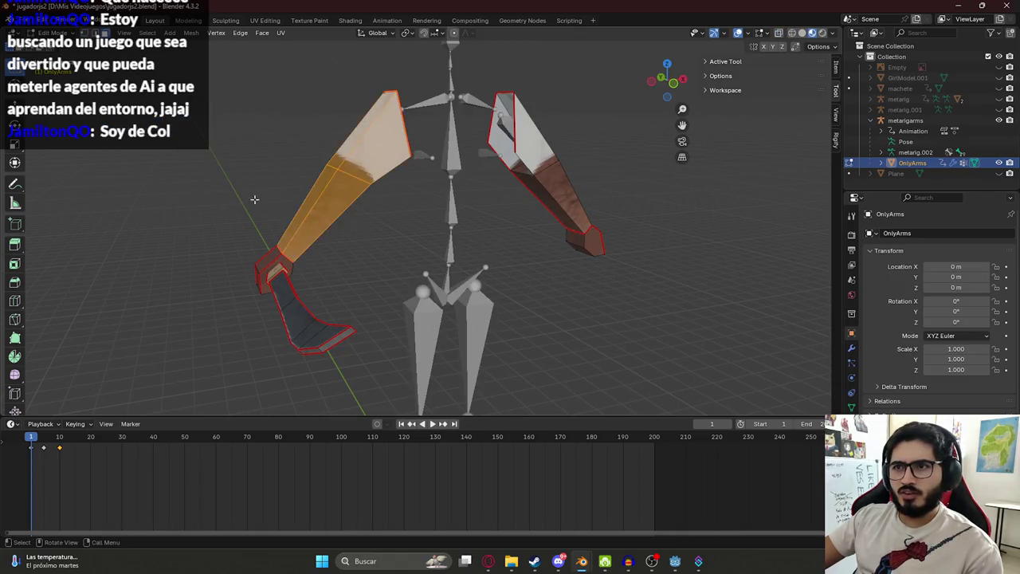
# - Brush-select faces on the other arm and start a second loop cut, cancelling it
pyautogui.moveTo(398, 218); pyautogui.dragTo(490, 163, button='middle')
pyautogui.press('c')
pyautogui.press('Escape')
pyautogui.moveTo(622, 223); pyautogui.dragTo(342, 207, button='middle')
pyautogui.hotkey('ctrl', 'r')
pyautogui.scroll(2, 351, 180)
pyautogui.scroll(1, 349, 182)
pyautogui.scroll(1, 347, 182)
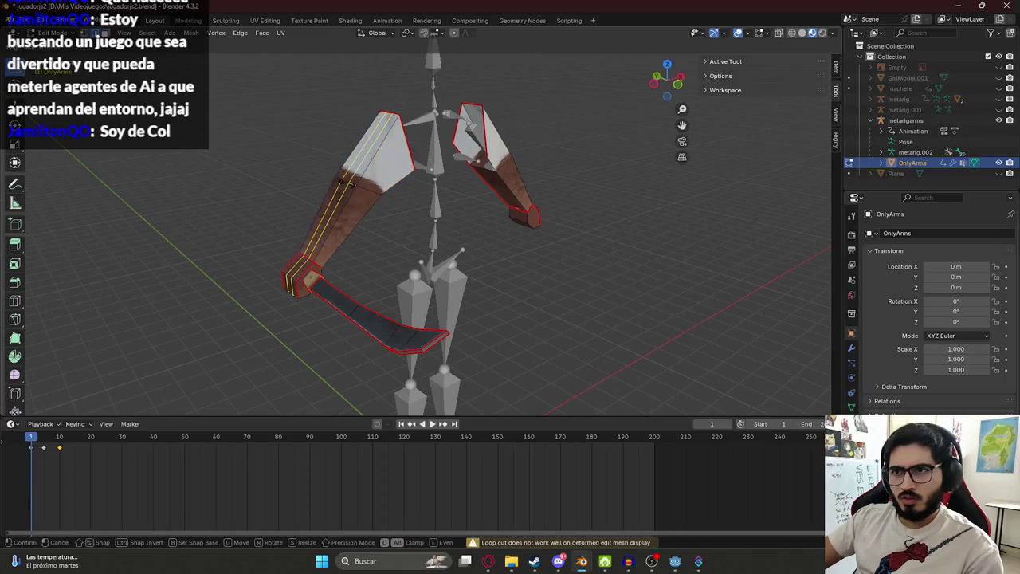
pyautogui.press('Escape')
pyautogui.hotkey('alt', 'Tab')
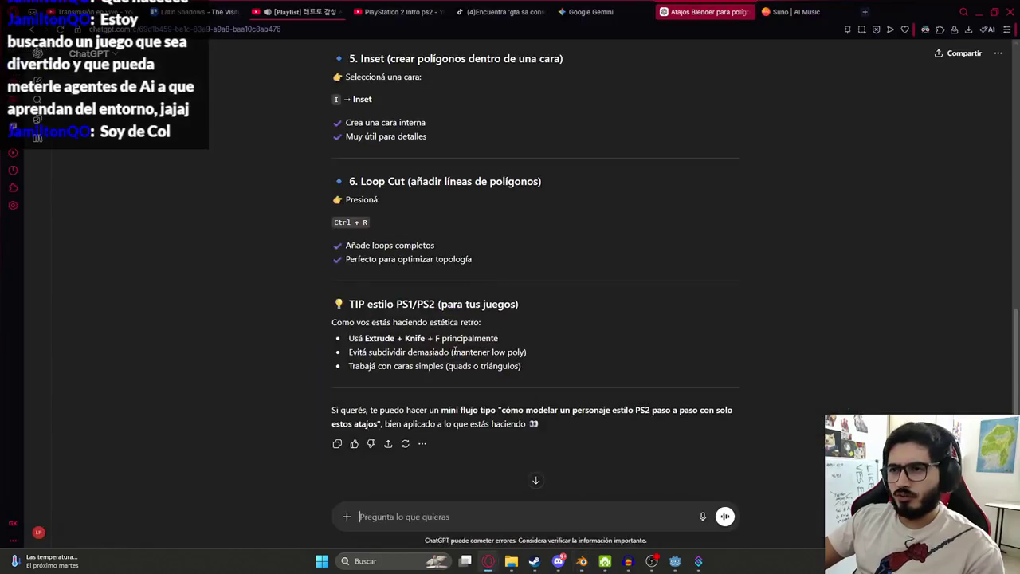
# - Read ChatGPT's PS2-style tips on Subdivision Surface, Bevel and Loop Cuts, then return to Blender
pyautogui.scroll(-1, 431, 347)
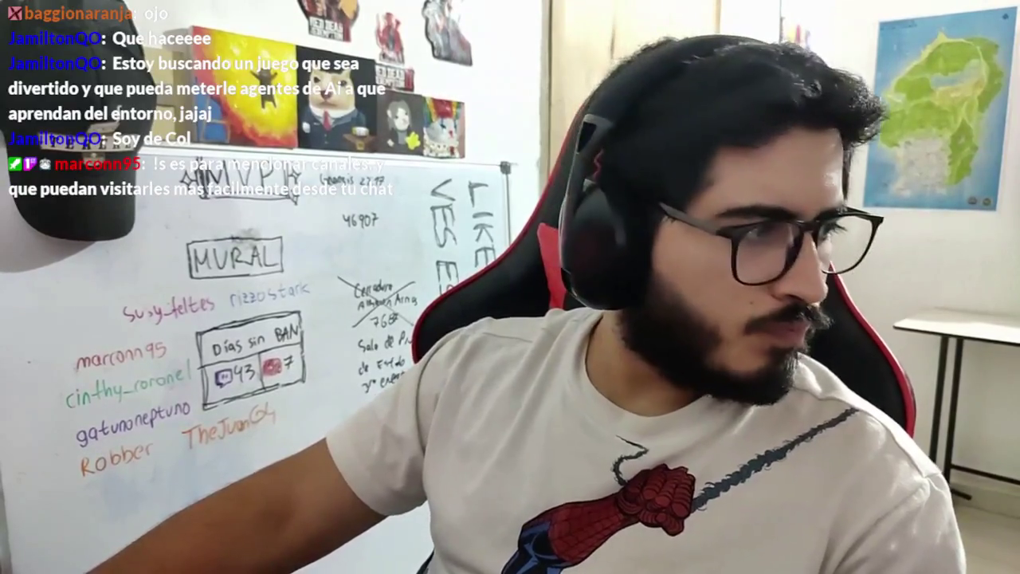
pyautogui.moveTo(582, 561)
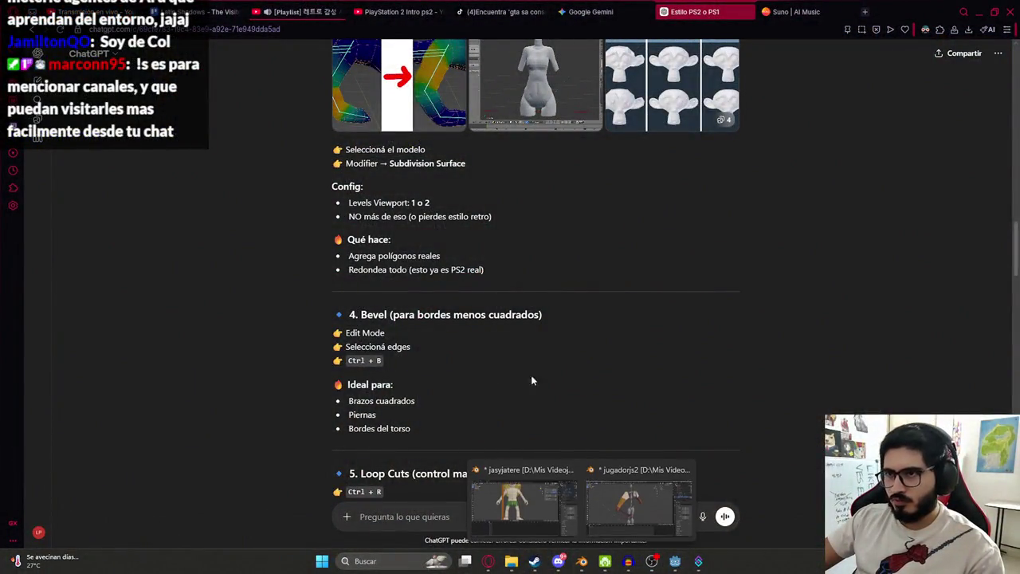
pyautogui.click(557, 522)
# - Bevel the selected OnlyArms arm edges three times with Ctrl+B
pyautogui.click(573, 501)
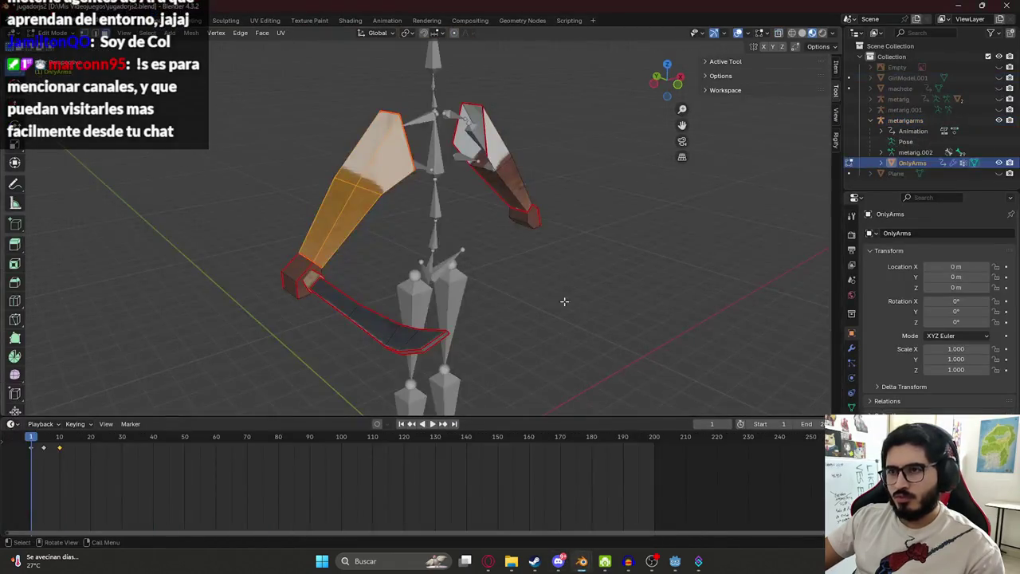
pyautogui.hotkey('ctrl', 'b')
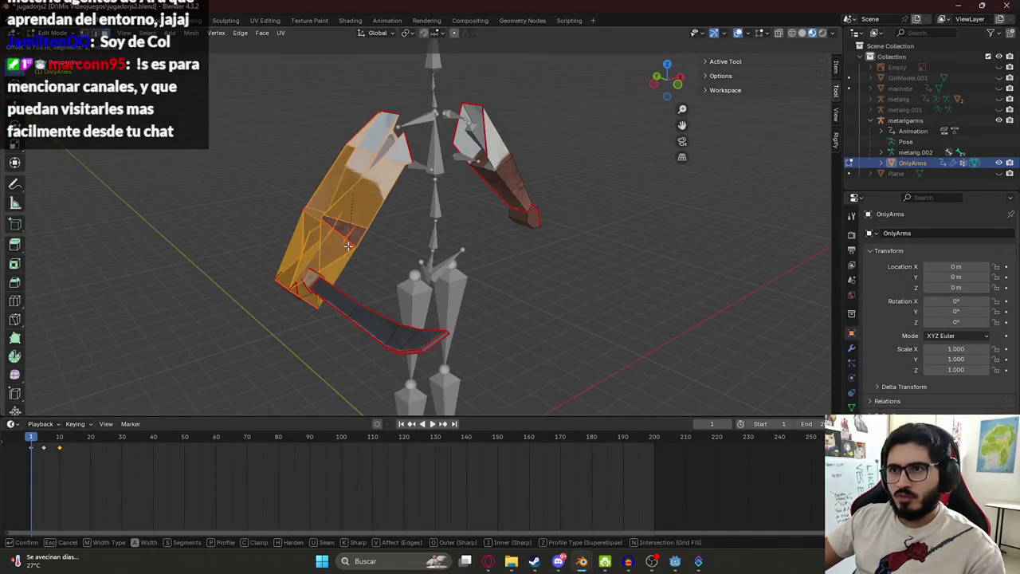
pyautogui.click(405, 246)
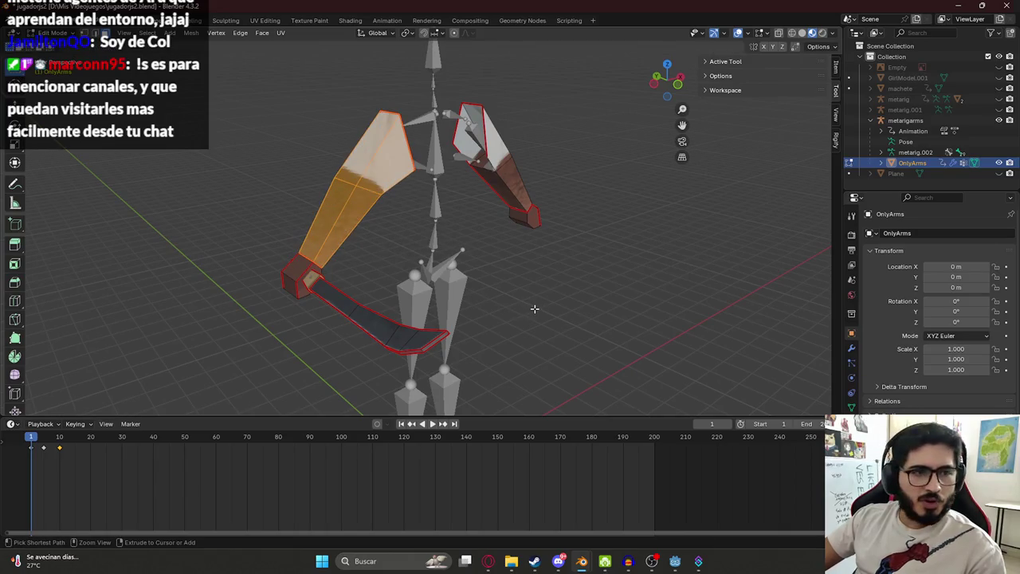
pyautogui.hotkey('ctrl', 'b')
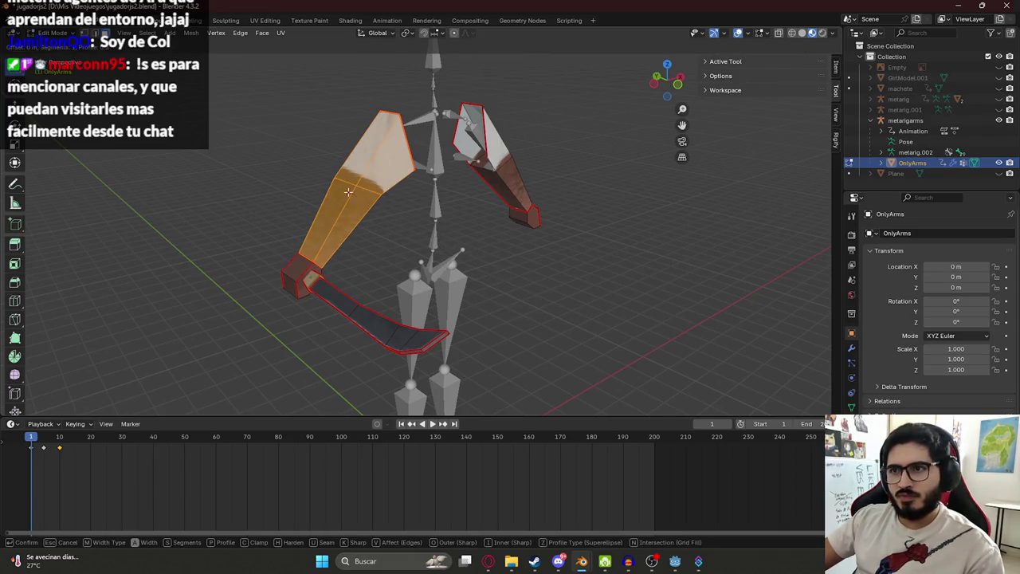
pyautogui.click(321, 115)
pyautogui.hotkey('ctrl', 'b')
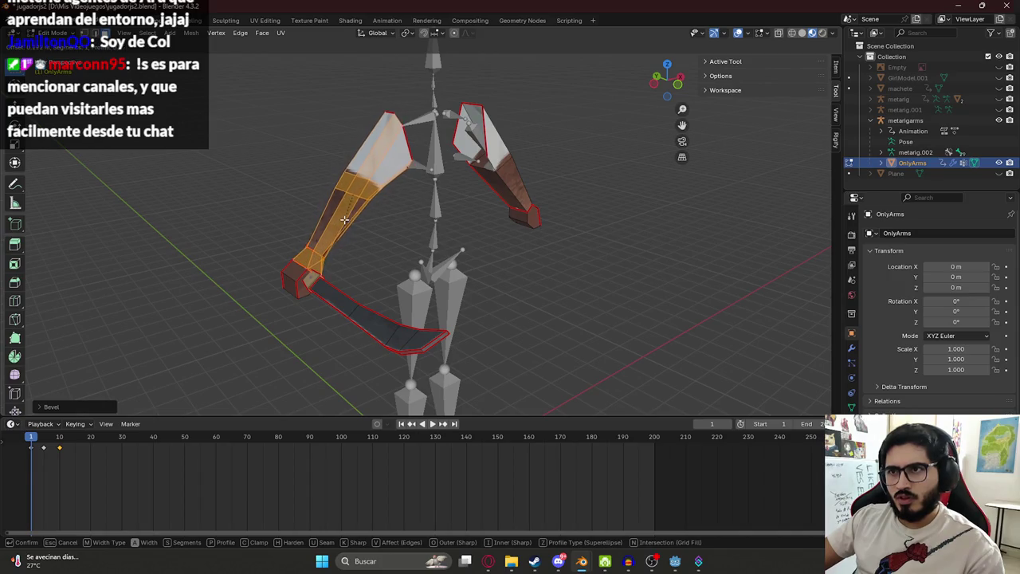
pyautogui.click(344, 217)
# - Select the side, top and front faces of the arm's blocky hand in Edit Mode
pyautogui.press('Tab')
pyautogui.moveTo(344, 218)
pyautogui.mouseDown(button='middle')
pyautogui.moveTo(298, 186)
pyautogui.moveTo(432, 224)
pyautogui.moveTo(539, 199)
pyautogui.moveTo(320, 195)
pyautogui.moveTo(308, 221)
pyautogui.mouseUp(button='middle')
pyautogui.scroll(3, 523, 212)
pyautogui.scroll(2, 556, 226)
pyautogui.scroll(2, 537, 184)
pyautogui.scroll(-2, 319, 195)
pyautogui.scroll(3, 320, 194)
pyautogui.press('Tab')
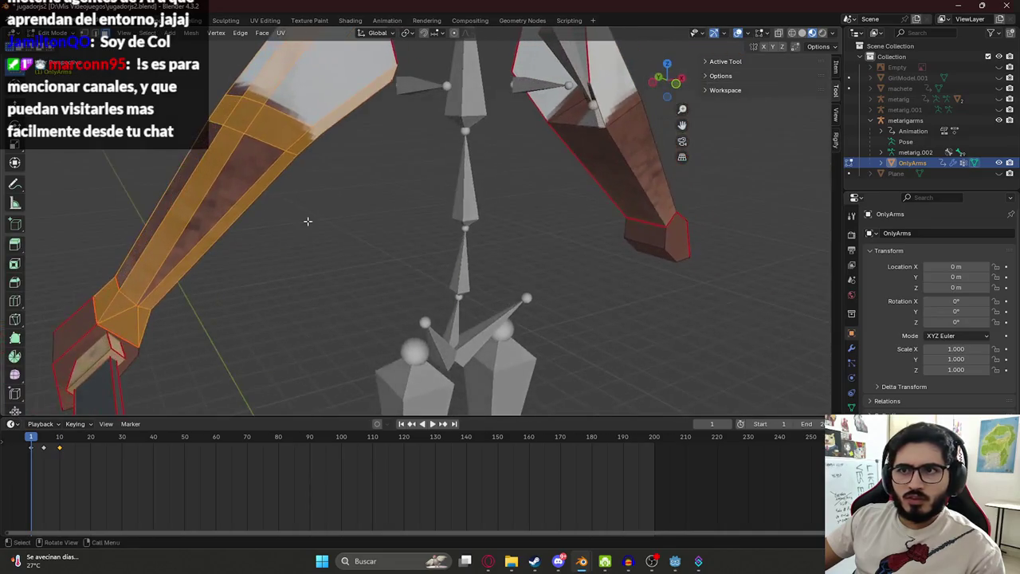
pyautogui.moveTo(142, 252); pyautogui.dragTo(357, 141, button='middle')
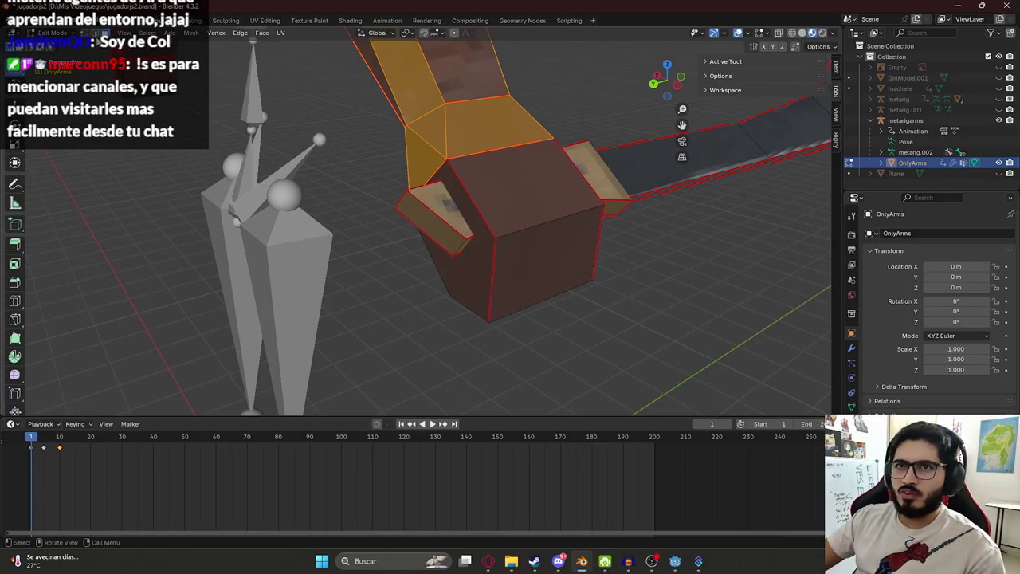
pyautogui.click(444, 125)
pyautogui.keyDown('shift'); pyautogui.click(449, 128); pyautogui.keyUp('shift')
pyautogui.keyDown('shift'); pyautogui.click(462, 128); pyautogui.keyUp('shift')
pyautogui.keyDown('shift'); pyautogui.click(507, 187); pyautogui.keyUp('shift')
# - Delete the selected hand block faces with X > Faces
pyautogui.moveTo(507, 186)
pyautogui.mouseDown(button='middle')
pyautogui.moveTo(240, 153)
pyautogui.moveTo(217, 162)
pyautogui.mouseUp(button='middle')
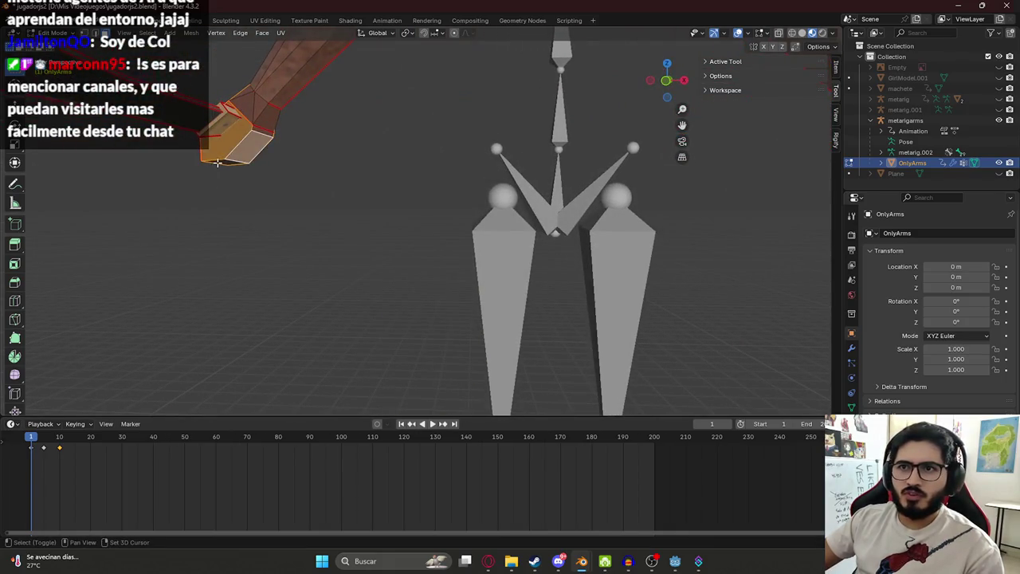
pyautogui.moveTo(253, 109)
pyautogui.mouseDown(button='middle')
pyautogui.moveTo(249, 160)
pyautogui.moveTo(409, 204)
pyautogui.mouseUp(button='middle')
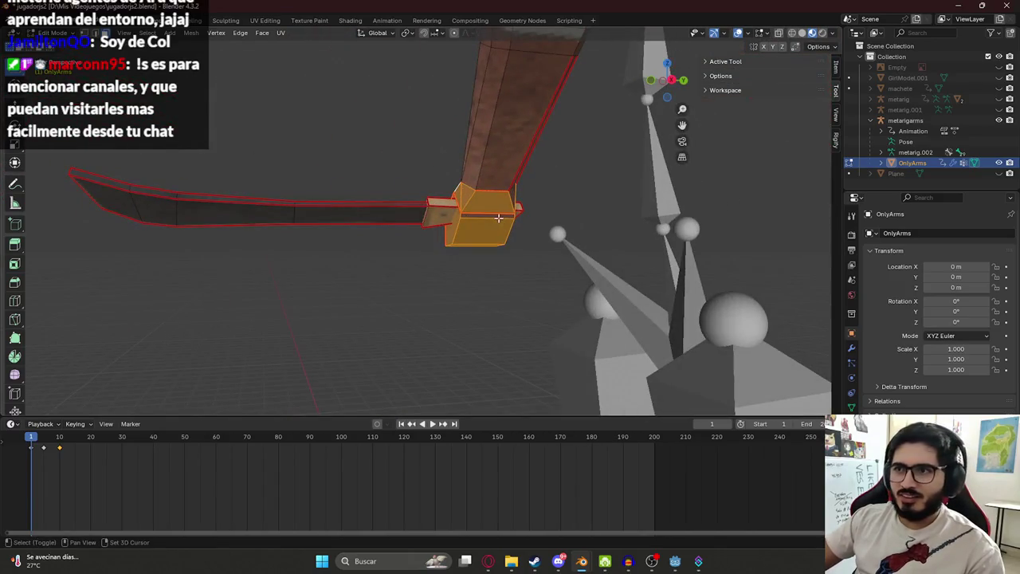
pyautogui.moveTo(511, 215)
pyautogui.mouseDown(button='middle')
pyautogui.moveTo(451, 228)
pyautogui.moveTo(611, 242)
pyautogui.moveTo(337, 223)
pyautogui.moveTo(523, 234)
pyautogui.moveTo(414, 186)
pyautogui.mouseUp(button='middle')
pyautogui.press('x')
pyautogui.click(336, 224)
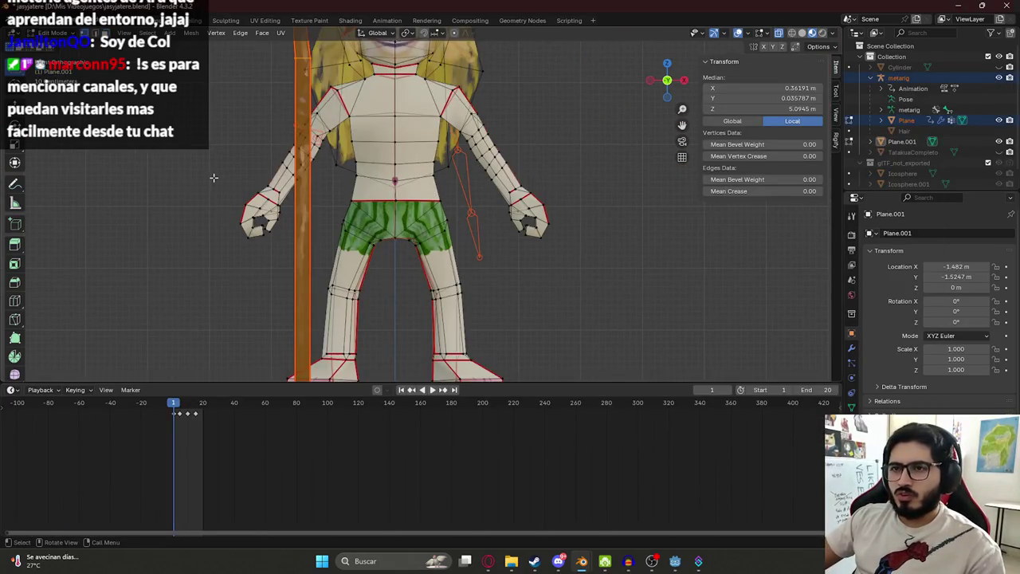
# - In jasyjatere.blend, switch to wireframe X-ray and box-select the character's hand vertices
pyautogui.press('z')
pyautogui.click(171, 218)
pyautogui.moveTo(232, 193); pyautogui.dragTo(285, 239)
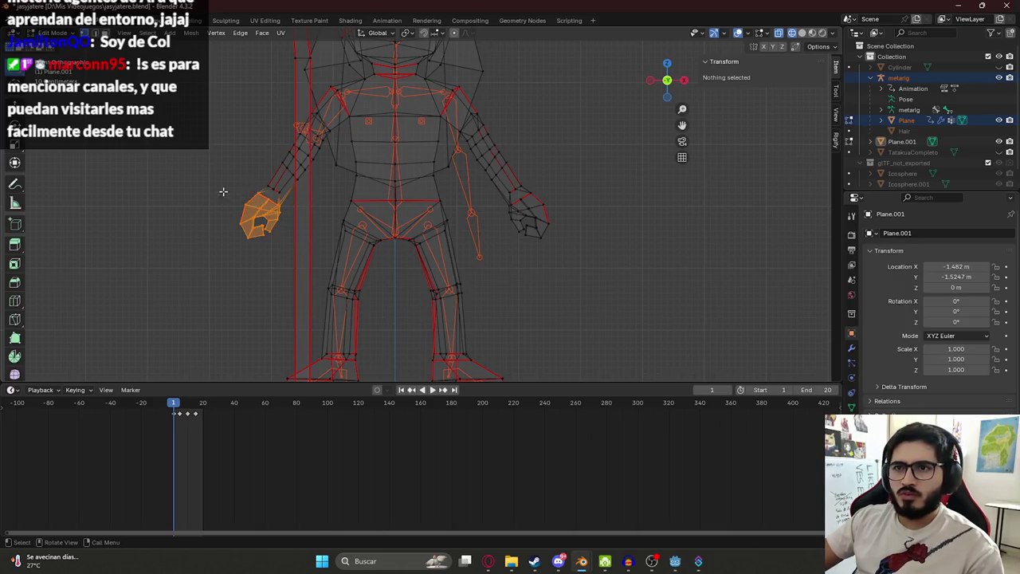
# - Frame the selected jasyjatere hand with Numpad . and copy it with Ctrl+C
pyautogui.scroll(3, 223, 191)
pyautogui.scroll(3, 295, 203)
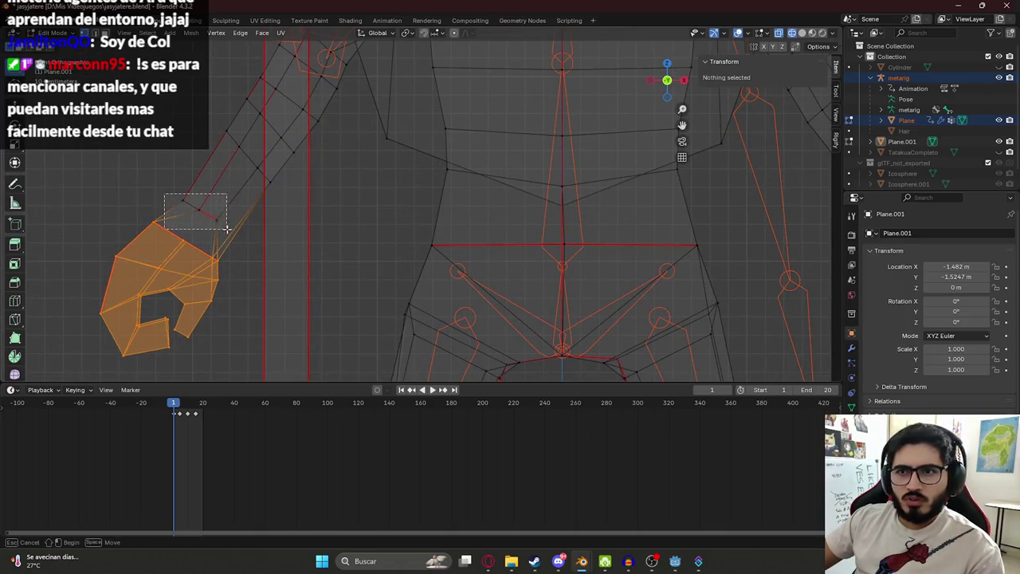
pyautogui.moveTo(227, 232)
pyautogui.mouseDown(button='middle')
pyautogui.moveTo(366, 219)
pyautogui.moveTo(531, 235)
pyautogui.mouseUp(button='middle')
pyautogui.press('KP_Decimal')
pyautogui.hotkey('ctrl', 'c')
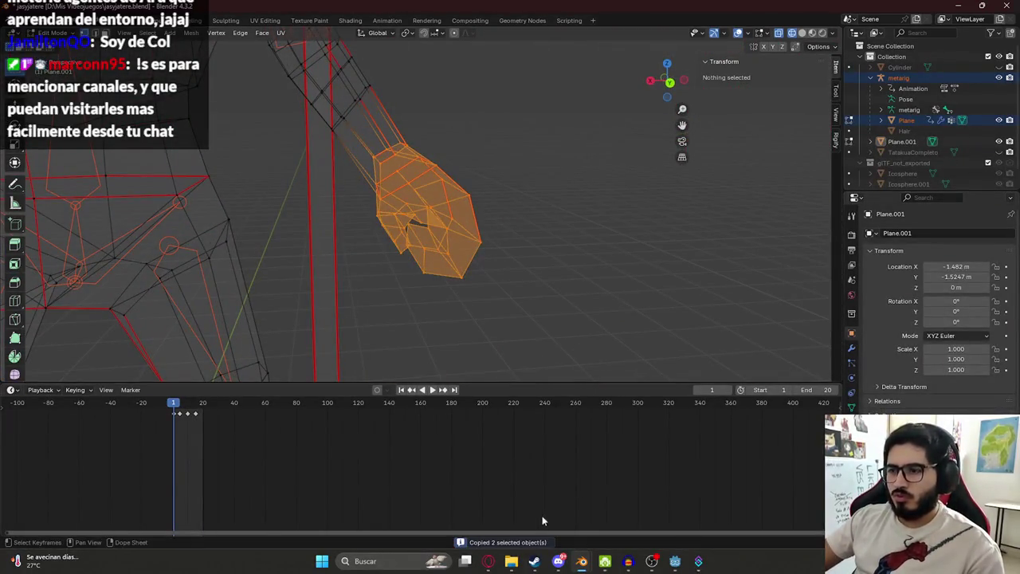
# - In jugadorjs2.blend, extrude the selected vertices, then paste the copied hand objects in Object Mode
pyautogui.click(594, 503)
pyautogui.rightClick(352, 221)
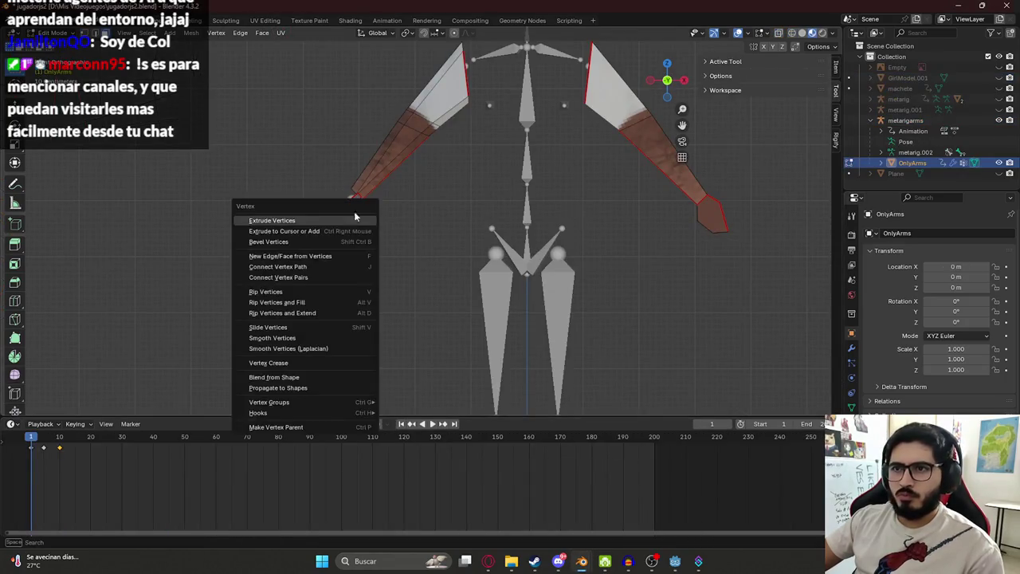
pyautogui.rightClick(407, 247)
pyautogui.click(407, 246)
pyautogui.scroll(-5, 401, 247)
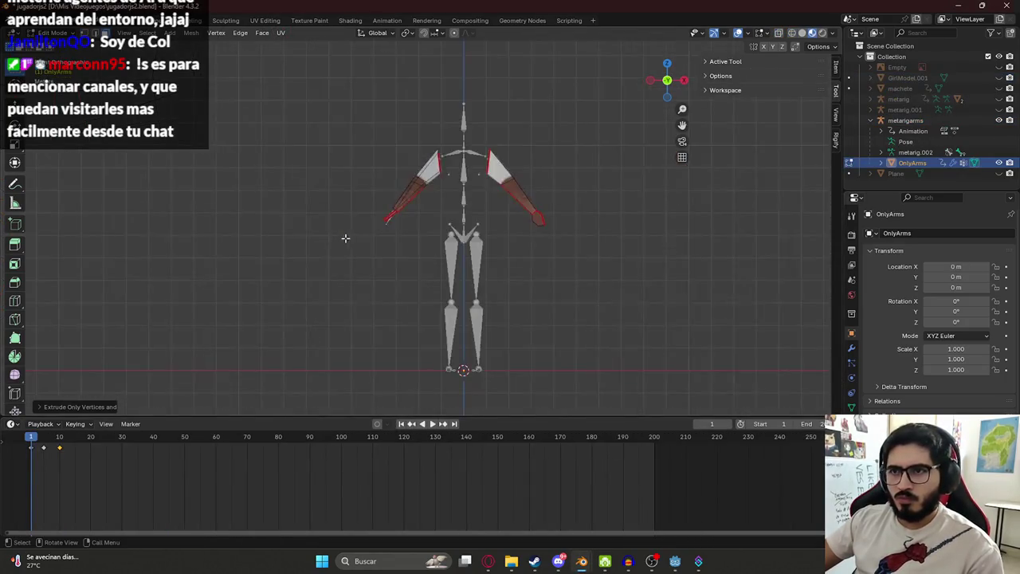
pyautogui.scroll(7, 394, 239)
pyautogui.scroll(-2, 372, 222)
pyautogui.scroll(-3, 370, 223)
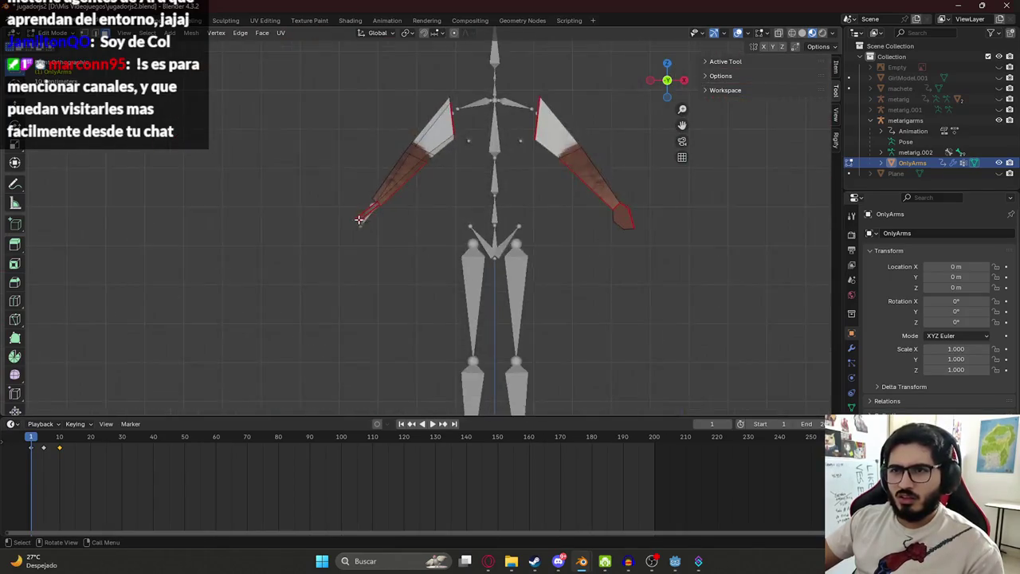
pyautogui.scroll(3, 357, 220)
pyautogui.press('Tab')
pyautogui.hotkey('ctrl', 'v')
pyautogui.scroll(-3, 408, 234)
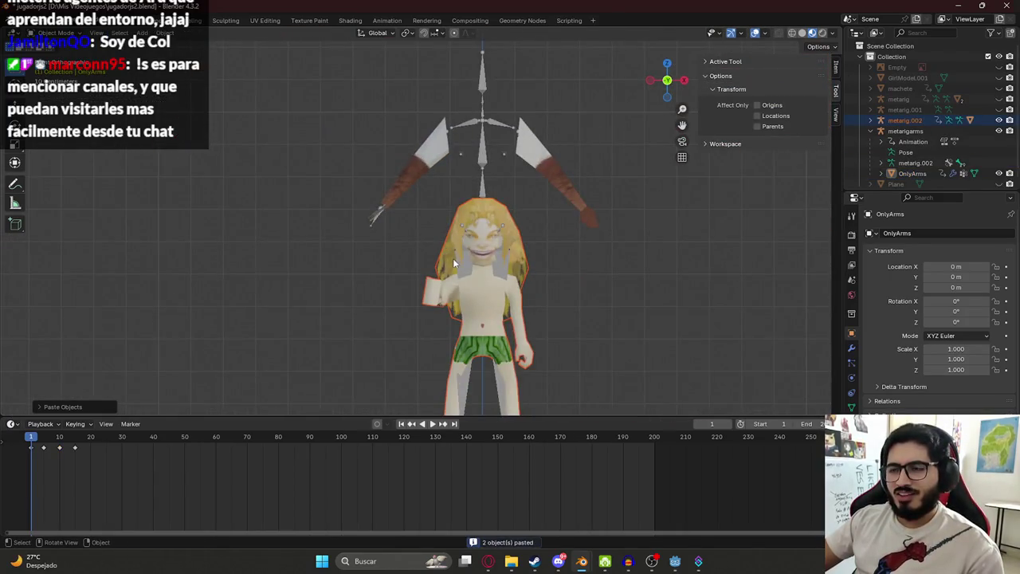
# - Move the pasted character beside the skeleton and switch the viewport to wireframe
pyautogui.scroll(-3, 454, 263)
pyautogui.press('g')
pyautogui.click(649, 269)
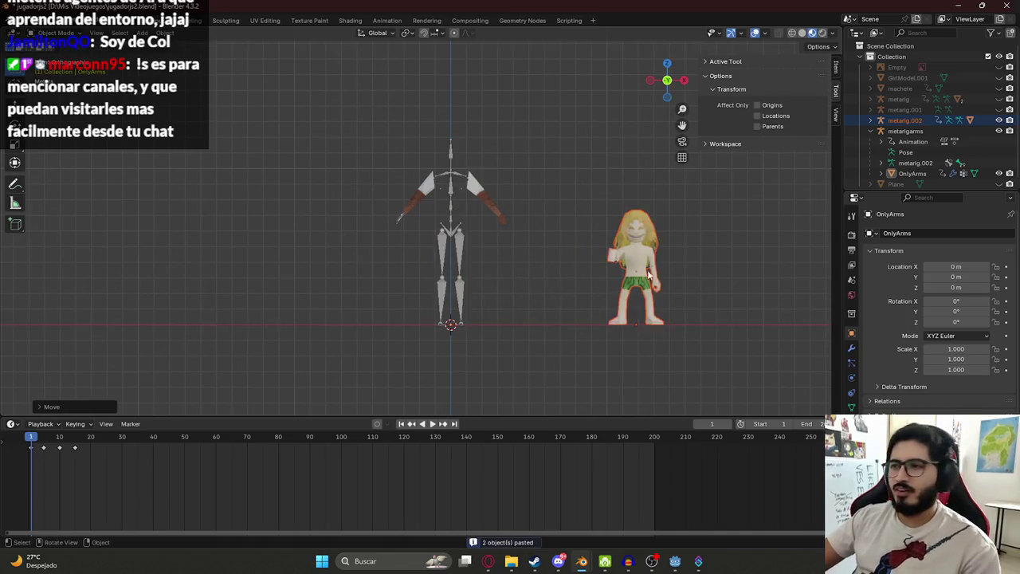
pyautogui.press('Tab')
pyautogui.keyDown('shift'); pyautogui.moveTo(663, 267); pyautogui.dragTo(561, 205, button='middle'); pyautogui.keyUp('shift')
pyautogui.scroll(6, 562, 205)
pyautogui.scroll(2, 562, 205)
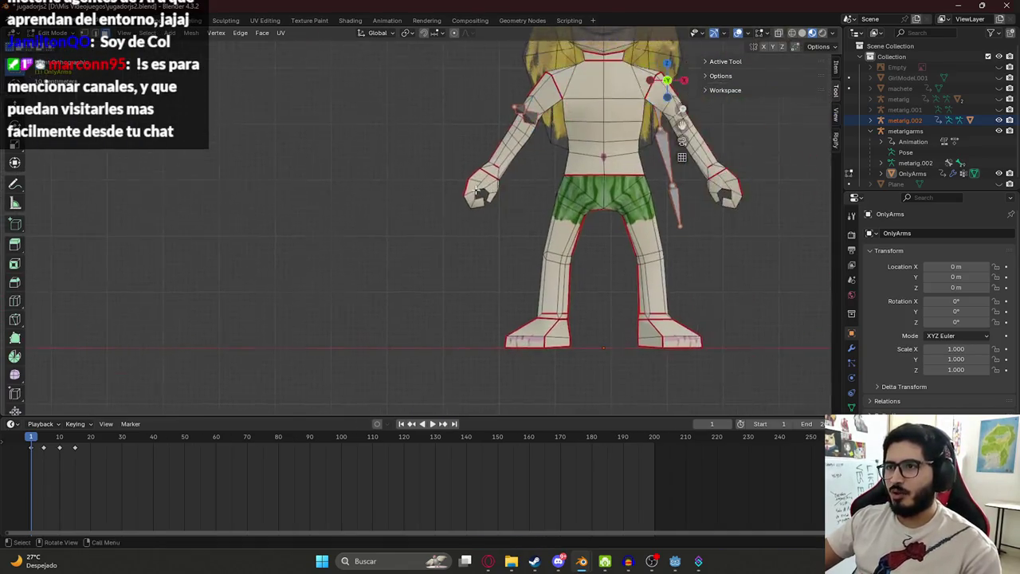
pyautogui.scroll(1, 358, 228)
pyautogui.press('z')
pyautogui.click(299, 230)
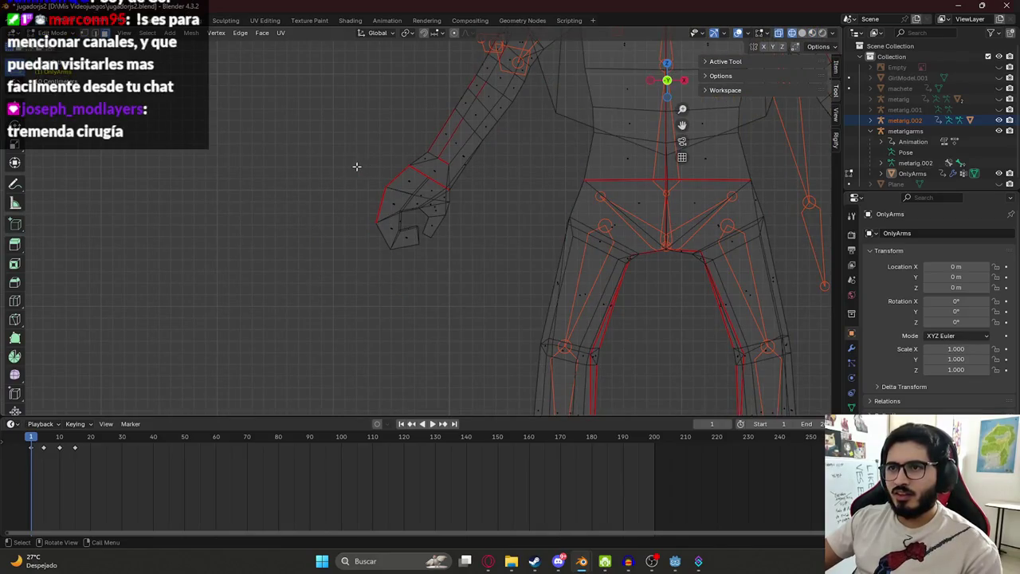
# - Box-select the character's hand geometry in Edit Mode and copy it
pyautogui.moveTo(356, 167); pyautogui.dragTo(454, 234)
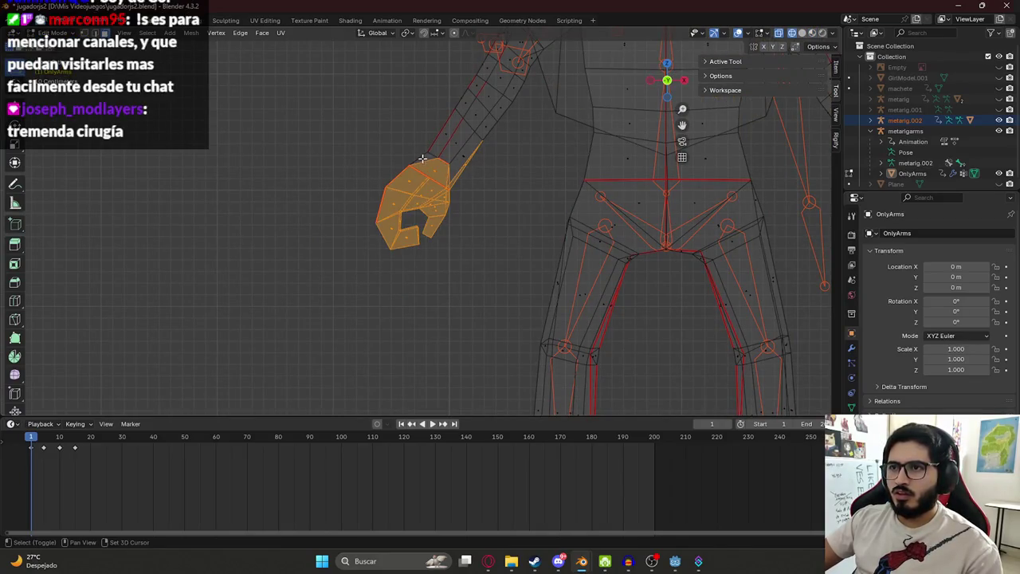
pyautogui.moveTo(422, 160); pyautogui.dragTo(441, 166, button='middle')
pyautogui.keyDown('shift'); pyautogui.click(479, 179); pyautogui.keyUp('shift')
pyautogui.moveTo(527, 180)
pyautogui.mouseDown(button='middle')
pyautogui.moveTo(510, 209)
pyautogui.moveTo(552, 227)
pyautogui.moveTo(538, 215)
pyautogui.mouseUp(button='middle')
pyautogui.scroll(5, 507, 214)
pyautogui.keyDown('shift'); pyautogui.click(563, 228); pyautogui.keyUp('shift')
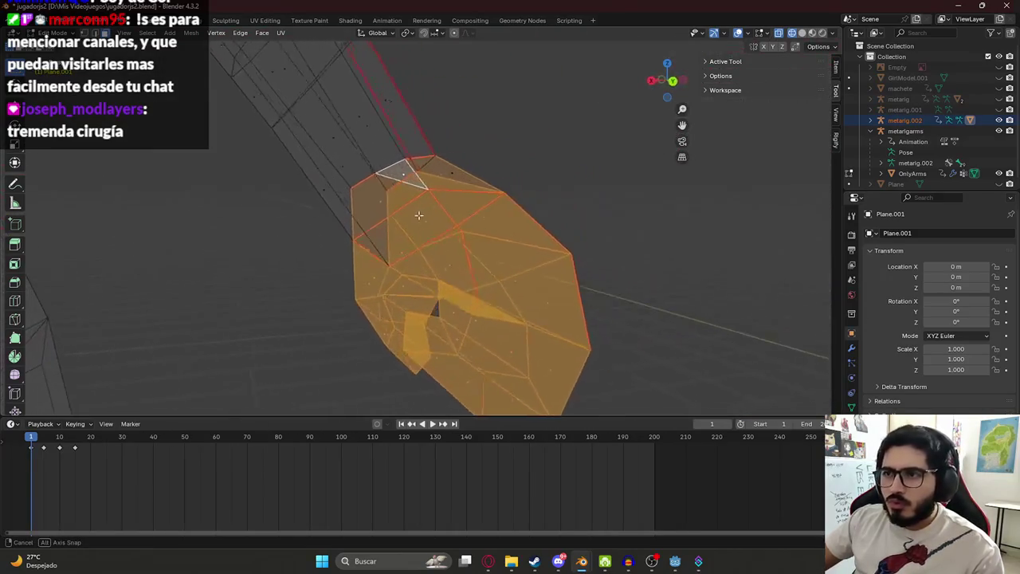
pyautogui.moveTo(539, 214)
pyautogui.mouseDown(button='middle')
pyautogui.moveTo(374, 211)
pyautogui.moveTo(680, 311)
pyautogui.mouseUp(button='middle')
pyautogui.hotkey('ctrl', 'c')
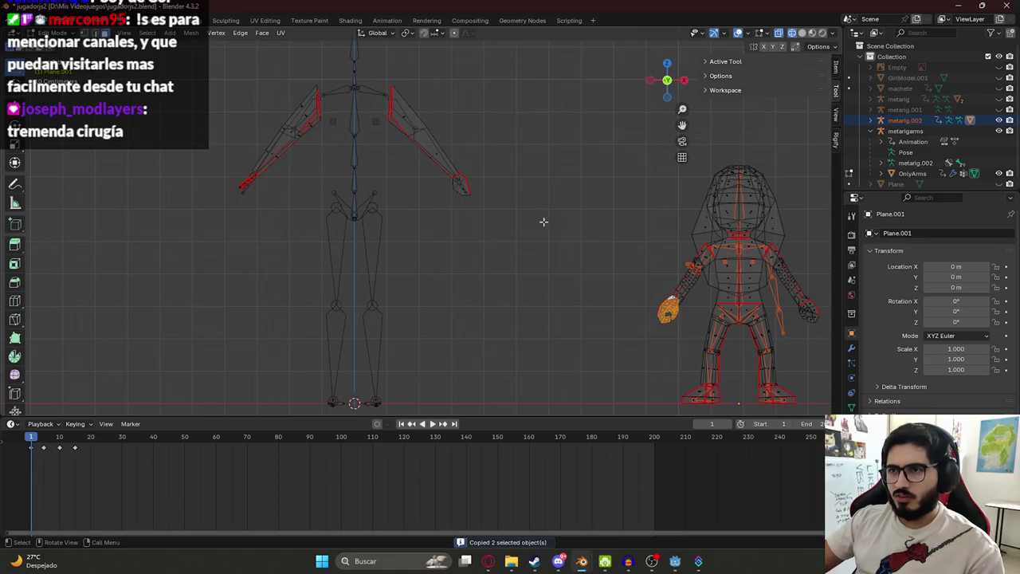
# - Try pasting the hand into the arms mesh in Edit Mode, then cancel the extrusion
pyautogui.press('Tab')
pyautogui.click(411, 136)
pyautogui.press('Tab')
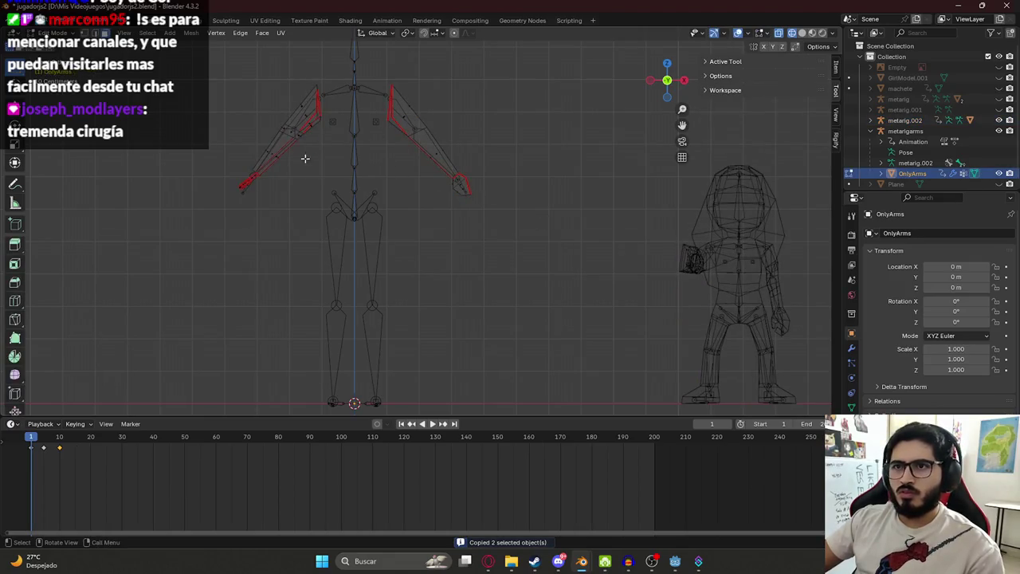
pyautogui.hotkey('ctrl', 'v')
pyautogui.click(250, 181)
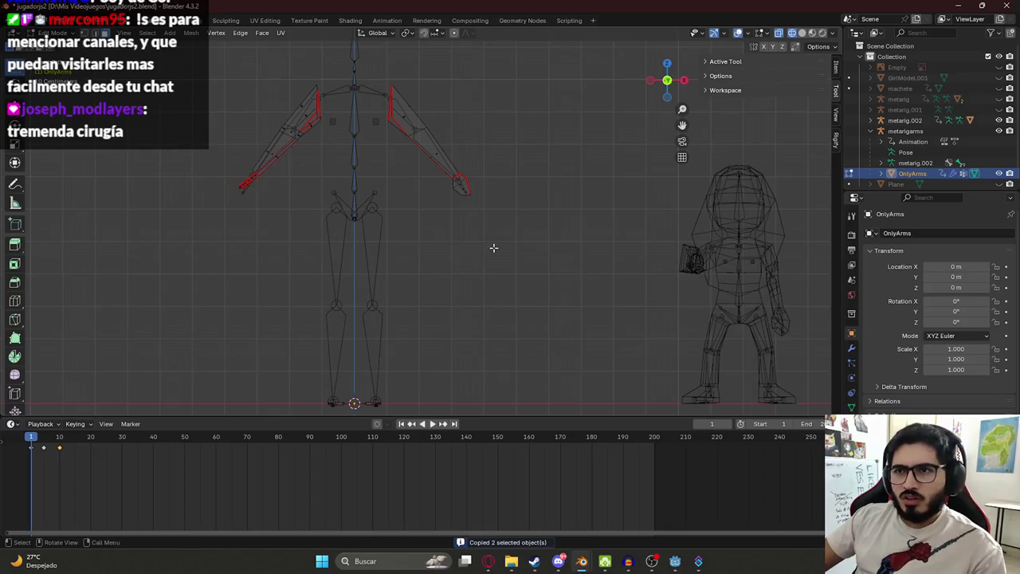
pyautogui.hotkey('ctrl', 'v')
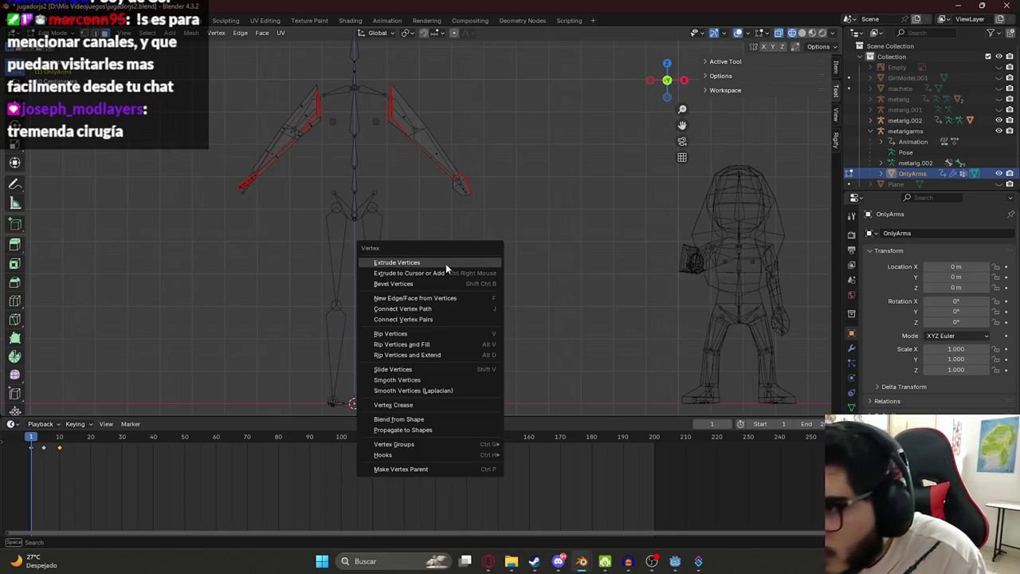
pyautogui.click(445, 263)
pyautogui.scroll(-5, 311, 247)
pyautogui.scroll(1, 383, 231)
pyautogui.scroll(6, 352, 292)
pyautogui.press('KP_Decimal')
pyautogui.scroll(-5, 307, 381)
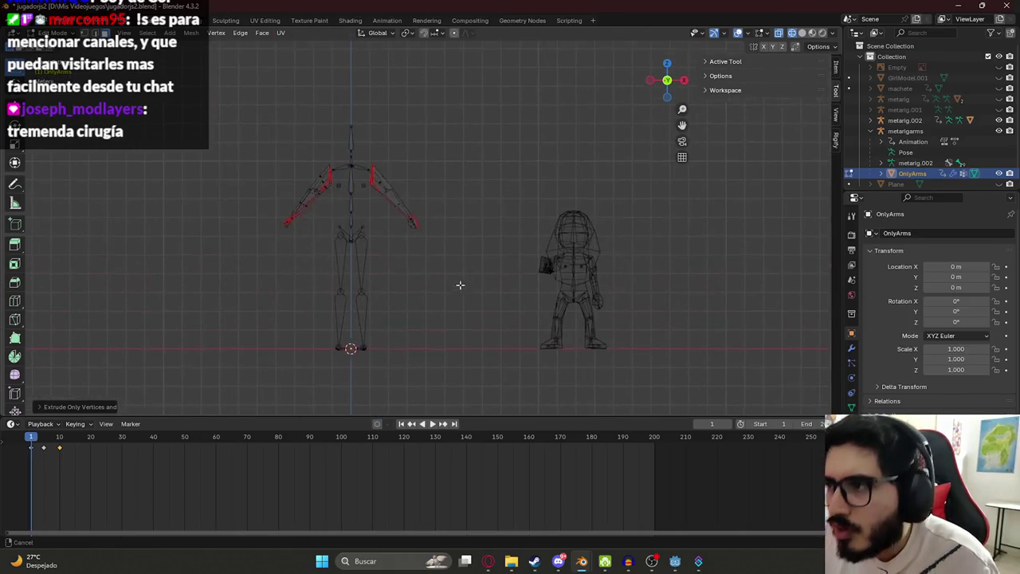
# - Duplicate the pasted character's hand geometry and separate it into its own object
pyautogui.press('Tab')
pyautogui.click(557, 261)
pyautogui.press('Tab')
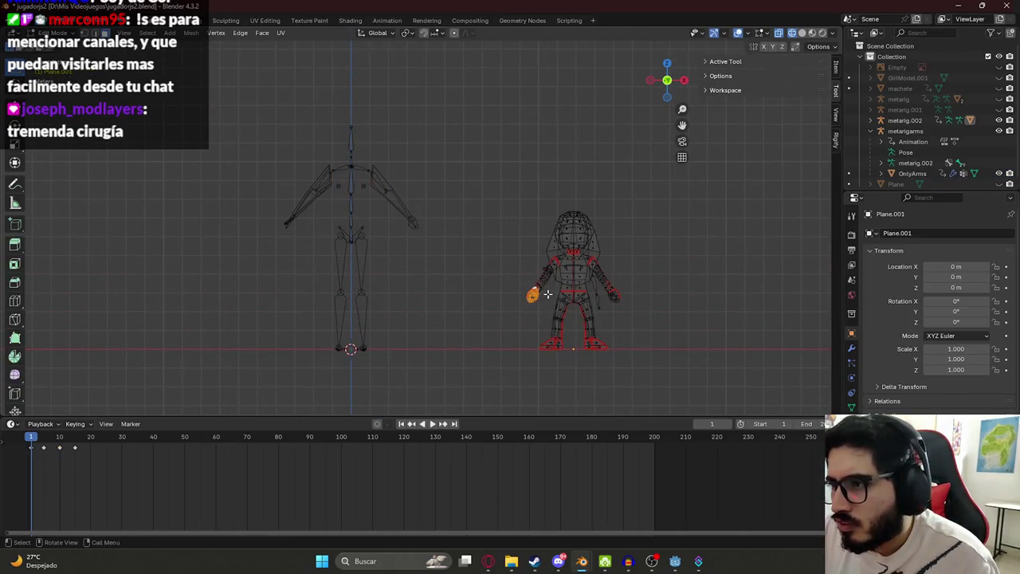
pyautogui.press('g')
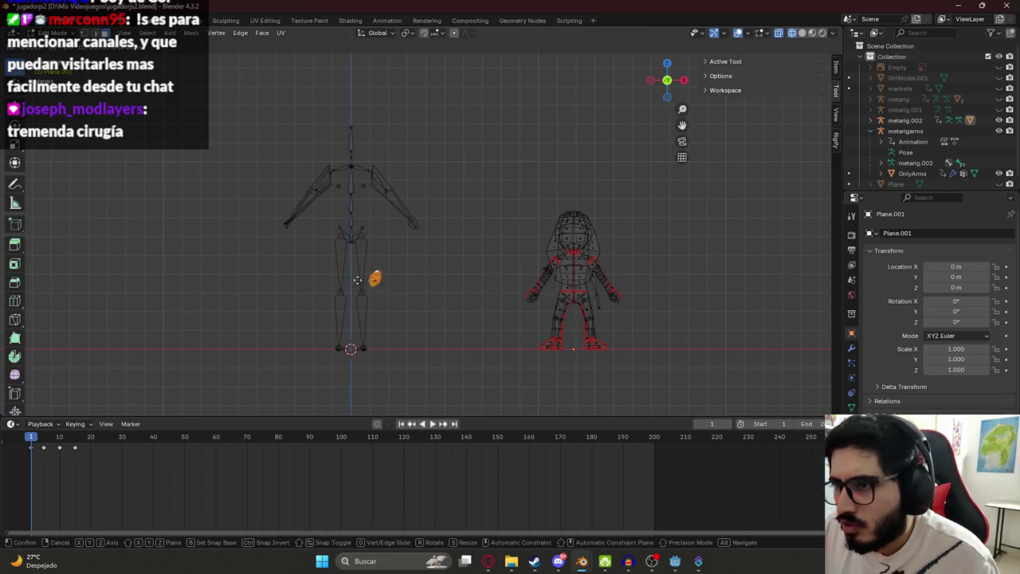
pyautogui.click(281, 243)
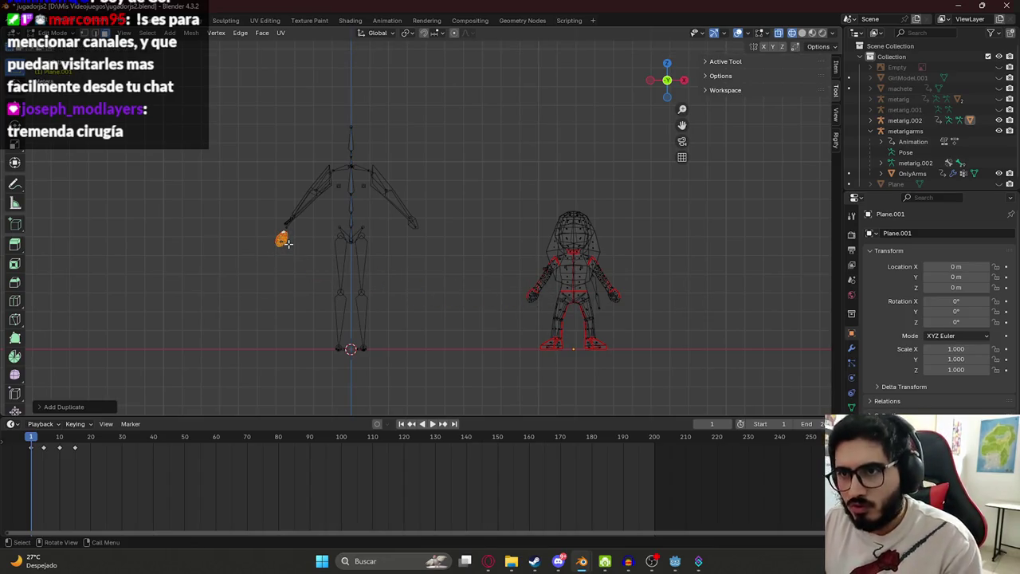
pyautogui.press('j')
pyautogui.keyDown('ctrl'); pyautogui.moveTo(250, 244); pyautogui.dragTo(403, 212, button='middle'); pyautogui.keyUp('ctrl')
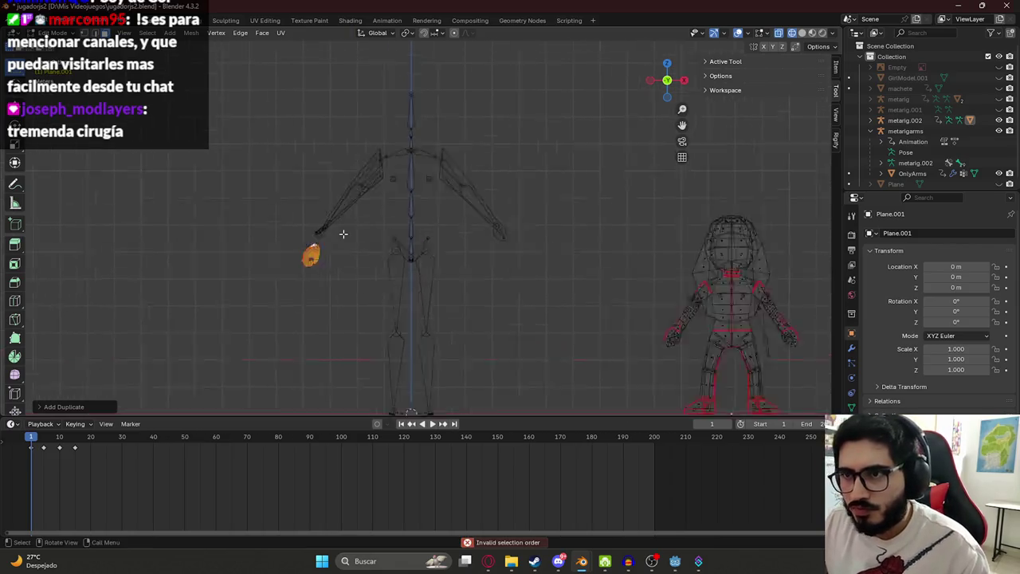
pyautogui.hotkey('ctrl', 'Tab')
pyautogui.press('Escape')
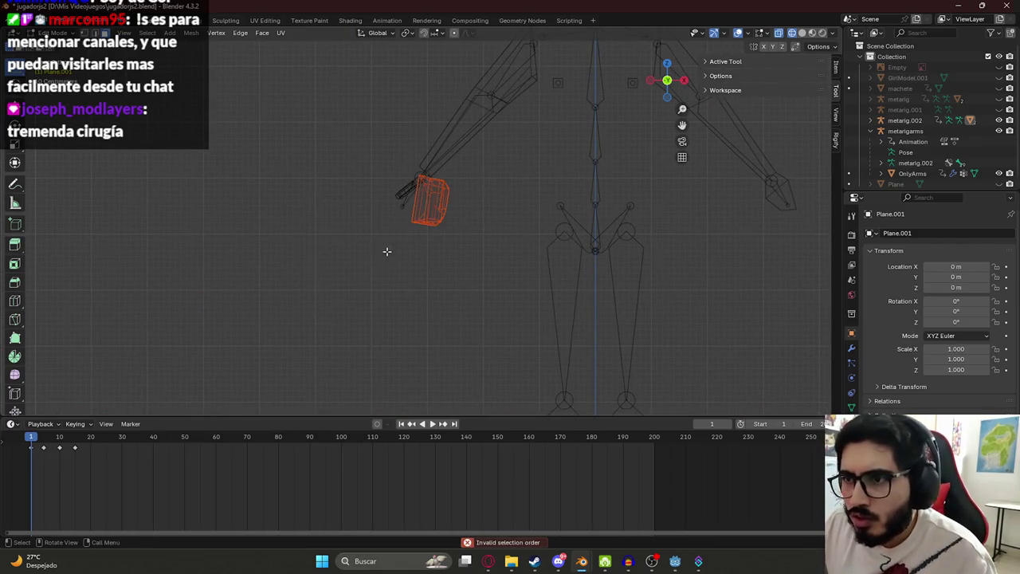
# - Clear the separated hand object's location so it sits at the skeleton's left wrist
pyautogui.press('Tab')
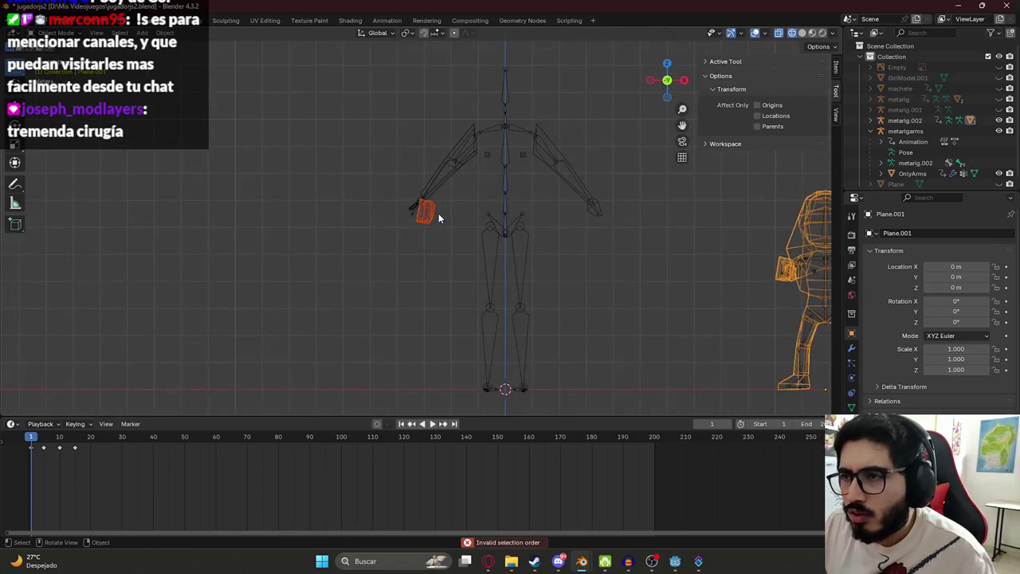
pyautogui.hotkey('shift', 'd')
pyautogui.press('Escape')
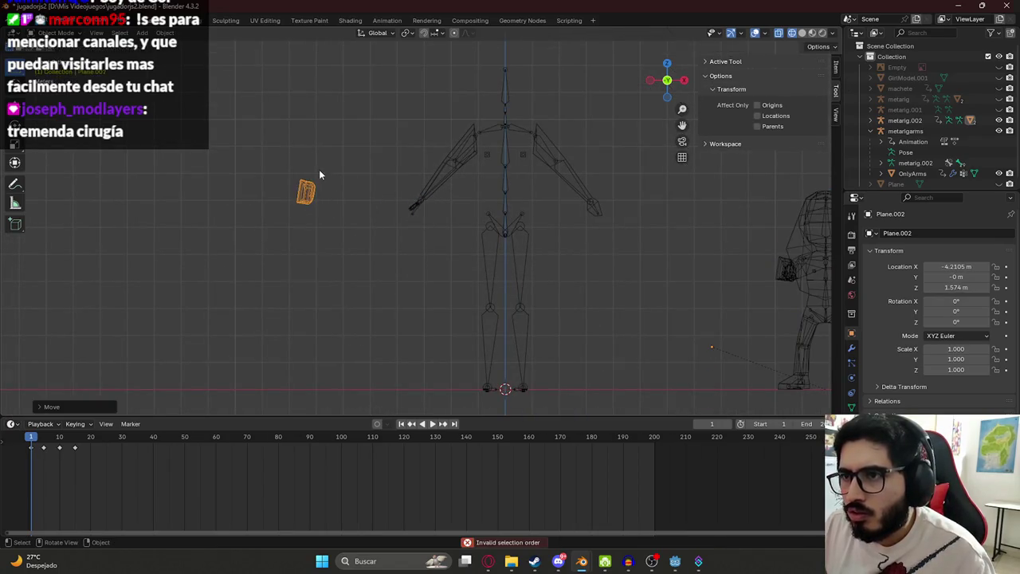
pyautogui.scroll(-3, 557, 215)
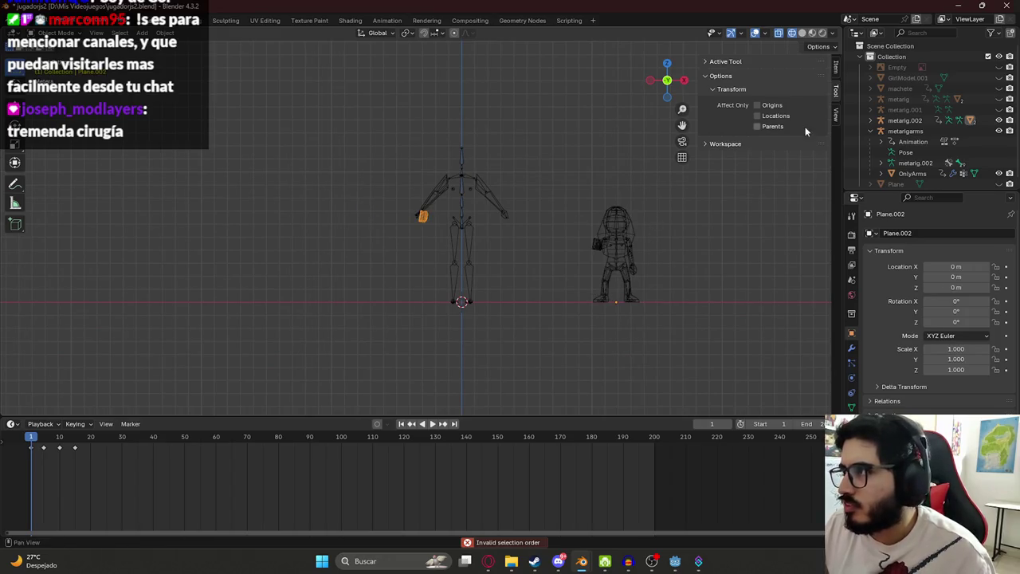
pyautogui.click(615, 239)
pyautogui.press('Tab')
# - Switch editing to the OnlyArms mesh and frame the view on the left arm
pyautogui.press('Tab')
pyautogui.press('Tab')
pyautogui.press('Tab')
pyautogui.click(597, 248)
pyautogui.press('Tab')
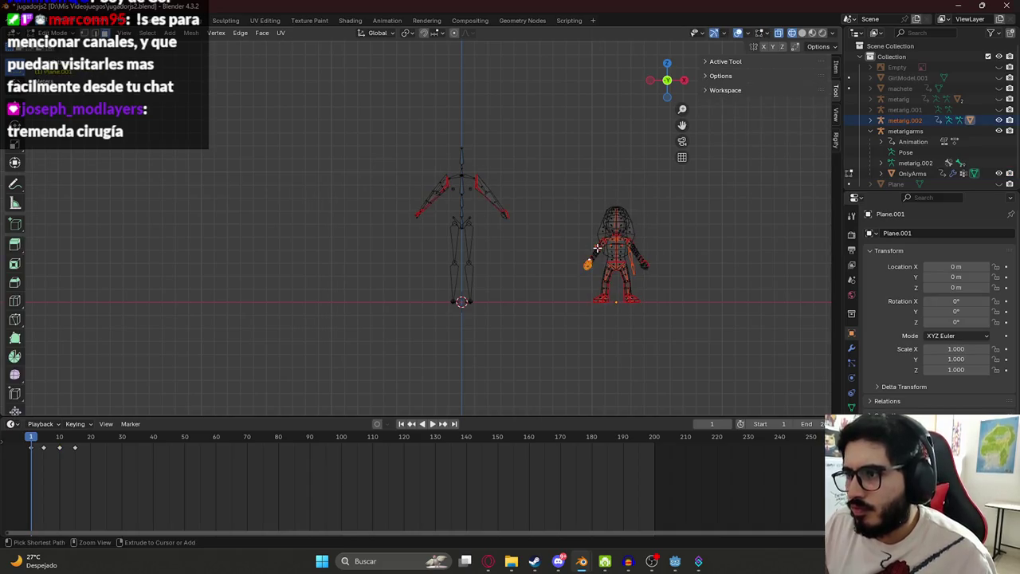
pyautogui.press('Tab')
pyautogui.hotkey('ctrl', 'z')
pyautogui.press('KP_Decimal')
pyautogui.scroll(5, 446, 198)
pyautogui.scroll(3, 467, 266)
pyautogui.moveTo(427, 204)
pyautogui.mouseDown(button='middle')
pyautogui.moveTo(424, 215)
pyautogui.moveTo(497, 227)
pyautogui.moveTo(466, 192)
pyautogui.mouseUp(button='middle')
pyautogui.press('Tab')
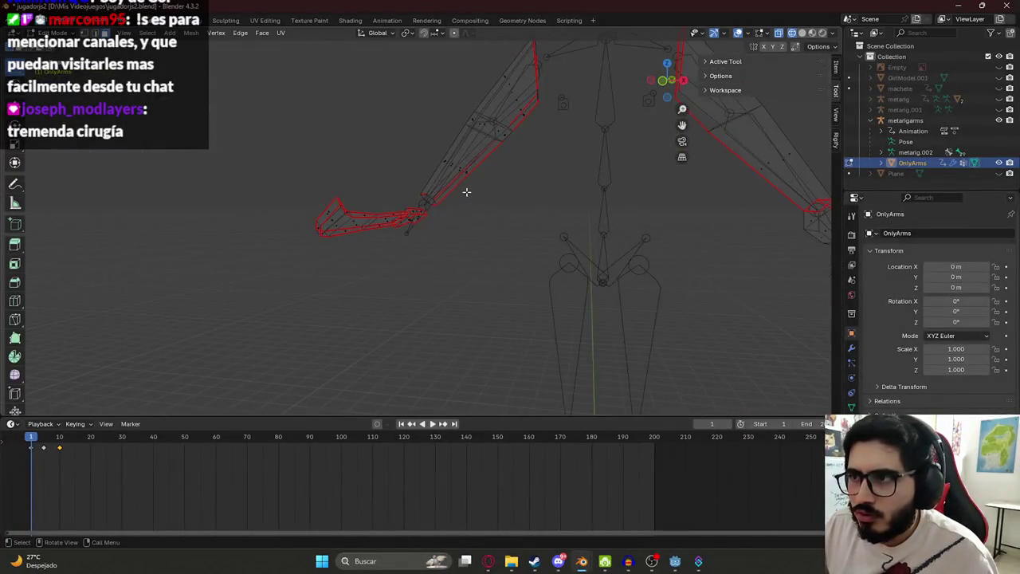
# - Save jugadorjs2.blend and switch to the jasyjatere.blend window
pyautogui.hotkey('alt', 'z')
pyautogui.hotkey('ctrl', 's')
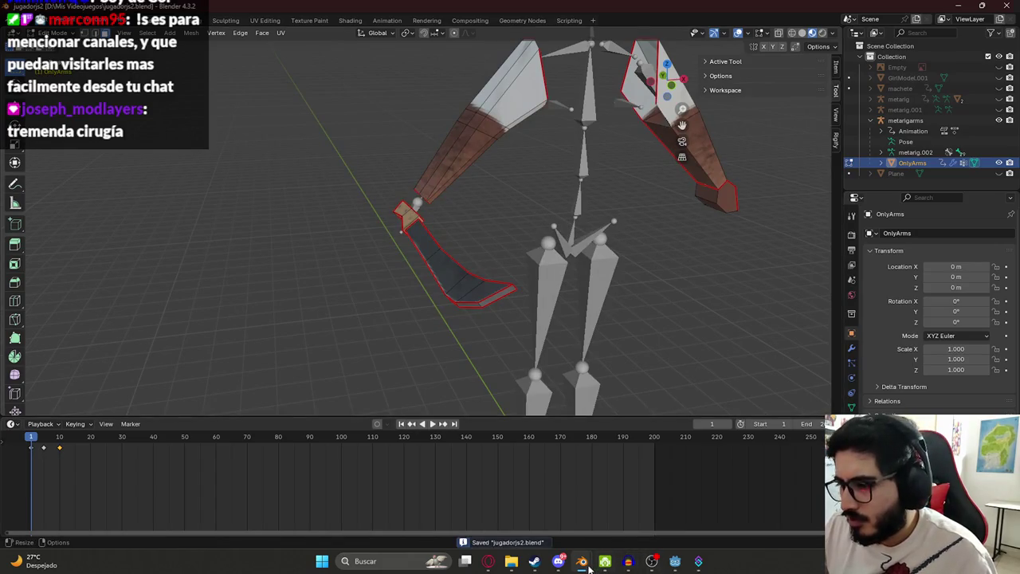
pyautogui.moveTo(582, 561)
pyautogui.click(633, 510)
# - Copy the hand and rig in jasyjatere.blend, subdividing the selected hand faces
pyautogui.moveTo(457, 188)
pyautogui.mouseDown(button='middle')
pyautogui.moveTo(483, 168)
pyautogui.moveTo(458, 159)
pyautogui.moveTo(387, 184)
pyautogui.mouseUp(button='middle')
pyautogui.scroll(2, 457, 158)
pyautogui.scroll(-2, 458, 158)
pyautogui.scroll(3, 387, 184)
pyautogui.press('1')
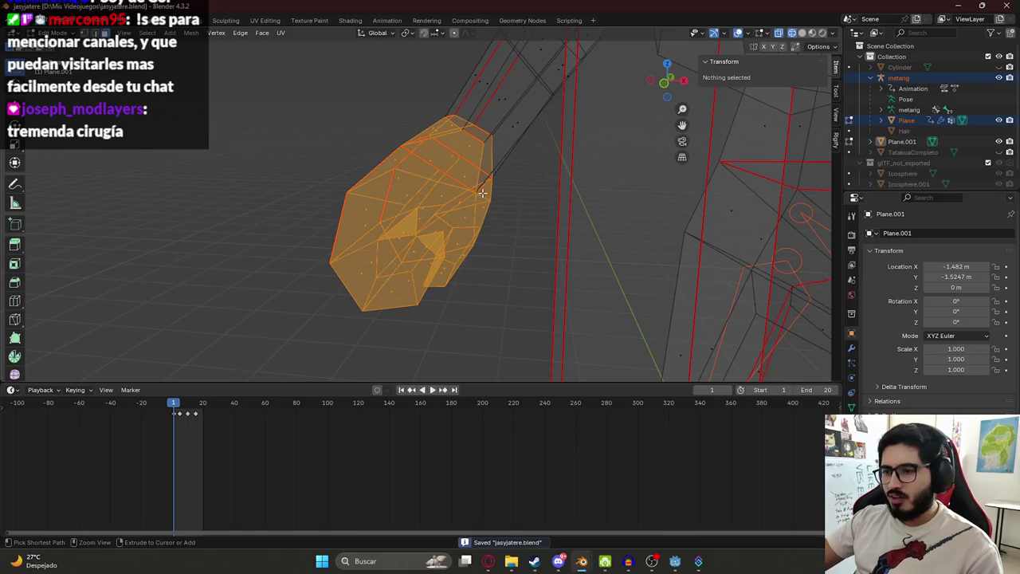
pyautogui.scroll(-2, 482, 192)
pyautogui.scroll(2, 494, 204)
pyautogui.scroll(1, 470, 219)
pyautogui.hotkey('ctrl', 'c')
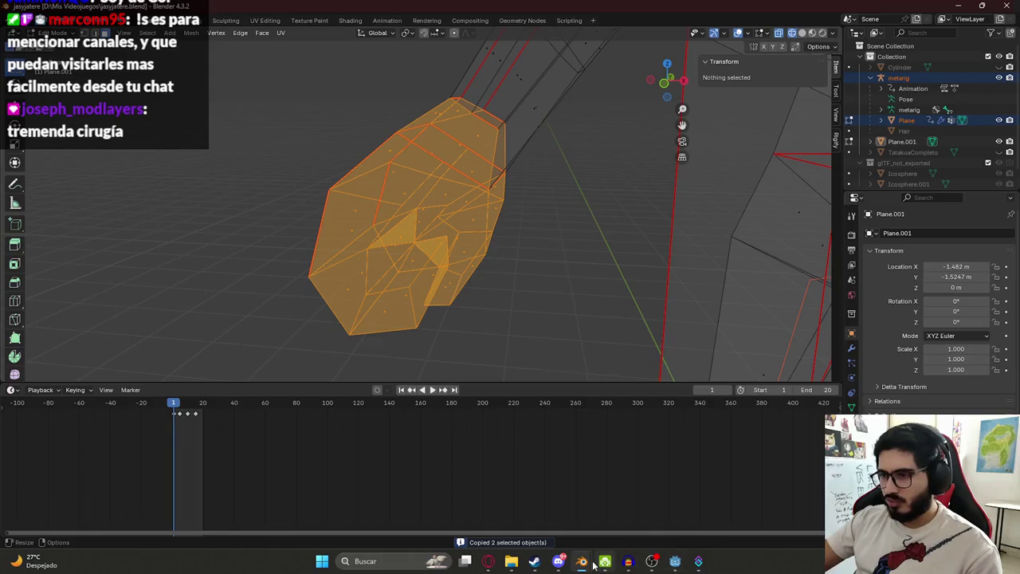
pyautogui.hotkey('ctrl', 'f')
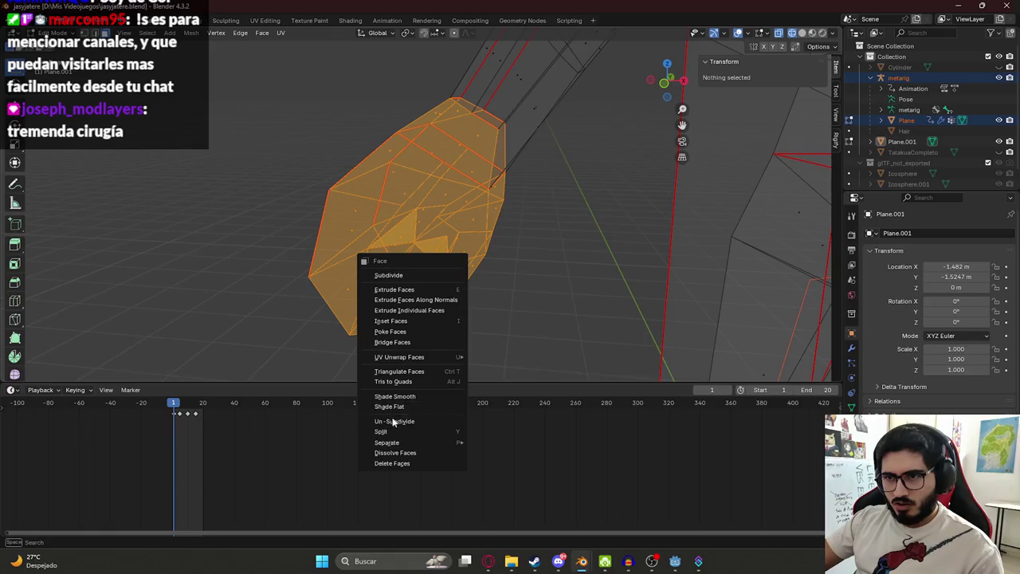
pyautogui.click(402, 275)
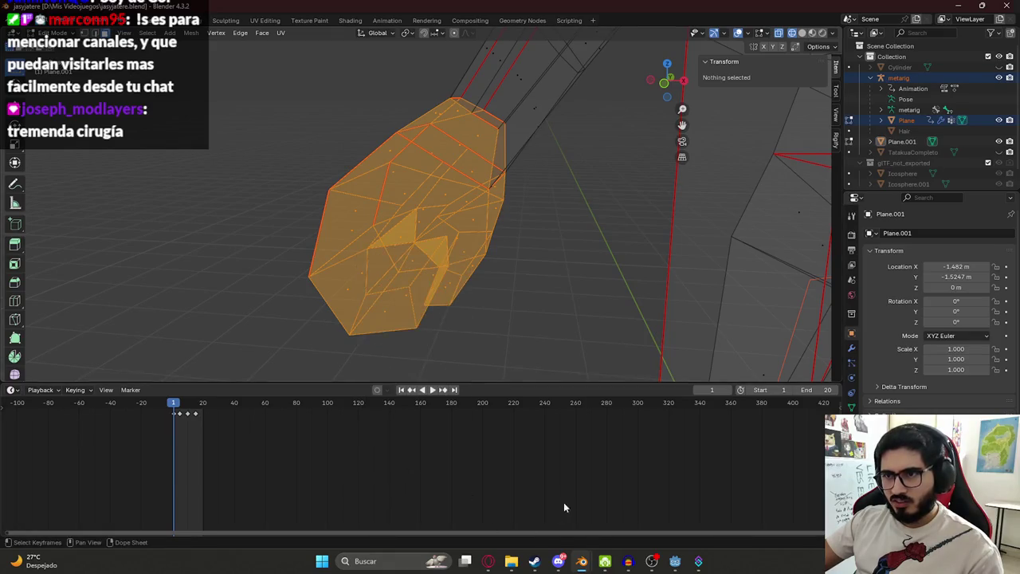
# - Return to jugadorjs2.blend and paste the copied character and rig in Object Mode
pyautogui.click(612, 519)
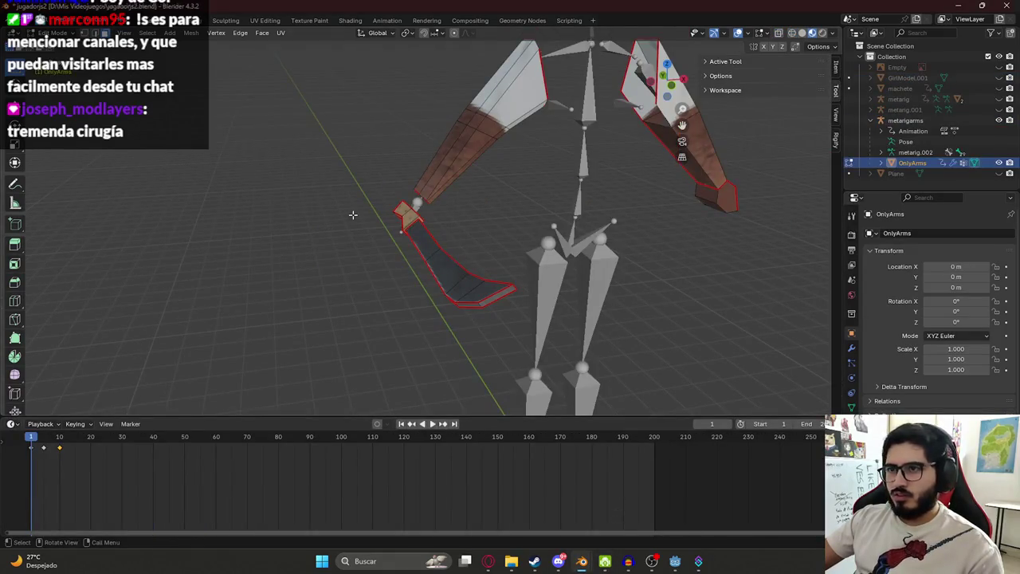
pyautogui.hotkey('ctrl', 'v')
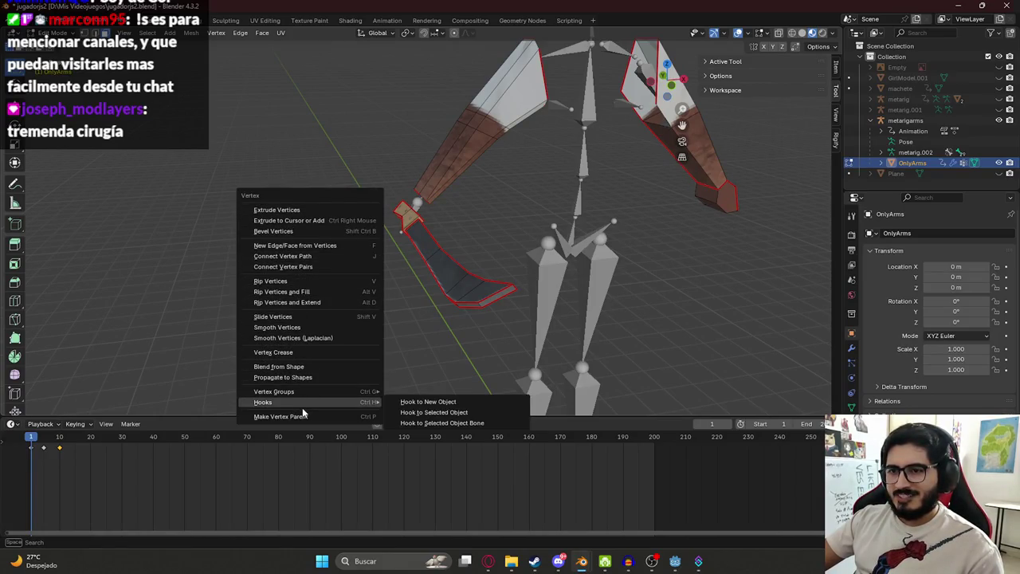
pyautogui.hotkey('ctrl', 'v')
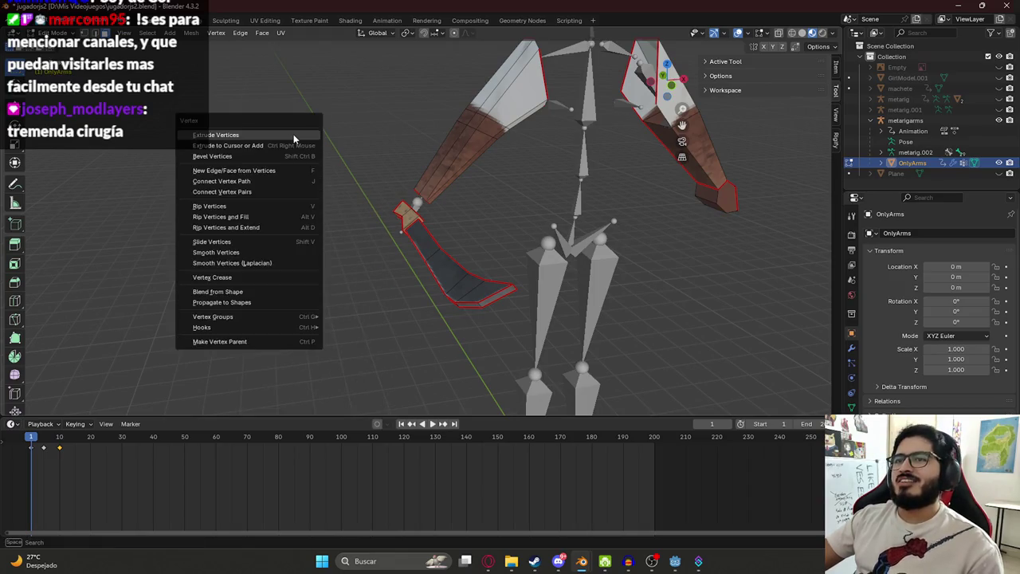
pyautogui.press('Tab')
pyautogui.hotkey('ctrl', 'v')
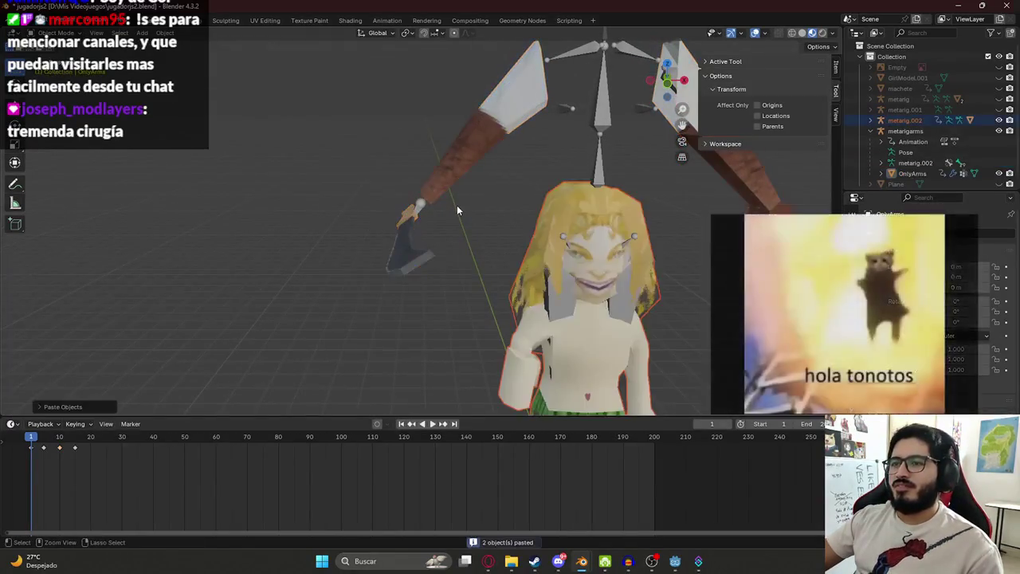
# - Move the pasted girl model to stand right of the rig
pyautogui.scroll(-3, 384, 127)
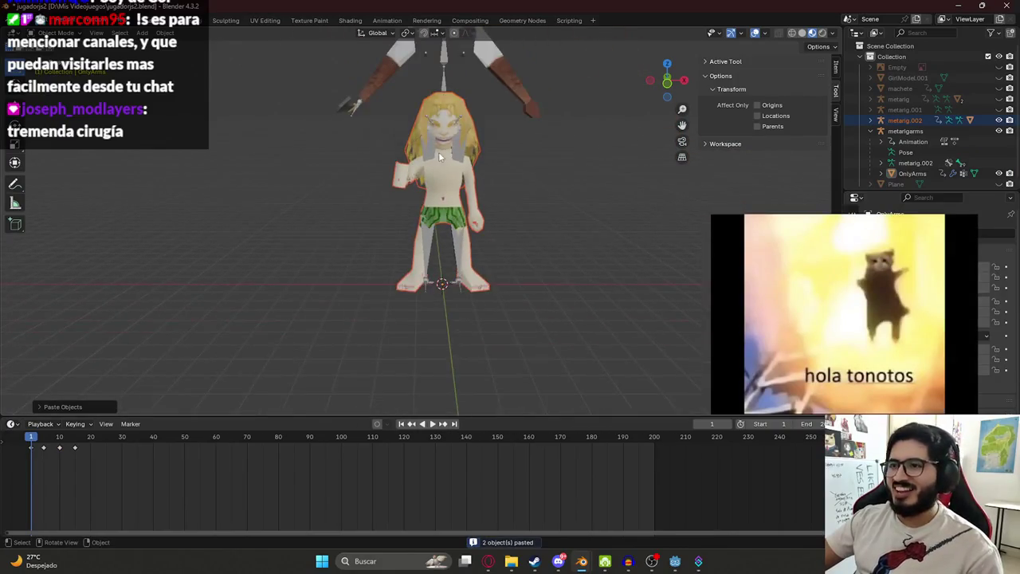
pyautogui.scroll(-2, 385, 127)
pyautogui.press('g')
pyautogui.click(541, 233)
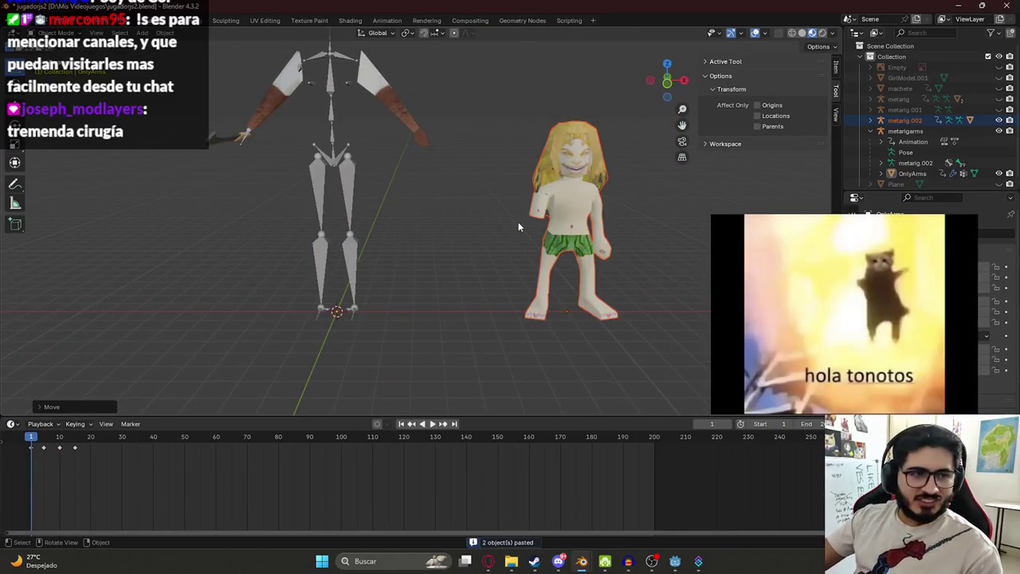
pyautogui.scroll(2, 487, 227)
pyautogui.scroll(1, 575, 201)
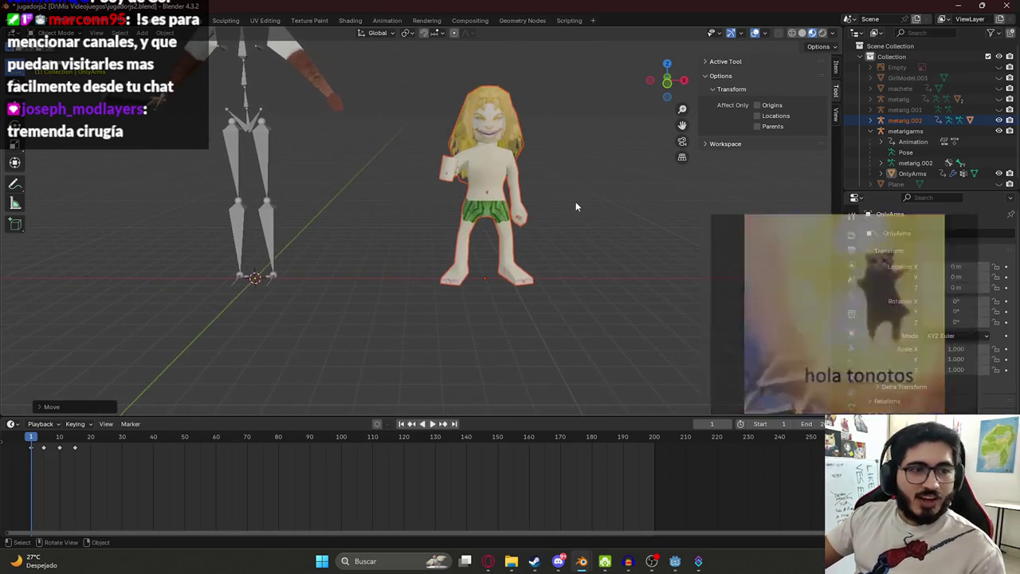
pyautogui.scroll(2, 530, 196)
# - Select the small hand piece, open its context menu, and bring the ChatGPT browser forward
pyautogui.press('Tab')
pyautogui.scroll(5, 534, 164)
pyautogui.scroll(-8, 510, 230)
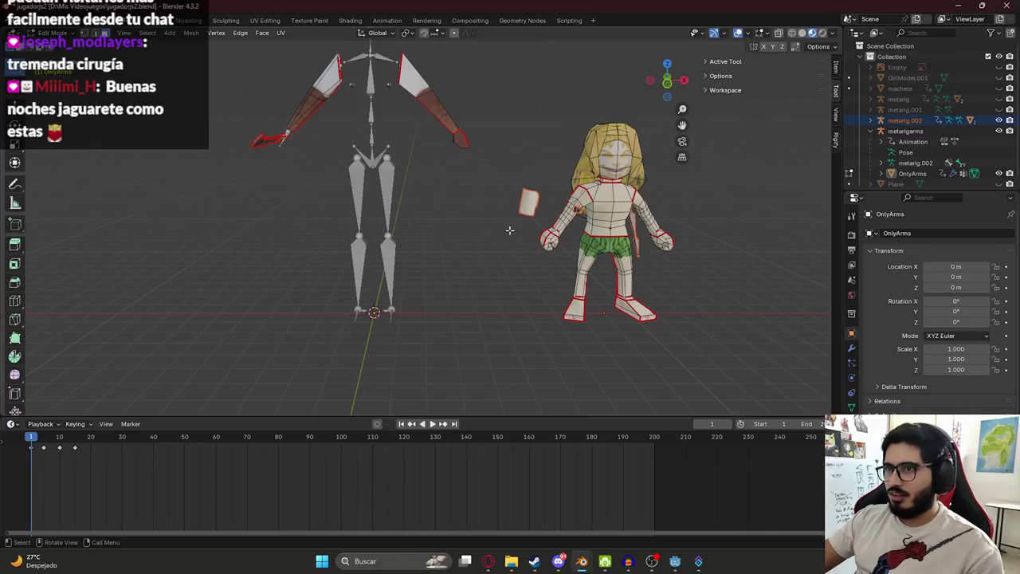
pyautogui.scroll(2, 550, 197)
pyautogui.click(585, 195)
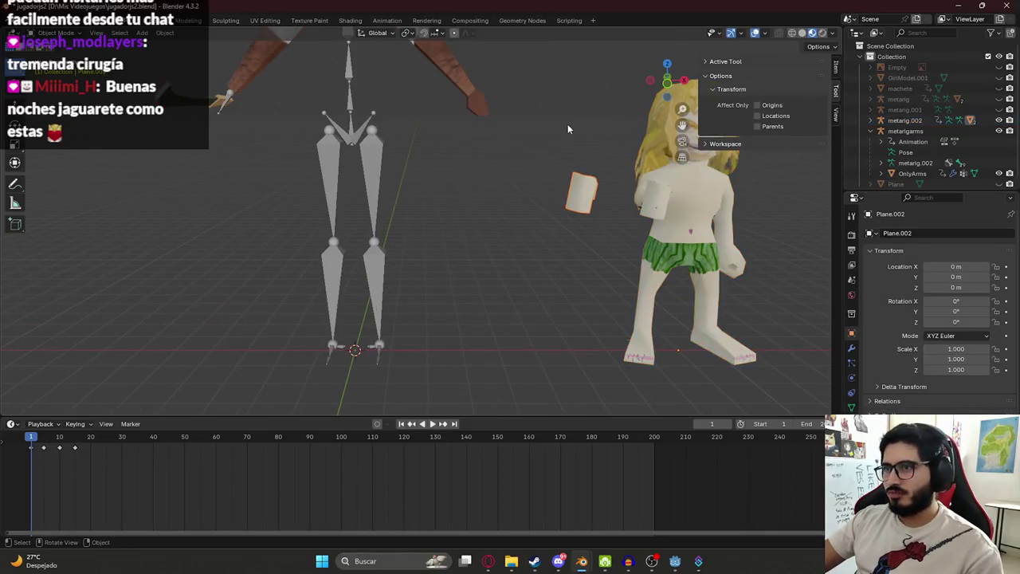
pyautogui.rightClick(582, 183)
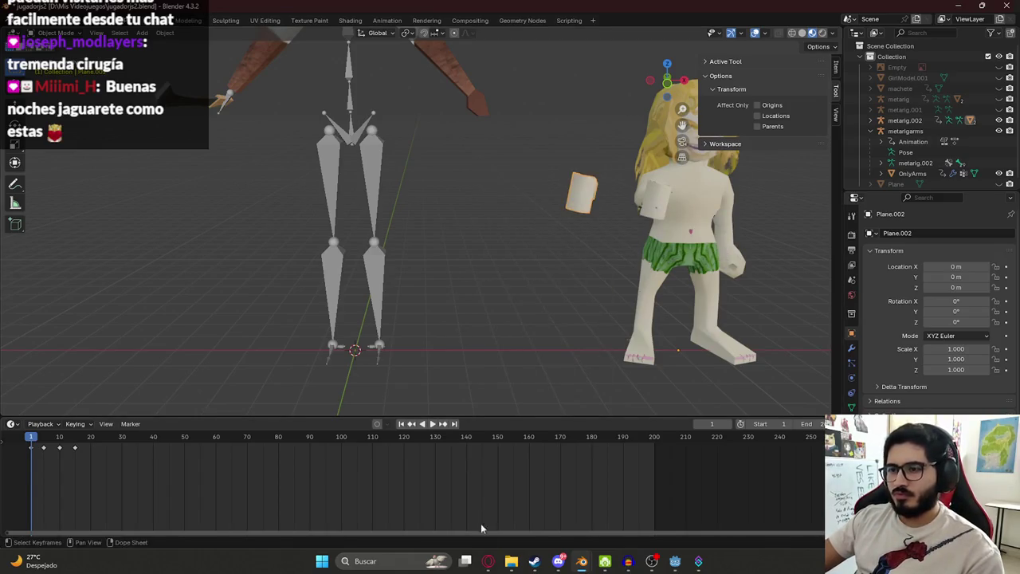
pyautogui.click(488, 561)
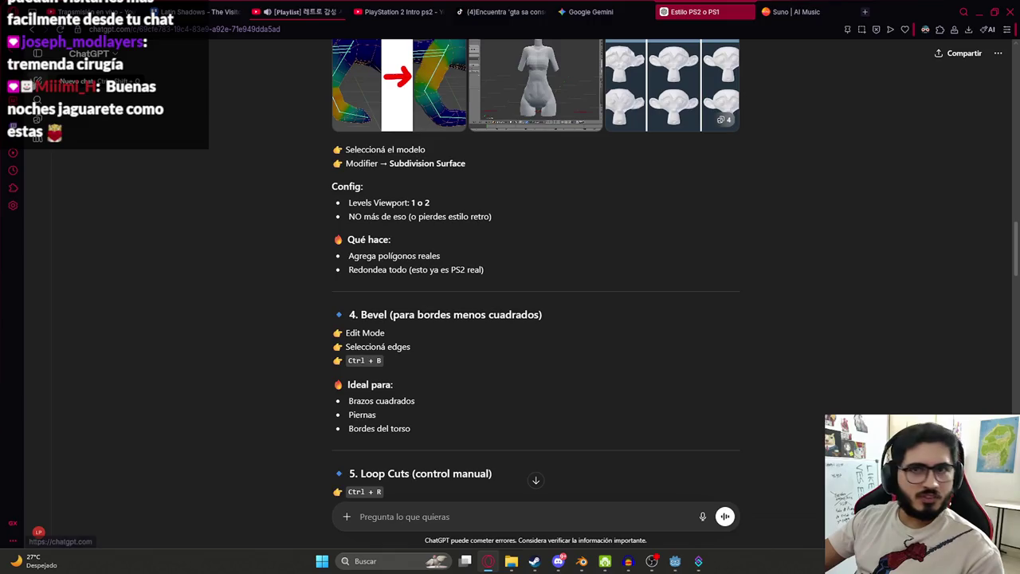
# - Open a new ChatGPT tab, then return to jasyjatere.blend with Material Preview shading
pyautogui.hotkey('ctrl', 't')
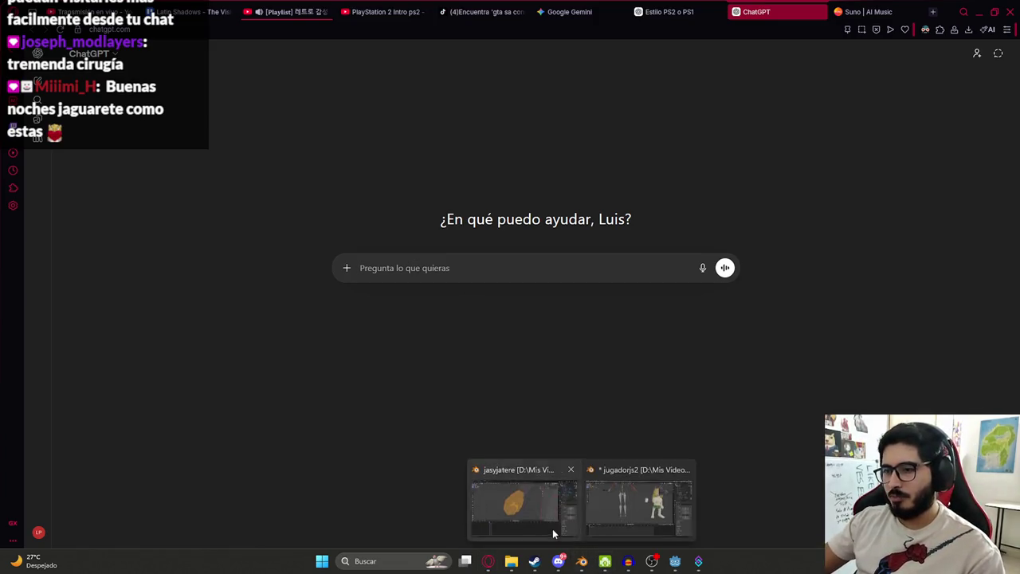
pyautogui.click(553, 530)
pyautogui.press('z')
pyautogui.click(476, 285)
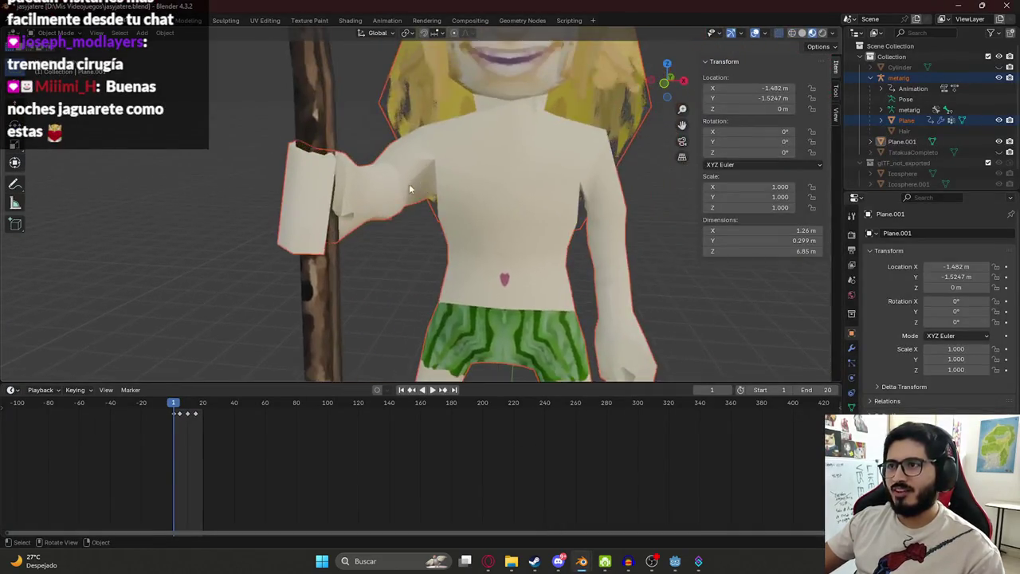
# - Orbit around the textured jasyjatere character to inspect its back and arm
pyautogui.click(563, 202)
pyautogui.moveTo(563, 201)
pyautogui.mouseDown(button='middle')
pyautogui.moveTo(362, 185)
pyautogui.moveTo(557, 235)
pyautogui.mouseUp(button='middle')
pyautogui.click(622, 240)
pyautogui.scroll(3, 571, 155)
pyautogui.moveTo(571, 156); pyautogui.dragTo(543, 217, button='middle')
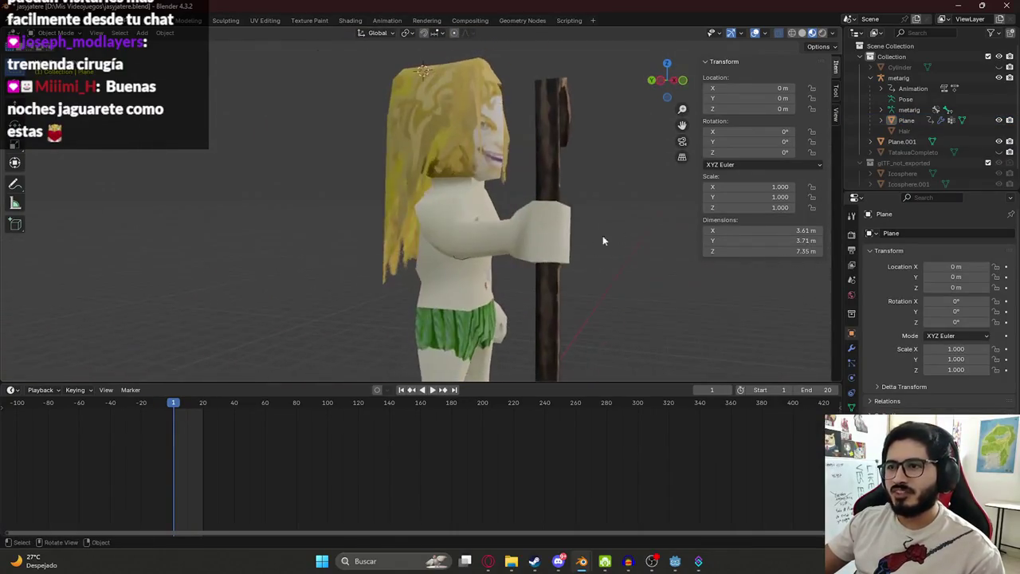
pyautogui.moveTo(543, 212)
pyautogui.mouseDown(button='middle')
pyautogui.moveTo(356, 218)
pyautogui.moveTo(351, 191)
pyautogui.moveTo(491, 297)
pyautogui.mouseUp(button='middle')
pyautogui.scroll(4, 339, 212)
pyautogui.scroll(-3, 389, 227)
pyautogui.scroll(-2, 414, 201)
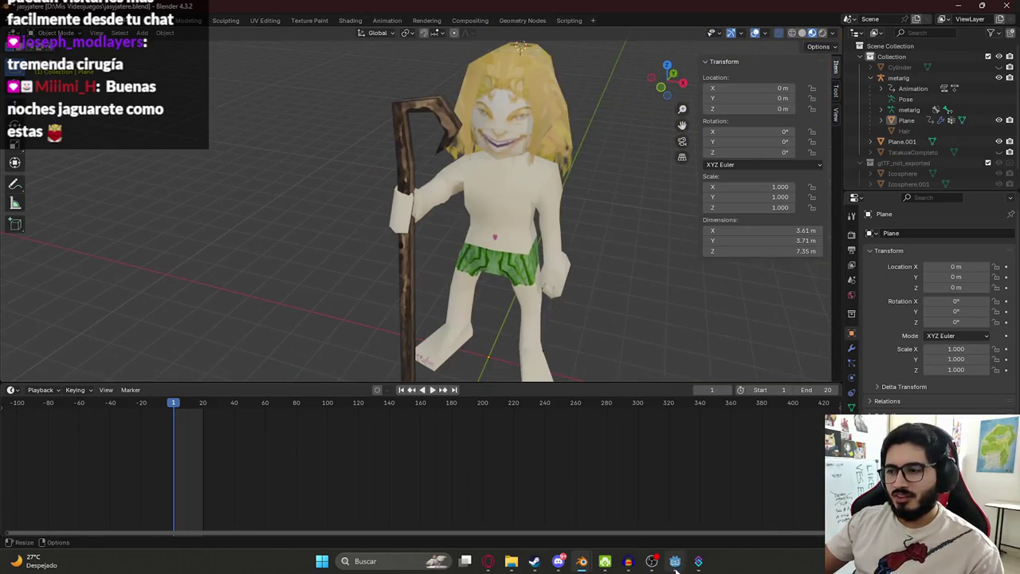
# - Glance at jugadorjs2, then start typing a question ('comoeso jeto er') in the empty ChatGPT chat
pyautogui.moveTo(675, 561)
pyautogui.click(621, 467)
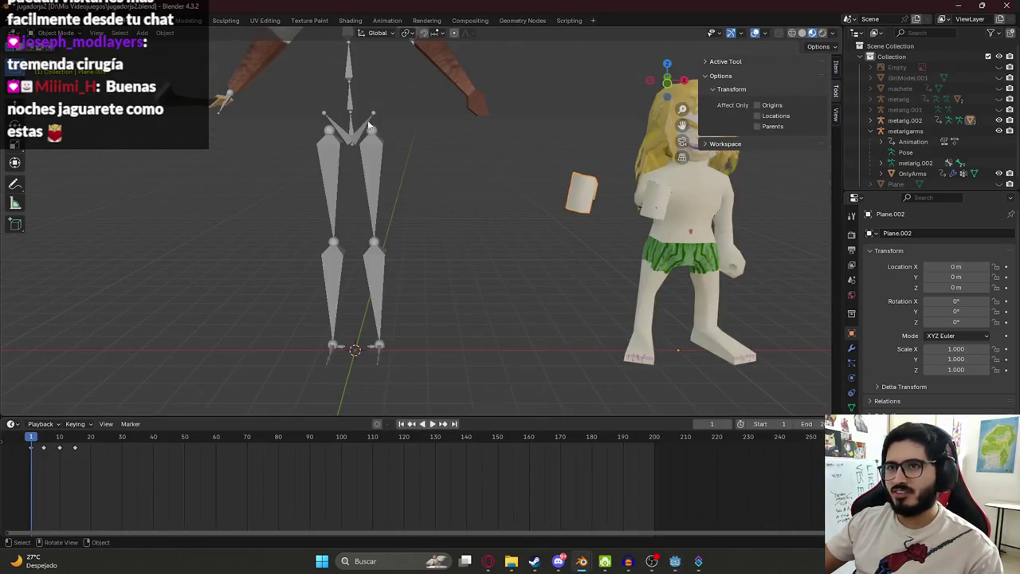
pyautogui.moveTo(368, 125); pyautogui.dragTo(338, 107, button='middle')
pyautogui.scroll(-3, 605, 247)
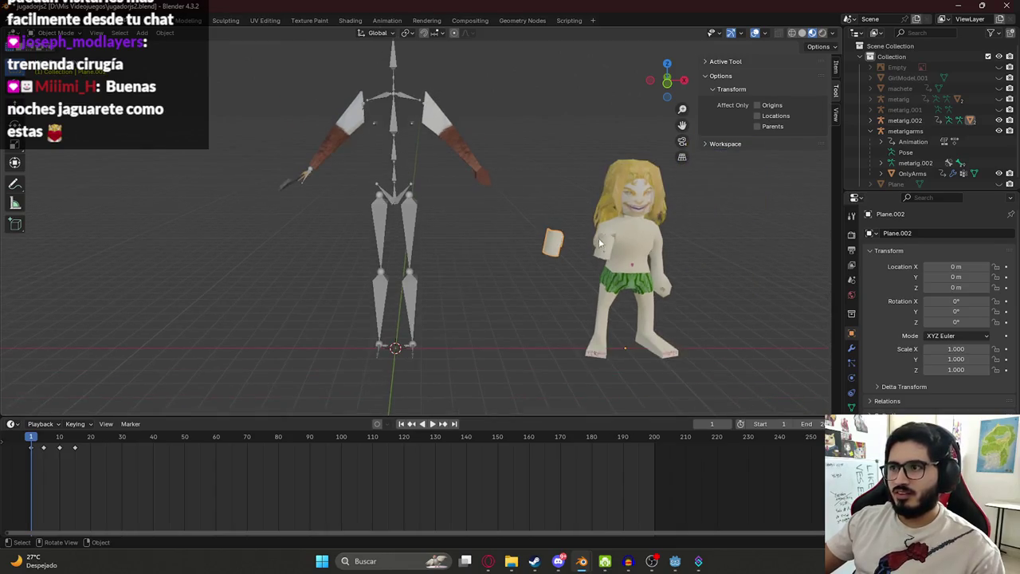
pyautogui.scroll(4, 598, 243)
pyautogui.scroll(-3, 608, 247)
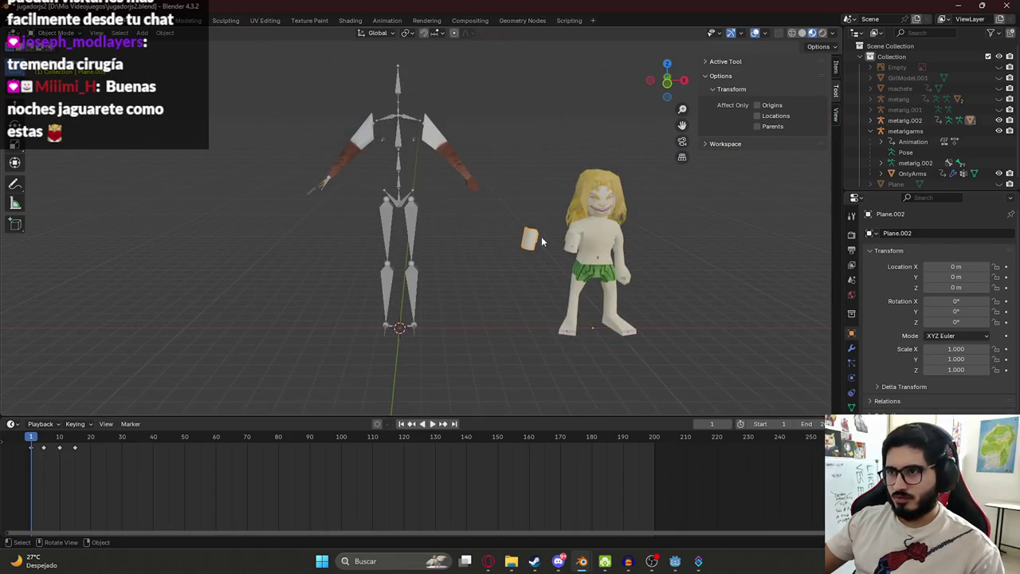
pyautogui.click(491, 562)
pyautogui.write('como')
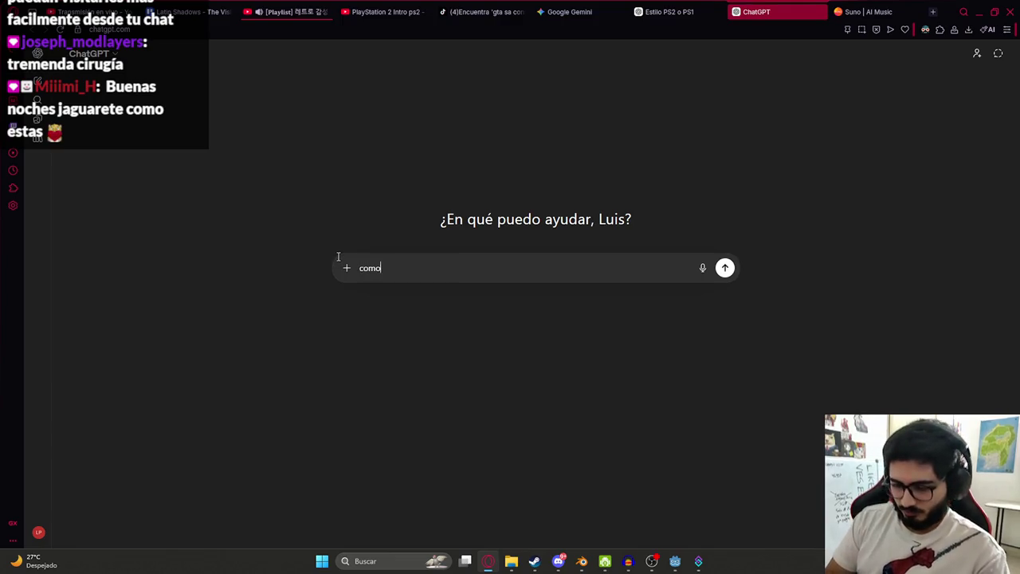
pyautogui.write('eso ')
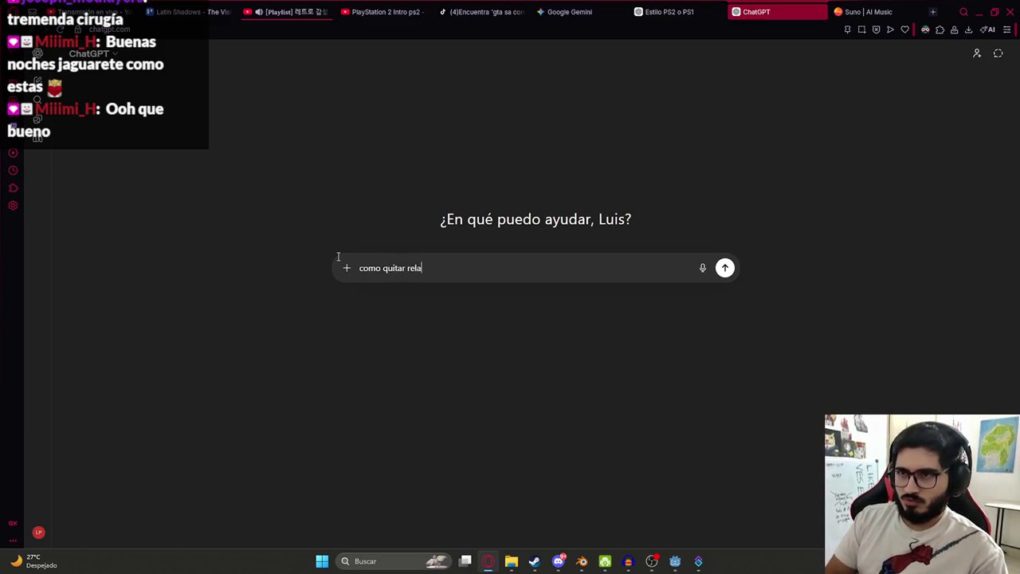
pyautogui.write('jeto ')
pyautogui.write('er')
# - Send the bone-unlinking question to ChatGPT, then bring up Alt+P Clear Parent options for Plane.002 in Blender
pyautogui.press('Return')
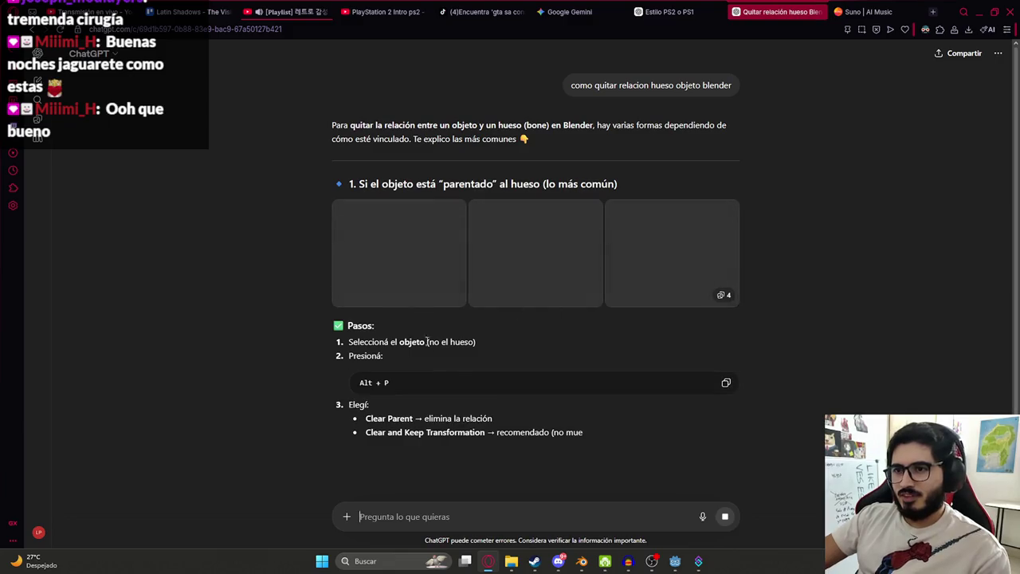
pyautogui.hotkey('alt', 'Tab')
pyautogui.hotkey('alt', 'p')
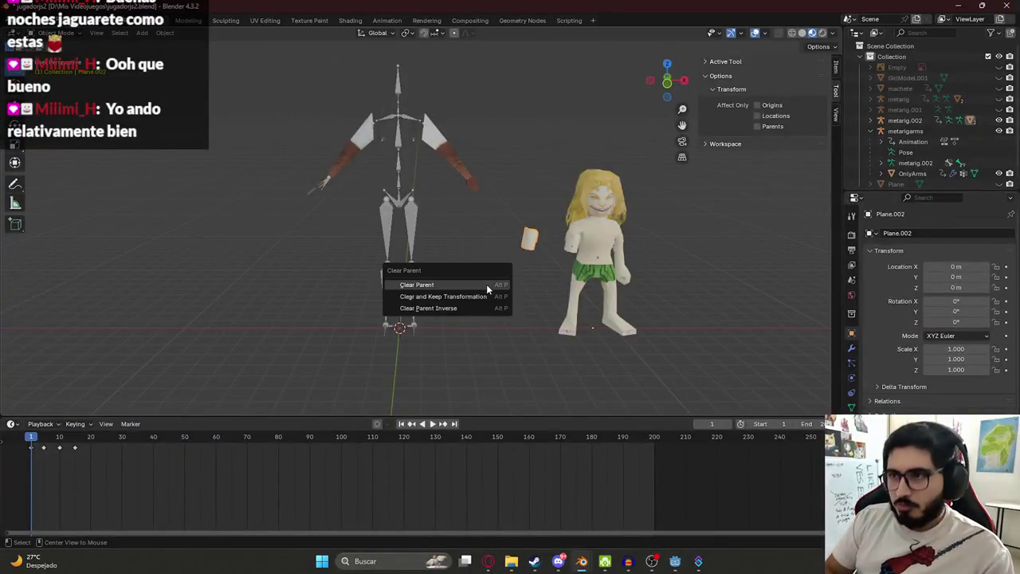
# - Clear the hand's parent so it is no longer attached to a bone
pyautogui.click(487, 286)
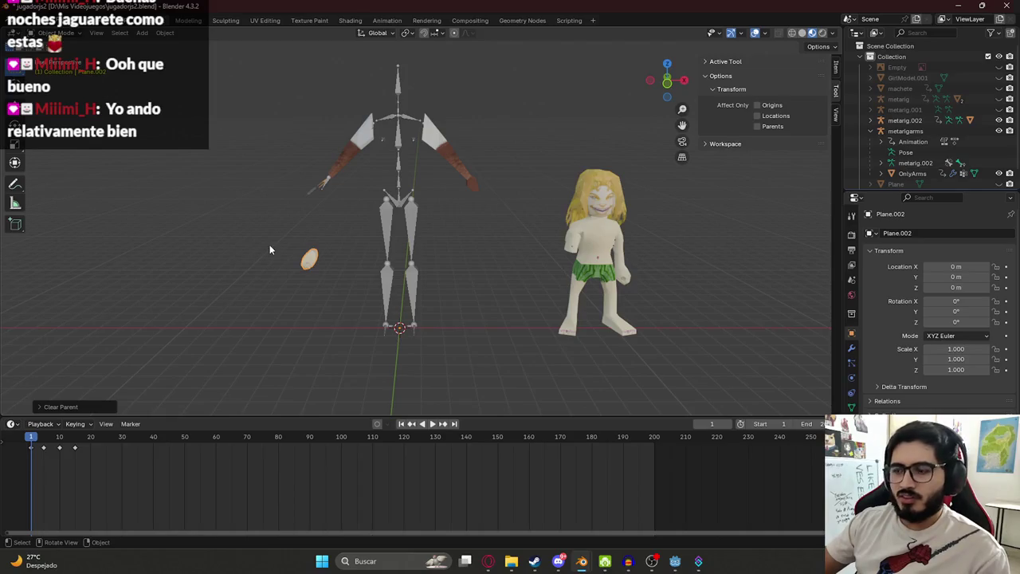
pyautogui.press('space')
pyautogui.press('Tab')
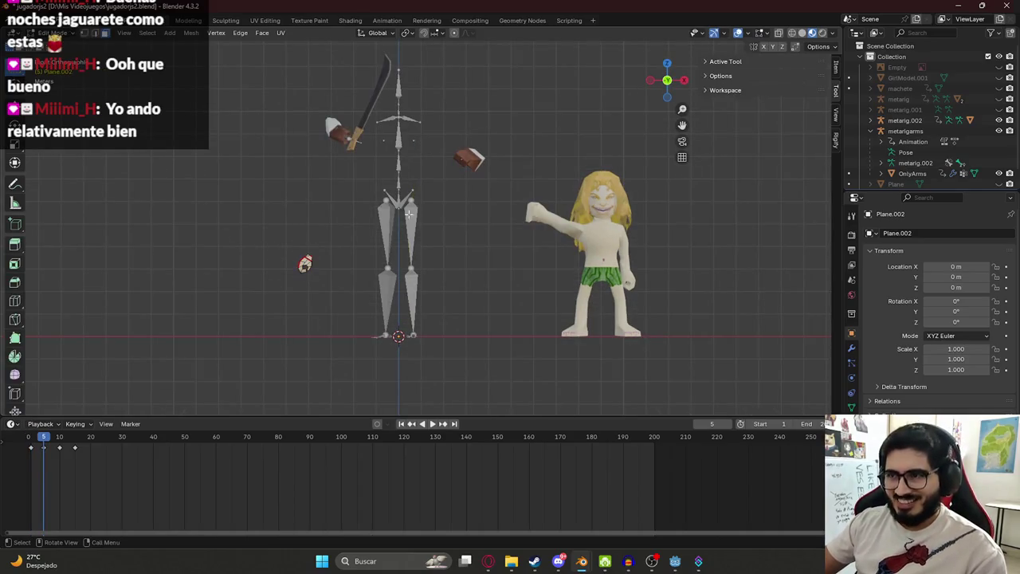
pyautogui.press('Tab')
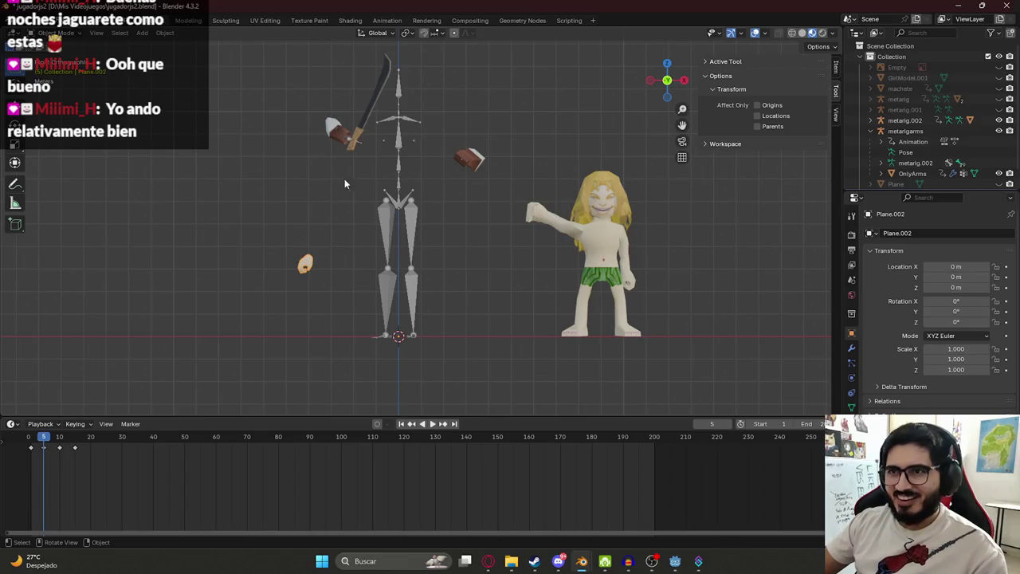
# - Select the OnlyArms mesh in Edit Mode and box-select the small hand piece
pyautogui.click(335, 130)
pyautogui.press('Tab')
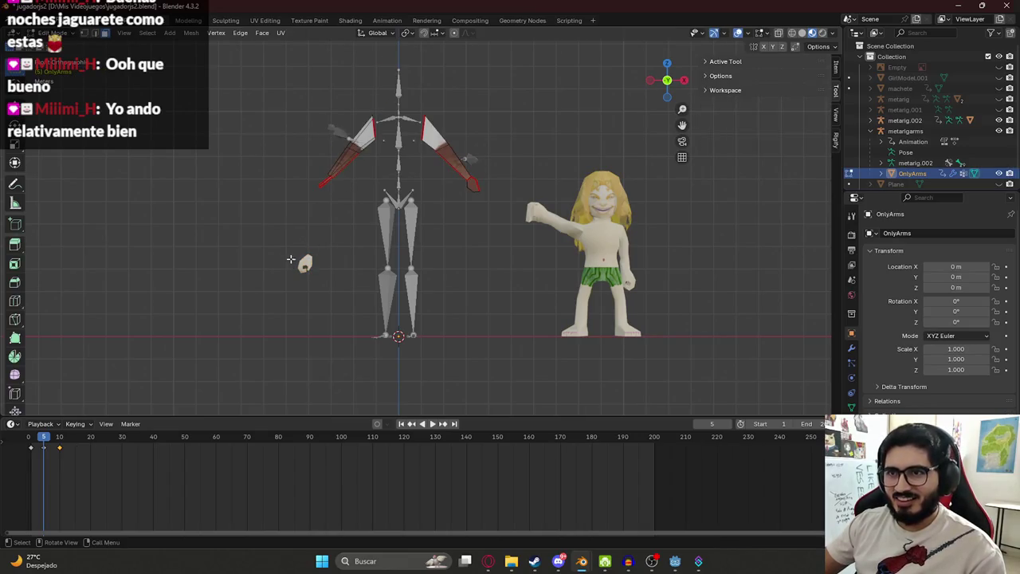
pyautogui.press('Tab')
pyautogui.click(335, 232)
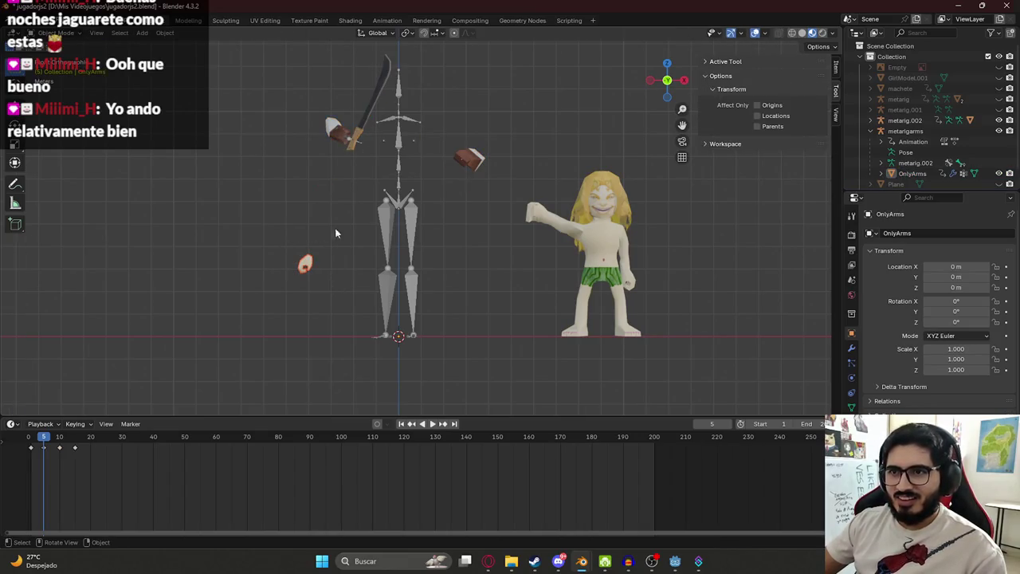
pyautogui.keyDown('shift'); pyautogui.click(328, 136); pyautogui.keyUp('shift')
pyautogui.scroll(1, 394, 149)
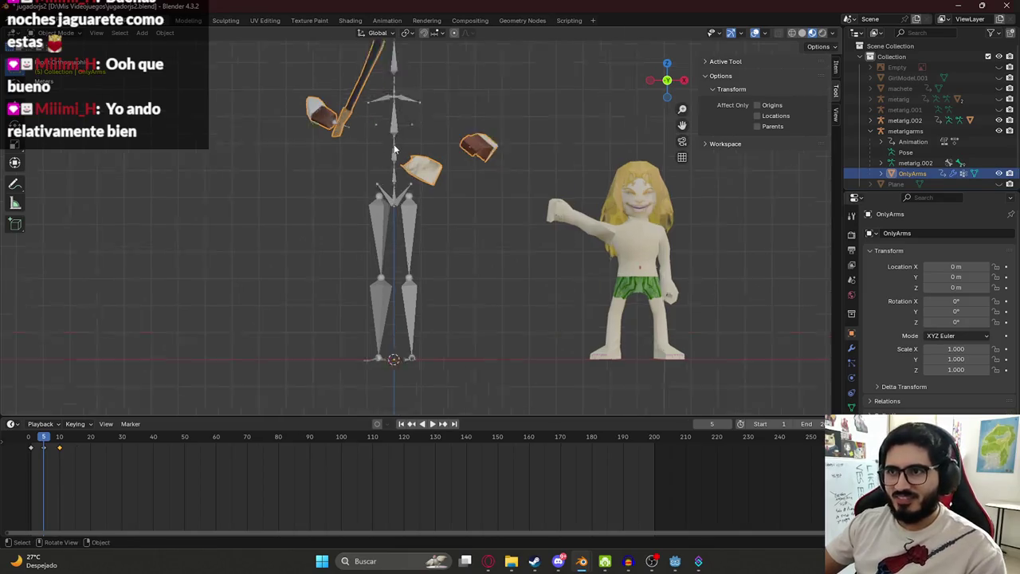
pyautogui.scroll(1, 393, 149)
pyautogui.press('Tab')
pyautogui.moveTo(190, 271); pyautogui.dragTo(293, 339)
# - With X-ray on, move the hand piece beside the left arm
pyautogui.press('g')
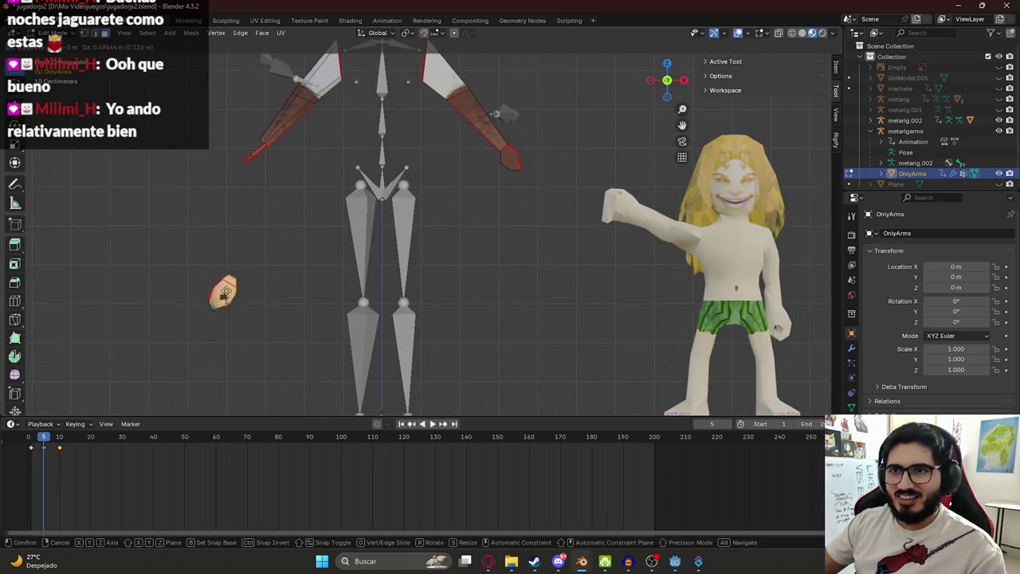
pyautogui.press('Escape')
pyautogui.hotkey('alt', 'z')
pyautogui.press('g')
pyautogui.click(290, 124)
pyautogui.keyDown('shift'); pyautogui.moveTo(289, 124); pyautogui.dragTo(349, 219, button='middle'); pyautogui.keyUp('shift')
pyautogui.scroll(3, 308, 290)
pyautogui.scroll(2, 402, 133)
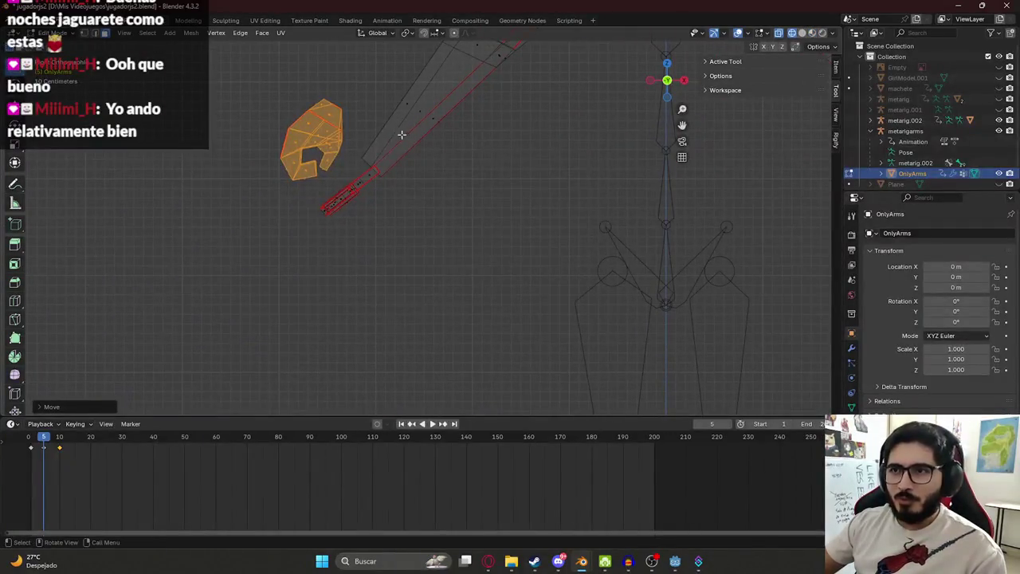
# - Move and rotate the hand so it lines up with the arm's end
pyautogui.press('g')
pyautogui.press('r')
pyautogui.click(455, 207)
pyautogui.press('g')
pyautogui.click(454, 206)
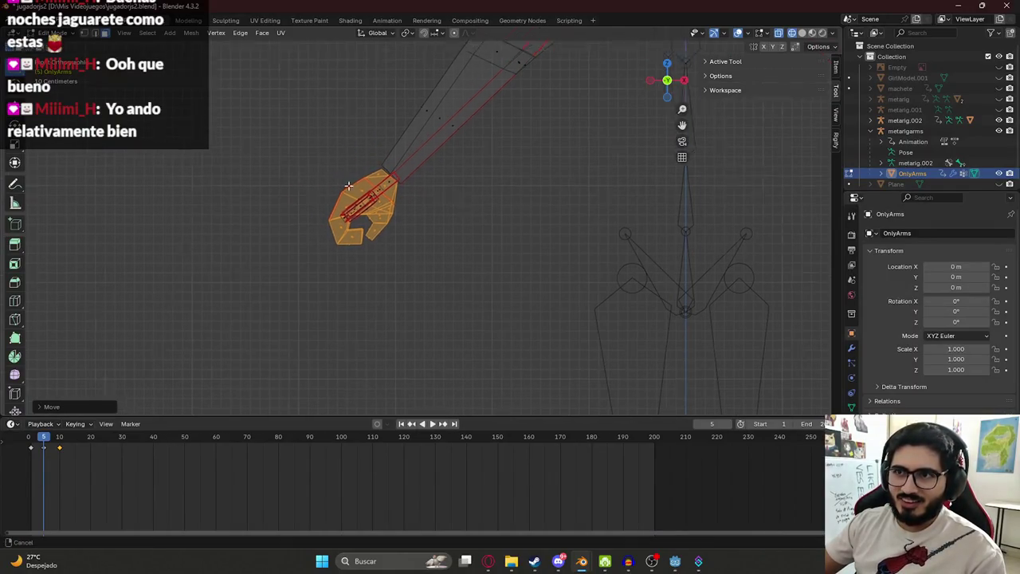
pyautogui.scroll(3, 453, 205)
pyautogui.press('g')
pyautogui.click(444, 204)
# - Fine-tune the hand with a Y-axis shift, a rotation and small moves to seat it at the wrist
pyautogui.moveTo(445, 204)
pyautogui.mouseDown(button='middle')
pyautogui.moveTo(518, 243)
pyautogui.moveTo(551, 229)
pyautogui.mouseUp(button='middle')
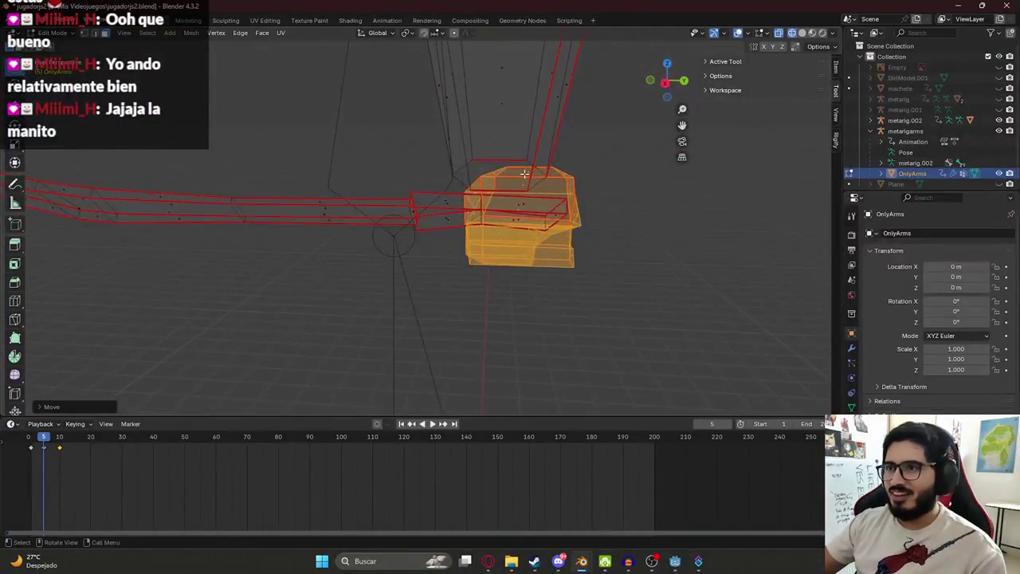
pyautogui.press('g')
pyautogui.press('y')
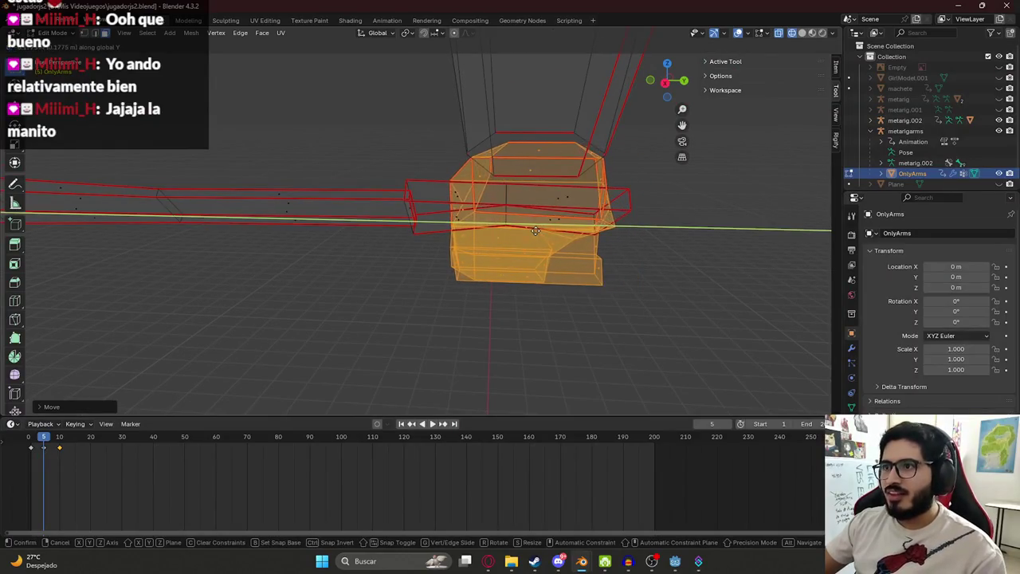
pyautogui.click(541, 229)
pyautogui.moveTo(541, 229)
pyautogui.mouseDown(button='middle')
pyautogui.moveTo(498, 226)
pyautogui.moveTo(456, 259)
pyautogui.moveTo(365, 223)
pyautogui.mouseUp(button='middle')
pyautogui.scroll(-4, 456, 259)
pyautogui.scroll(1, 287, 183)
pyautogui.scroll(2, 396, 191)
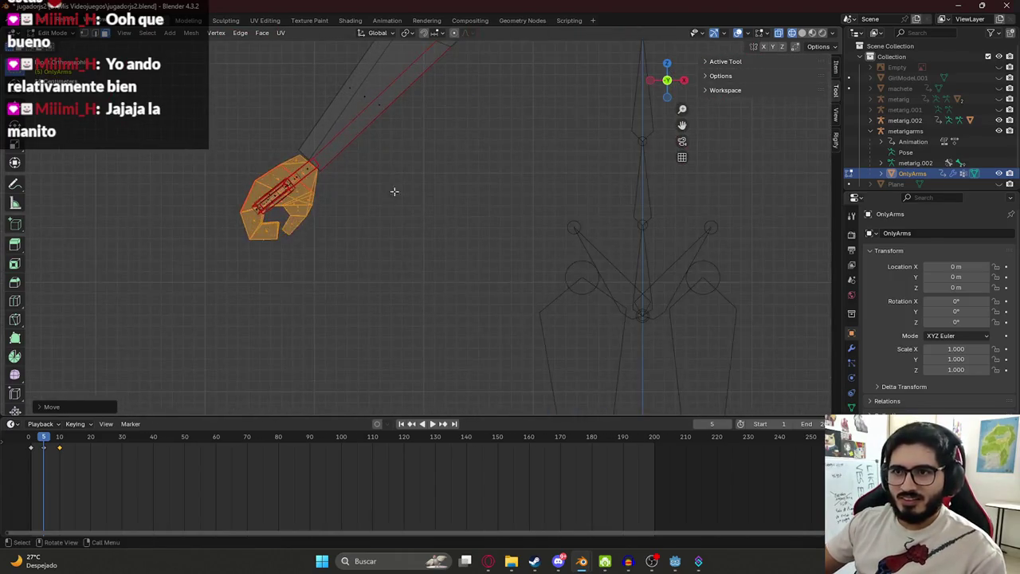
pyautogui.press('r')
pyautogui.click(409, 194)
pyautogui.press('g')
pyautogui.click(404, 200)
pyautogui.press('g')
pyautogui.click(324, 196)
# - Switch to textured shading and orbit out to view the whole scene
pyautogui.moveTo(324, 197)
pyautogui.mouseDown(button='middle')
pyautogui.moveTo(429, 232)
pyautogui.moveTo(297, 231)
pyautogui.moveTo(335, 206)
pyautogui.mouseUp(button='middle')
pyautogui.press('z')
pyautogui.click(422, 275)
pyautogui.scroll(-5, 334, 207)
pyautogui.moveTo(552, 209); pyautogui.dragTo(518, 184, button='middle')
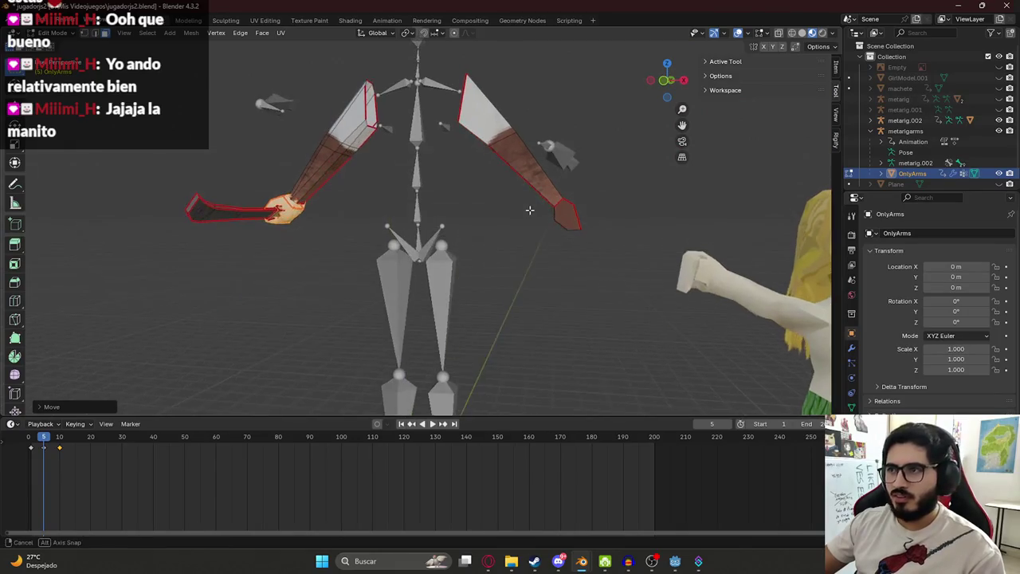
# - In Object Mode, delete the blonde character model
pyautogui.scroll(-5, 518, 184)
pyautogui.press('Tab')
pyautogui.click(590, 249)
pyautogui.press('Delete')
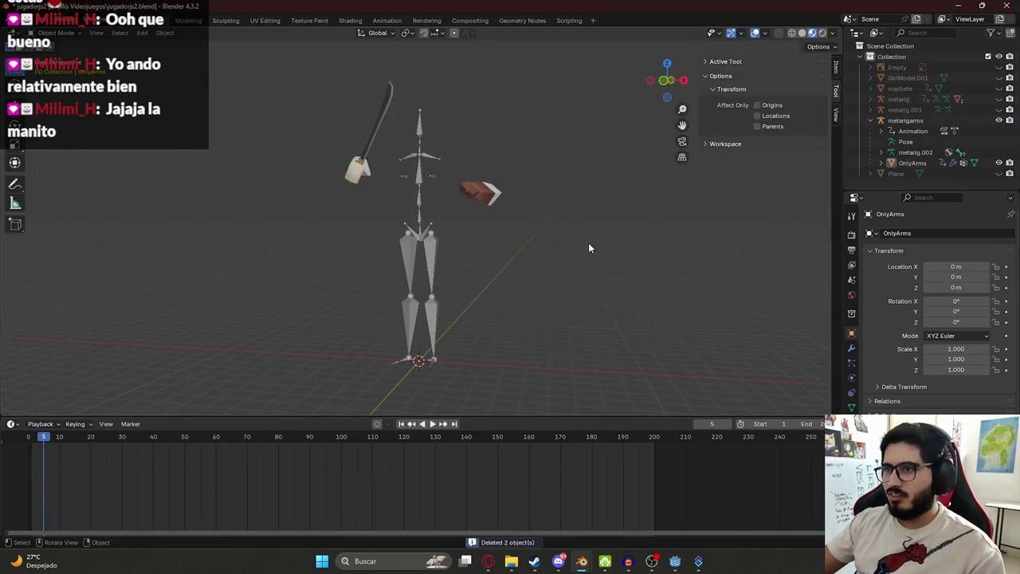
# - Enter Edit Mode on OnlyArms and frame the hand in front view
pyautogui.click(359, 169)
pyautogui.press('Tab')
pyautogui.scroll(1, 364, 224)
pyautogui.scroll(3, 364, 223)
pyautogui.scroll(4, 396, 203)
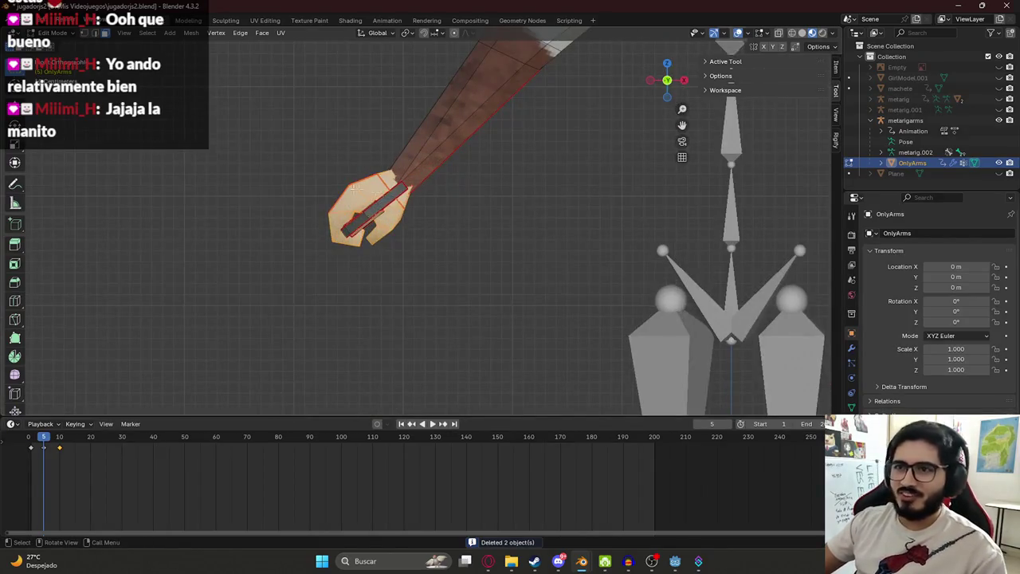
pyautogui.moveTo(356, 188); pyautogui.dragTo(412, 209, button='middle')
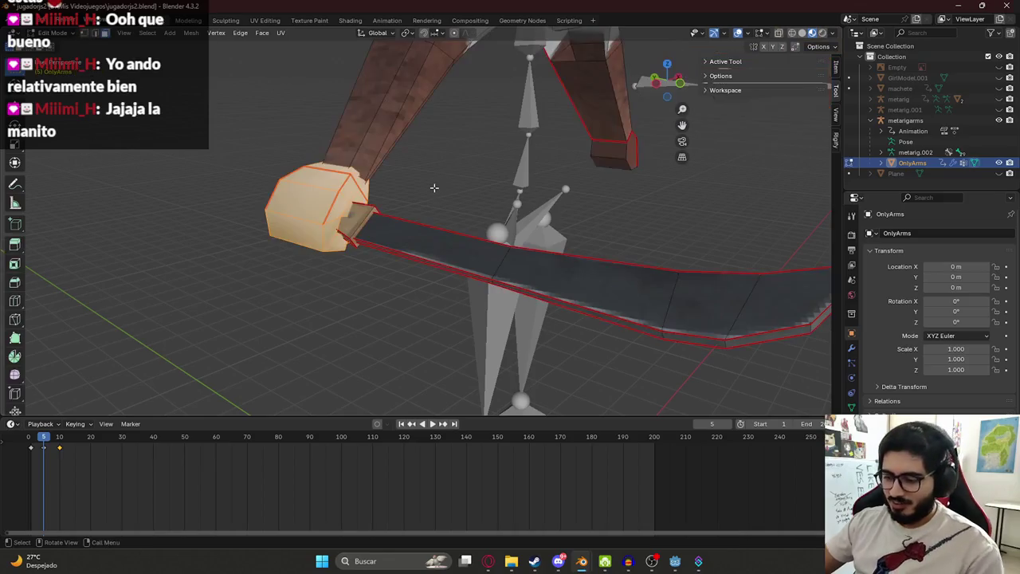
pyautogui.press('KP_1')
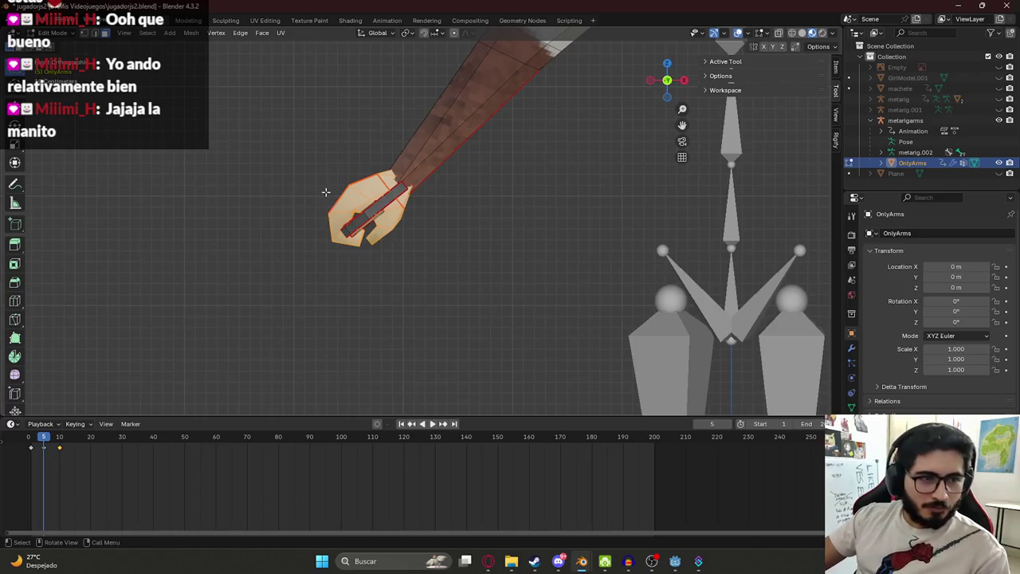
pyautogui.scroll(3, 325, 191)
pyautogui.moveTo(314, 203); pyautogui.dragTo(404, 125, button='middle')
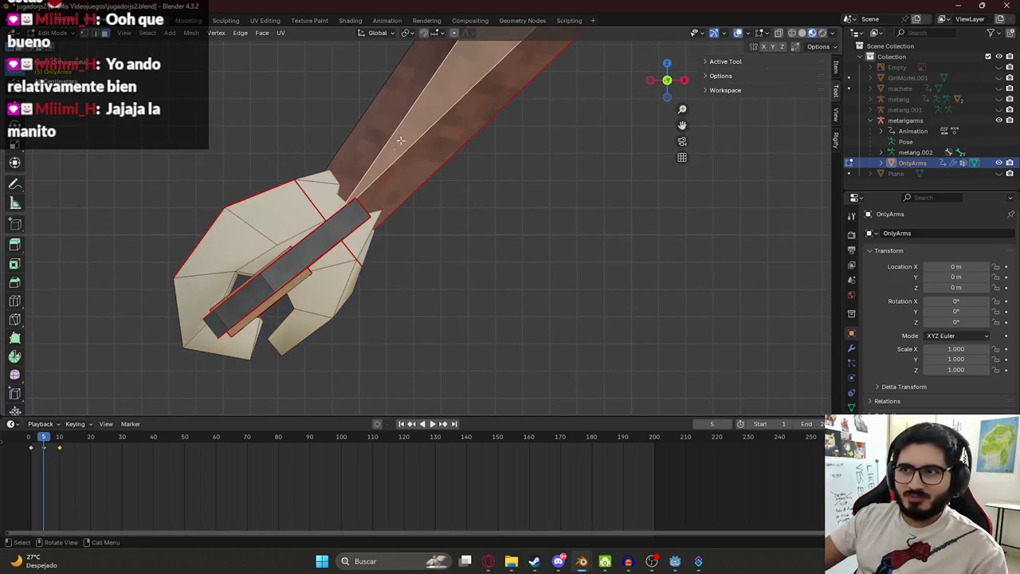
# - In X-ray vertex mode, select the forearm's wrist edge loop and move it away from the hand
pyautogui.hotkey('shift', 'z')
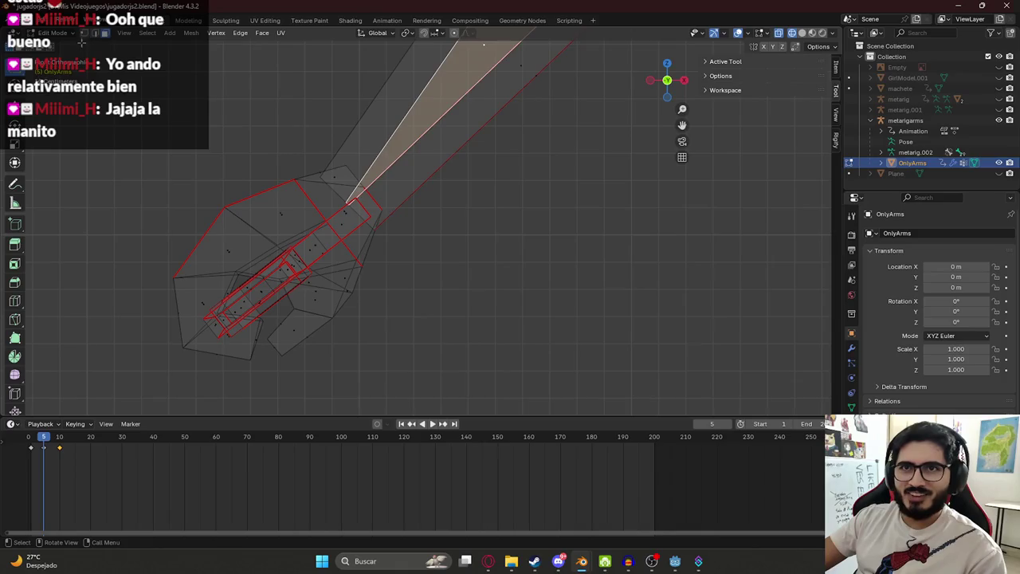
pyautogui.click(84, 32)
pyautogui.keyDown('alt'); pyautogui.click(336, 192); pyautogui.keyUp('alt')
pyautogui.moveTo(357, 188)
pyautogui.mouseDown(button='middle')
pyautogui.moveTo(433, 218)
pyautogui.moveTo(371, 206)
pyautogui.mouseUp(button='middle')
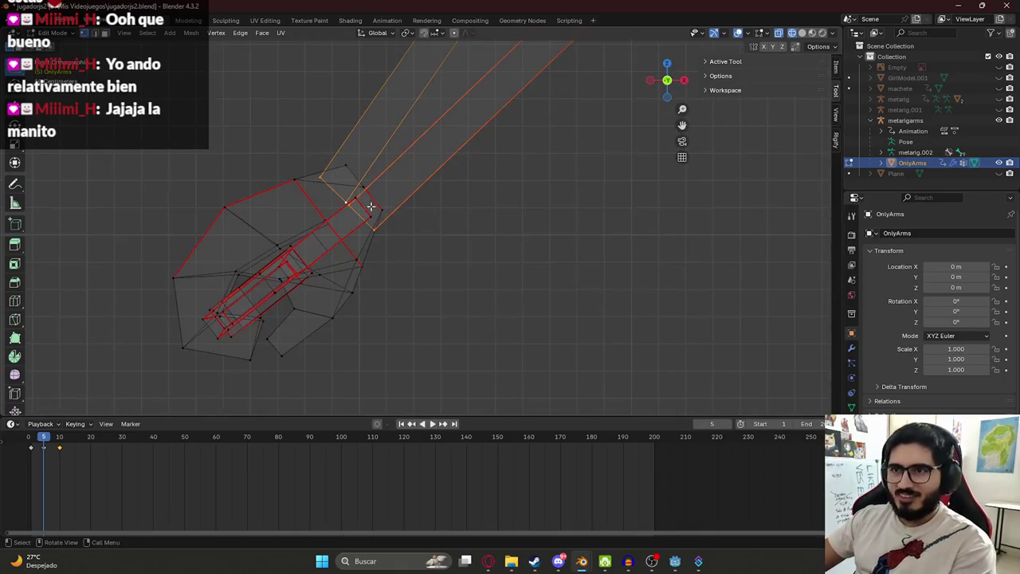
pyautogui.press('r')
pyautogui.press('Escape')
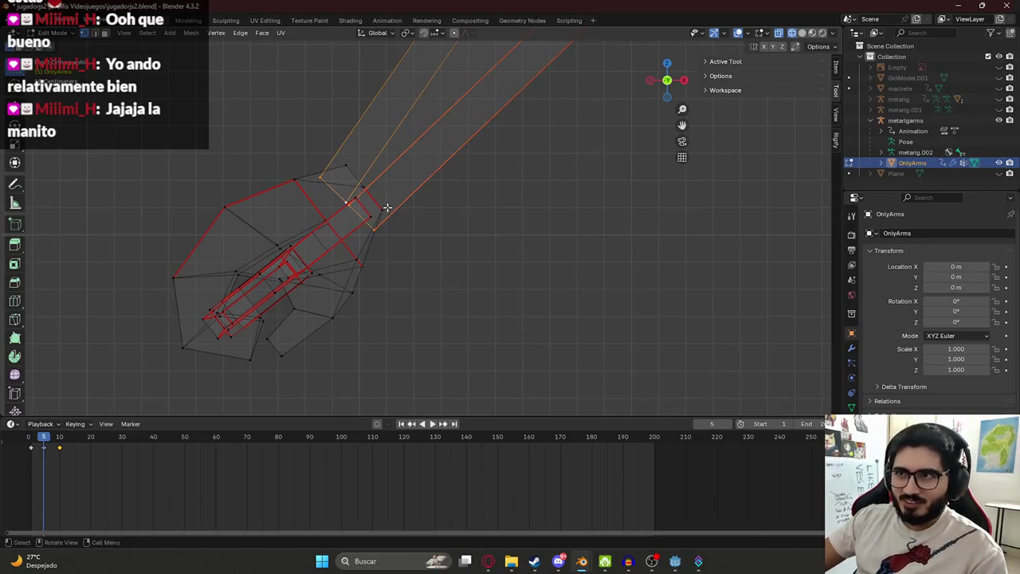
pyautogui.press('g')
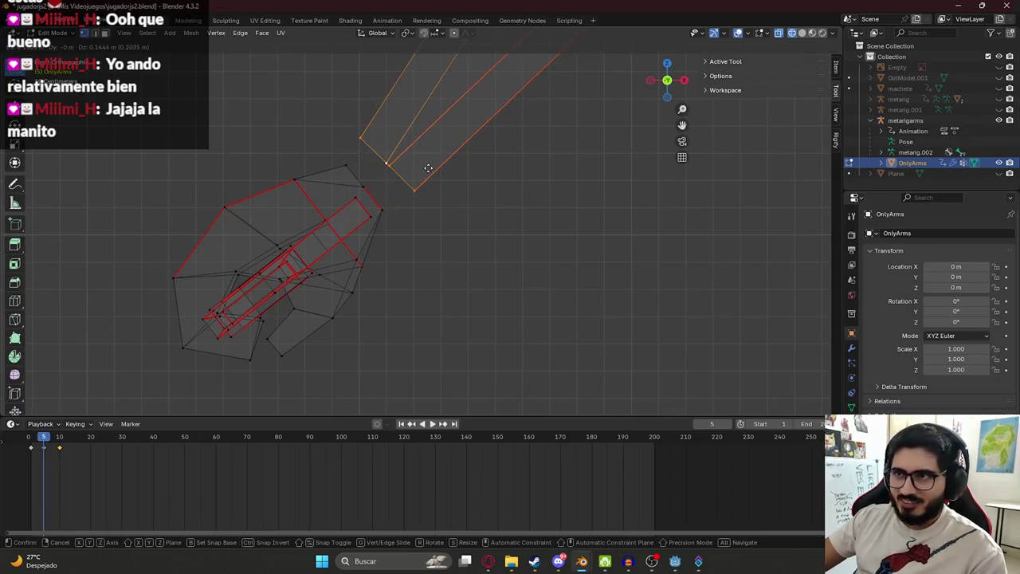
pyautogui.click(428, 168)
# - Return to solid view and orbit around the gap between arm and hand
pyautogui.moveTo(358, 174); pyautogui.dragTo(374, 181, button='middle')
pyautogui.moveTo(483, 170)
pyautogui.mouseDown(button='middle')
pyautogui.moveTo(412, 150)
pyautogui.moveTo(367, 219)
pyautogui.mouseUp(button='middle')
pyautogui.moveTo(444, 214); pyautogui.dragTo(542, 221, button='middle')
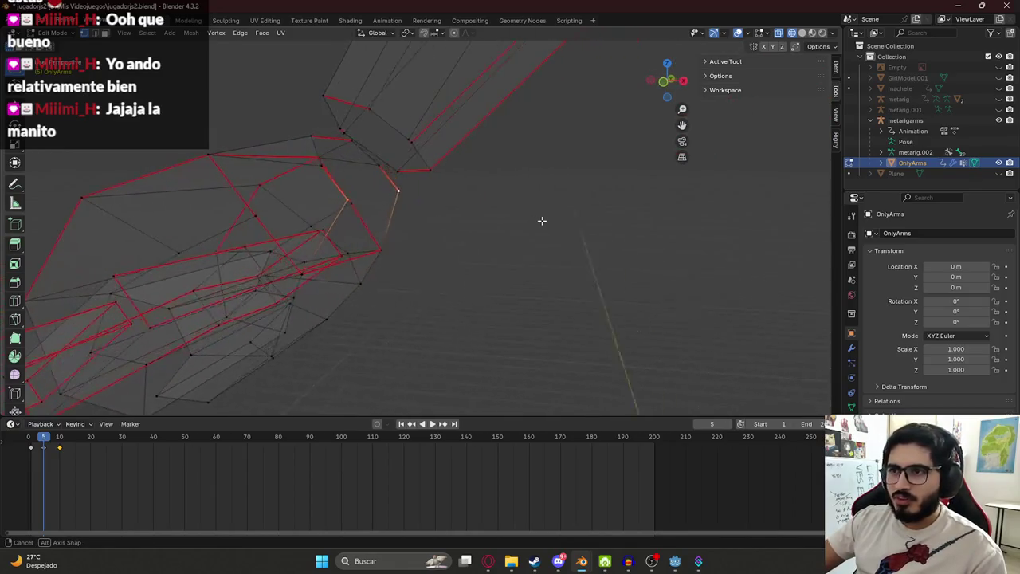
pyautogui.moveTo(367, 196); pyautogui.dragTo(336, 228, button='middle')
pyautogui.keyDown('shift'); pyautogui.click(441, 278); pyautogui.keyUp('shift')
pyautogui.hotkey('alt', 'z')
pyautogui.moveTo(441, 319)
pyautogui.mouseDown(button='middle')
pyautogui.moveTo(380, 216)
pyautogui.moveTo(408, 194)
pyautogui.moveTo(364, 204)
pyautogui.moveTo(425, 282)
pyautogui.moveTo(340, 276)
pyautogui.moveTo(384, 215)
pyautogui.moveTo(411, 249)
pyautogui.mouseUp(button='middle')
pyautogui.moveTo(309, 250)
pyautogui.mouseDown(button='middle')
pyautogui.moveTo(303, 180)
pyautogui.moveTo(422, 260)
pyautogui.moveTo(530, 307)
pyautogui.moveTo(467, 234)
pyautogui.moveTo(489, 222)
pyautogui.moveTo(505, 242)
pyautogui.mouseUp(button='middle')
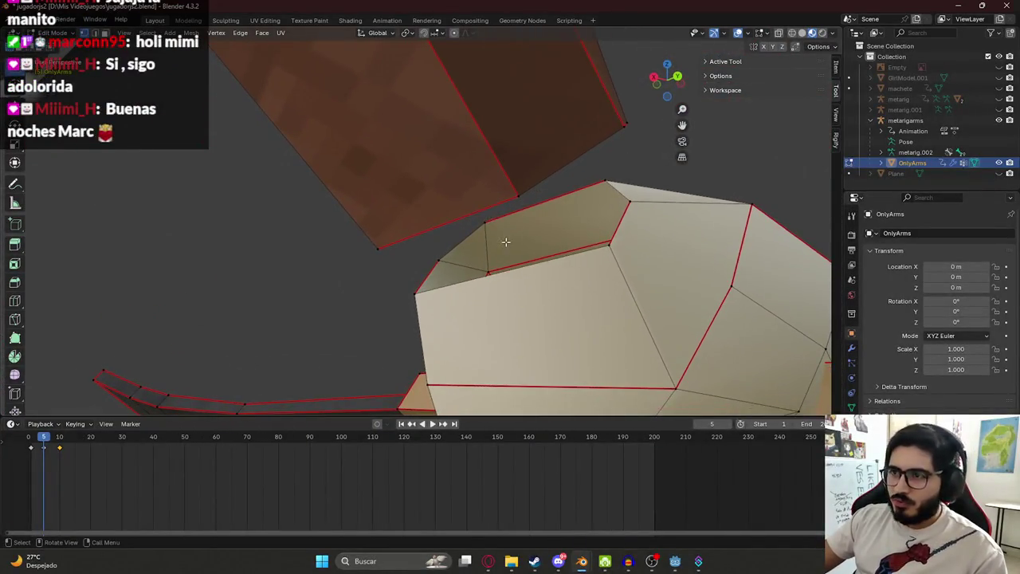
# - Select the edges joining forearm and hand at the new striped wrist band
pyautogui.moveTo(610, 179)
pyautogui.mouseDown(button='middle')
pyautogui.moveTo(565, 196)
pyautogui.moveTo(472, 193)
pyautogui.moveTo(506, 184)
pyautogui.moveTo(373, 192)
pyautogui.moveTo(314, 171)
pyautogui.moveTo(282, 143)
pyautogui.moveTo(316, 186)
pyautogui.moveTo(412, 197)
pyautogui.moveTo(415, 211)
pyautogui.mouseUp(button='middle')
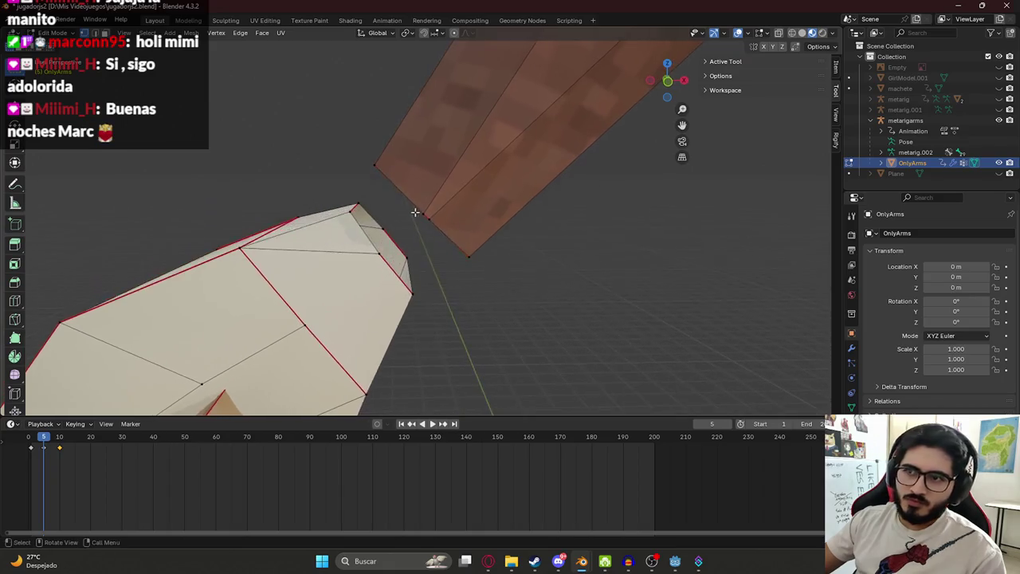
pyautogui.moveTo(370, 253); pyautogui.dragTo(379, 274, button='middle')
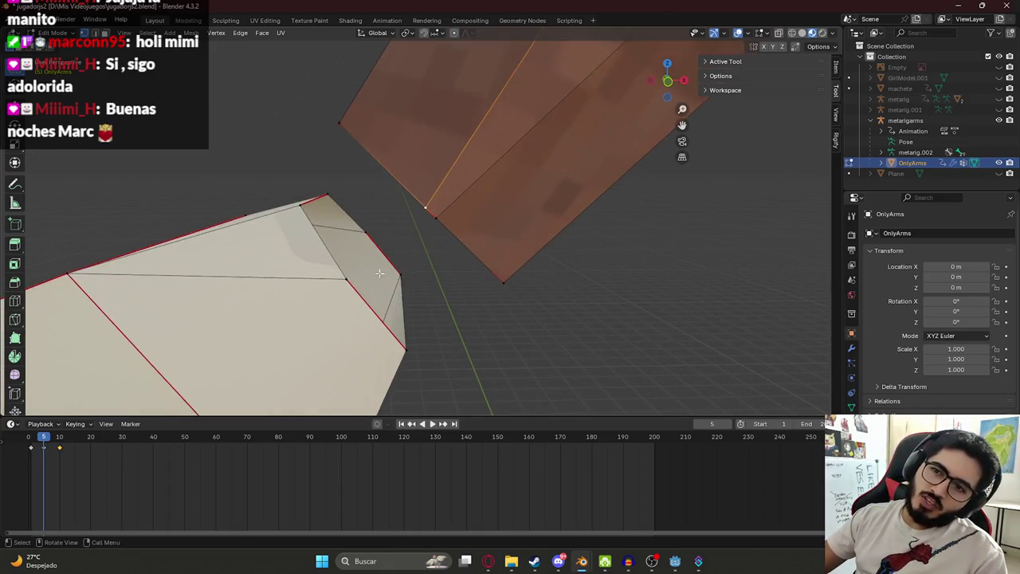
pyautogui.moveTo(441, 220)
pyautogui.mouseDown(button='middle')
pyautogui.moveTo(479, 253)
pyautogui.moveTo(402, 335)
pyautogui.mouseUp(button='middle')
pyautogui.scroll(2, 386, 211)
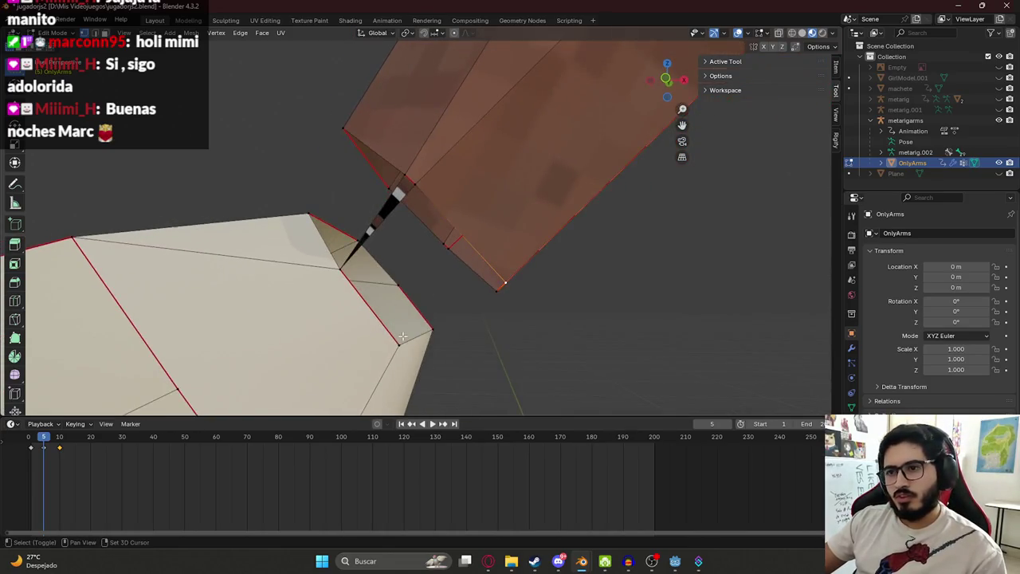
pyautogui.keyDown('shift'); pyautogui.click(357, 291); pyautogui.keyUp('shift')
pyautogui.moveTo(358, 291)
pyautogui.mouseDown(button='middle')
pyautogui.moveTo(444, 213)
pyautogui.moveTo(374, 213)
pyautogui.mouseUp(button='middle')
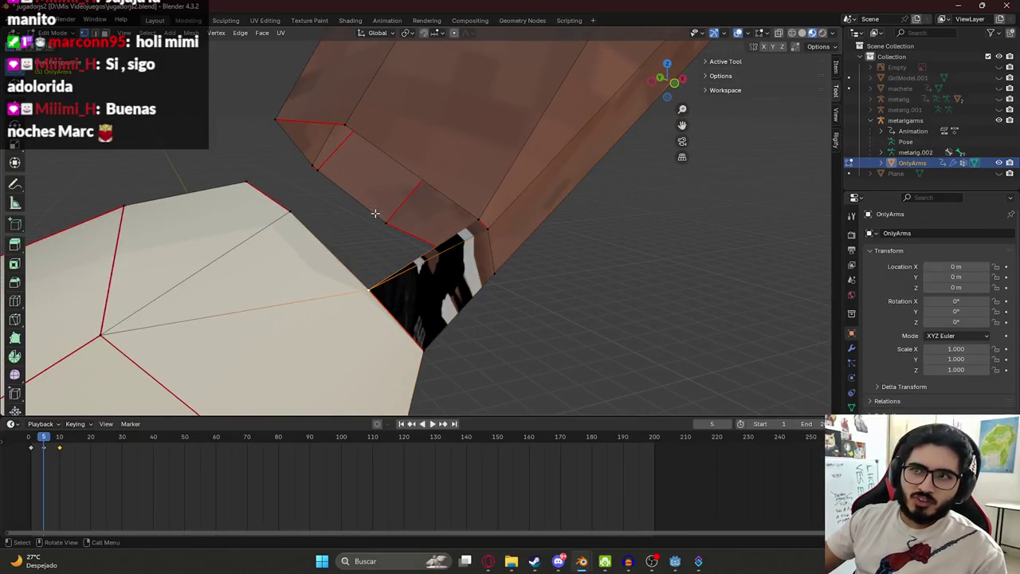
pyautogui.moveTo(477, 220)
pyautogui.mouseDown(button='middle')
pyautogui.moveTo(356, 211)
pyautogui.moveTo(514, 173)
pyautogui.mouseUp(button='middle')
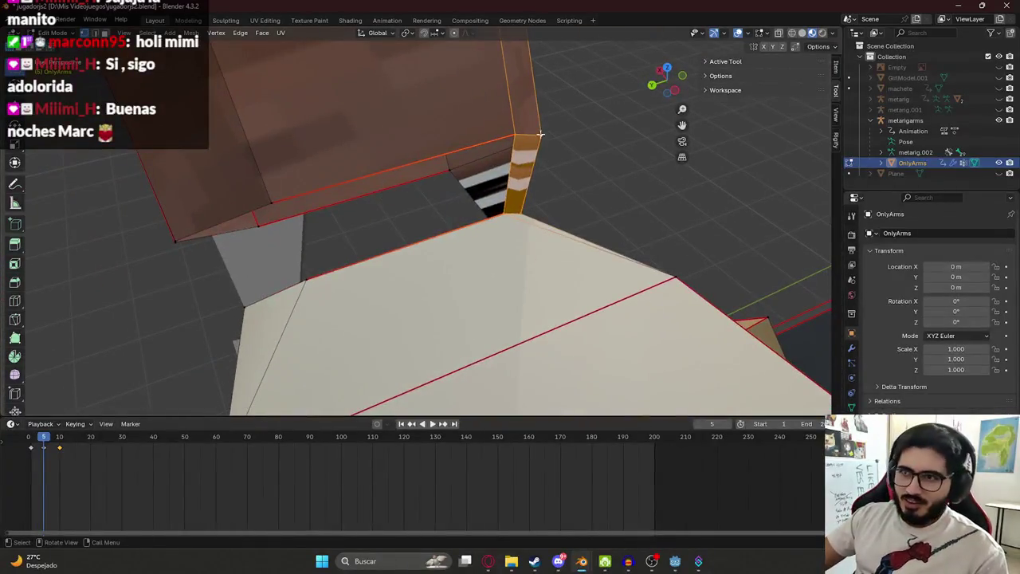
pyautogui.moveTo(337, 253); pyautogui.dragTo(280, 182, button='middle')
pyautogui.click(280, 182)
pyautogui.click(287, 173)
pyautogui.keyDown('shift'); pyautogui.click(288, 183); pyautogui.keyUp('shift')
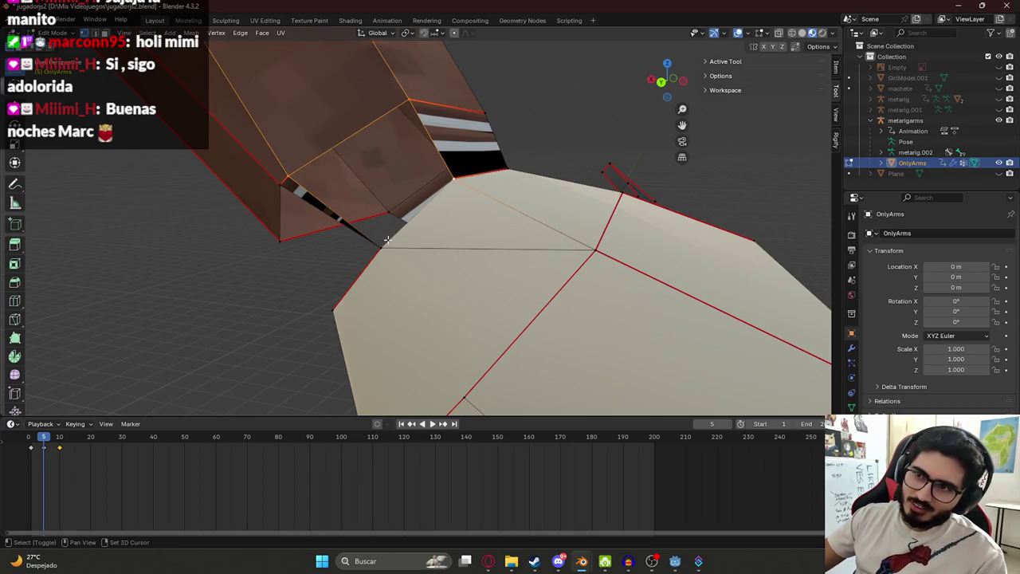
# - Remove stray faces from the wrist selection and move it along the Y axis
pyautogui.moveTo(387, 239); pyautogui.dragTo(402, 176, button='middle')
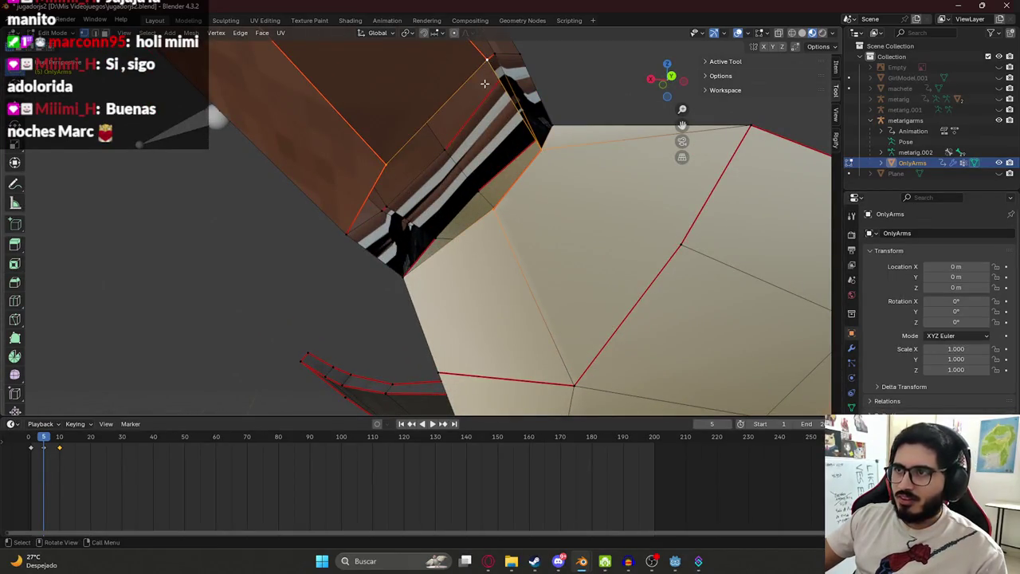
pyautogui.moveTo(421, 174); pyautogui.dragTo(447, 126, button='middle')
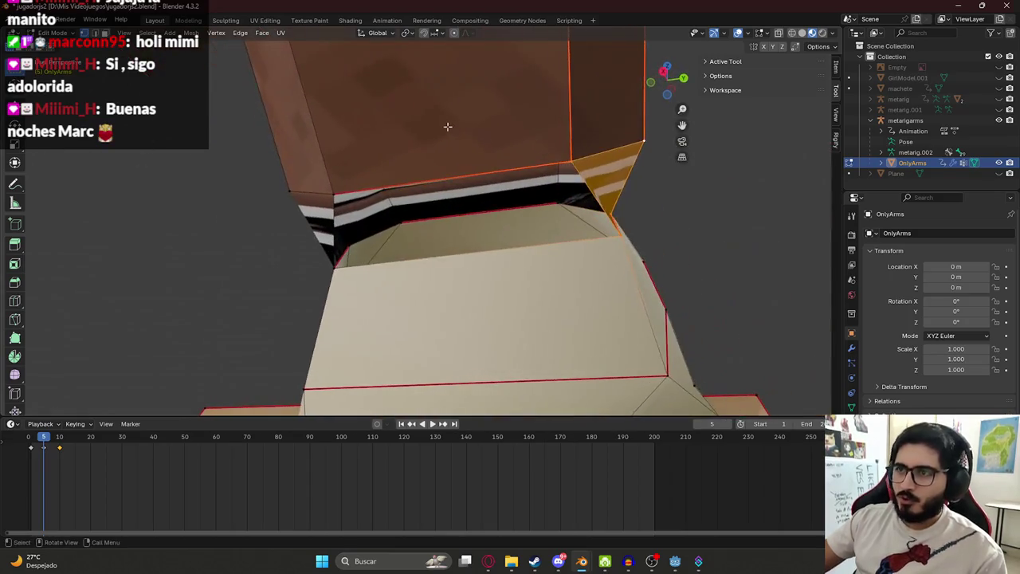
pyautogui.keyDown('shift'); pyautogui.click(613, 232); pyautogui.keyUp('shift')
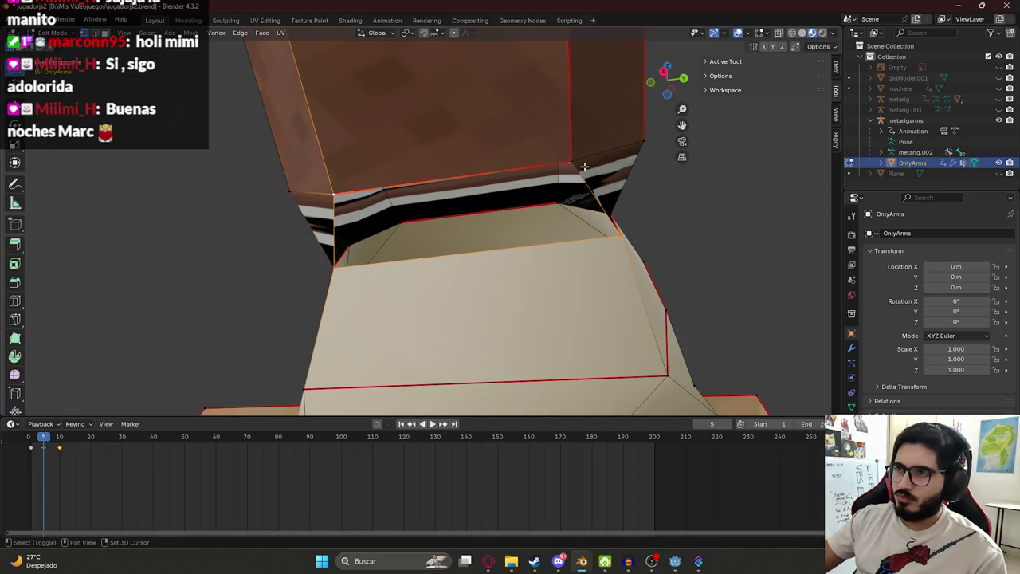
pyautogui.moveTo(584, 166); pyautogui.dragTo(617, 190, button='middle')
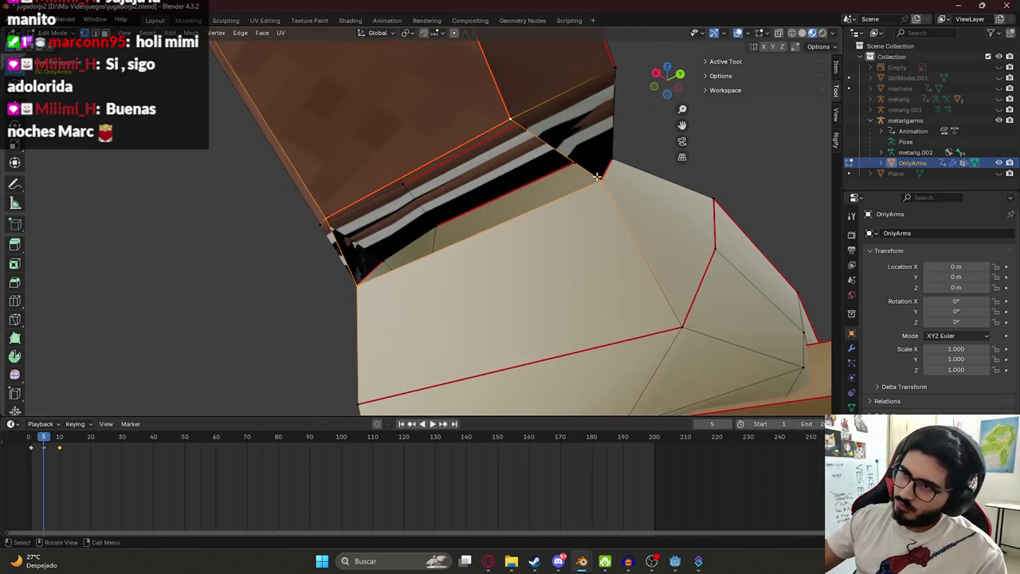
pyautogui.click(598, 177)
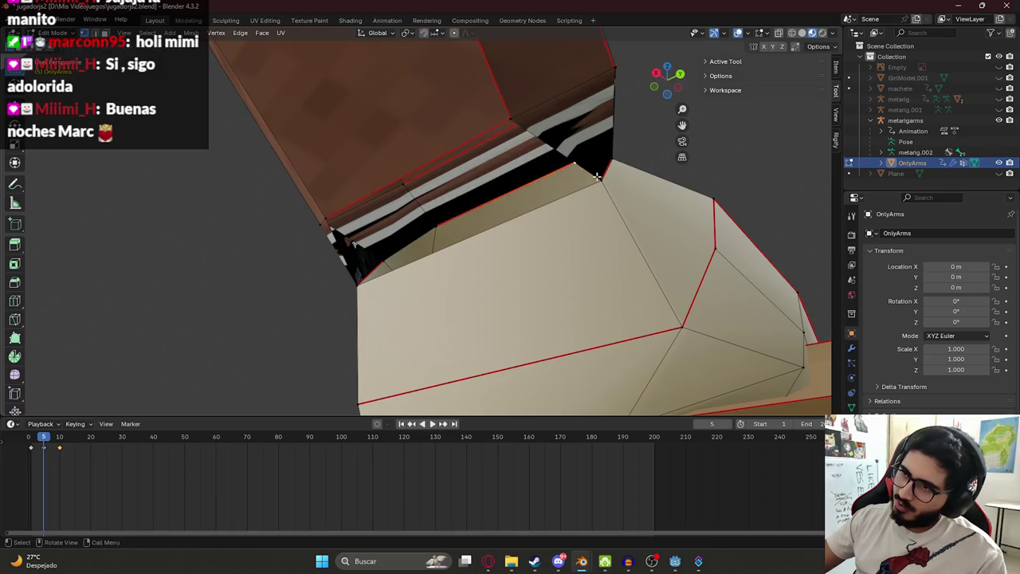
pyautogui.moveTo(576, 157)
pyautogui.mouseDown(button='middle')
pyautogui.moveTo(485, 137)
pyautogui.moveTo(353, 173)
pyautogui.mouseUp(button='middle')
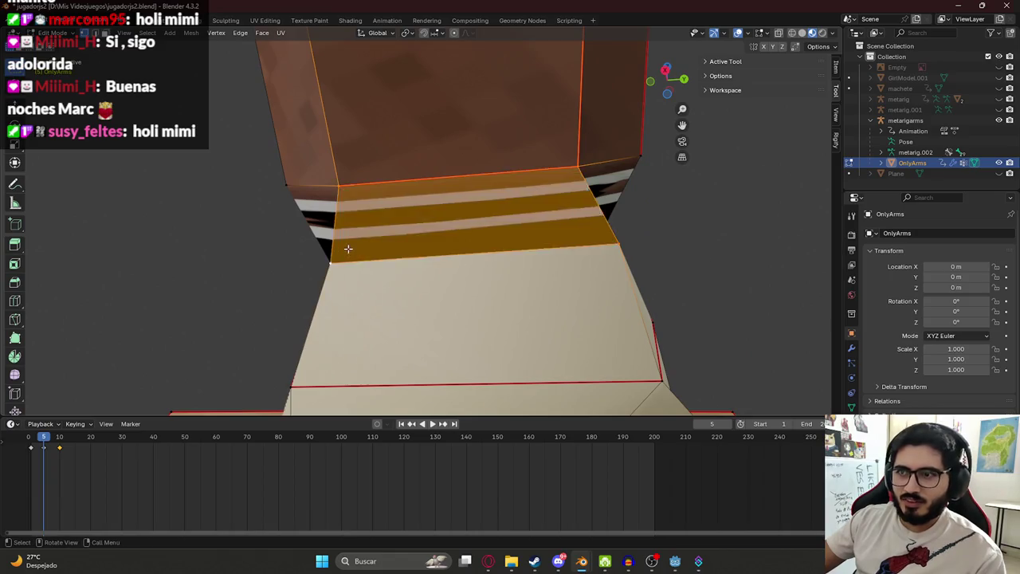
pyautogui.moveTo(338, 259); pyautogui.dragTo(506, 242, button='middle')
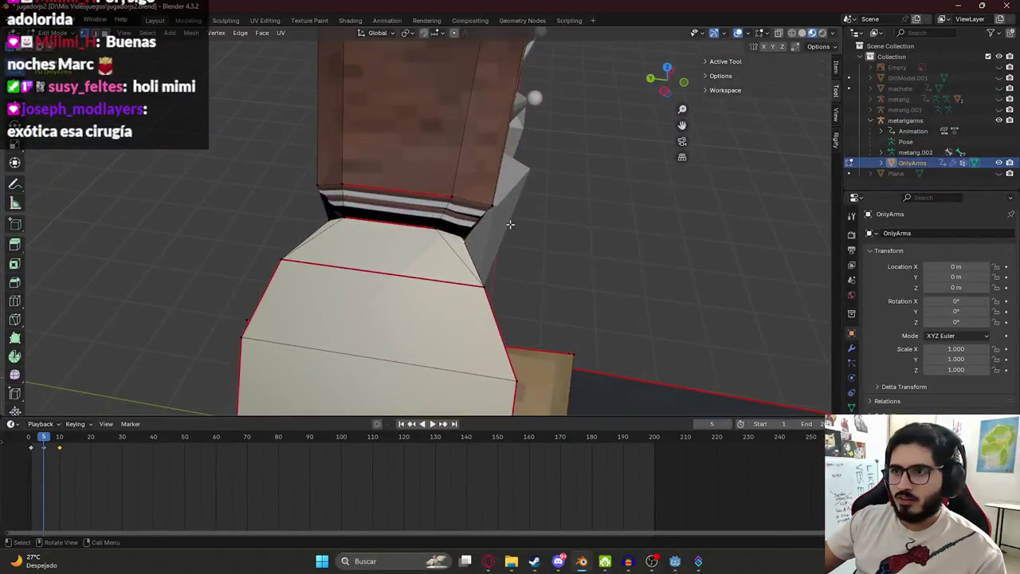
pyautogui.moveTo(507, 243); pyautogui.dragTo(562, 244, button='middle')
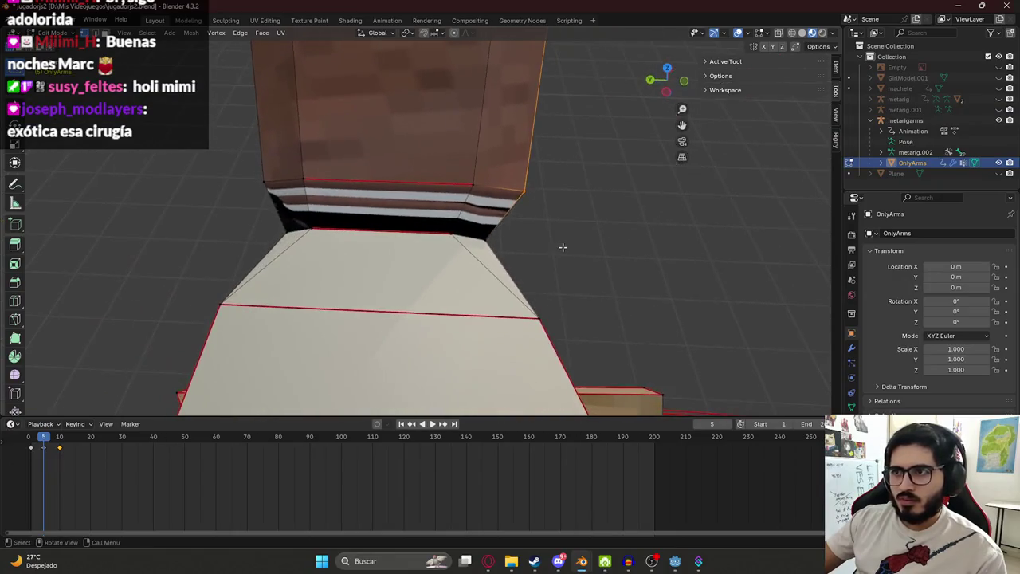
pyautogui.press('g')
pyautogui.press('y')
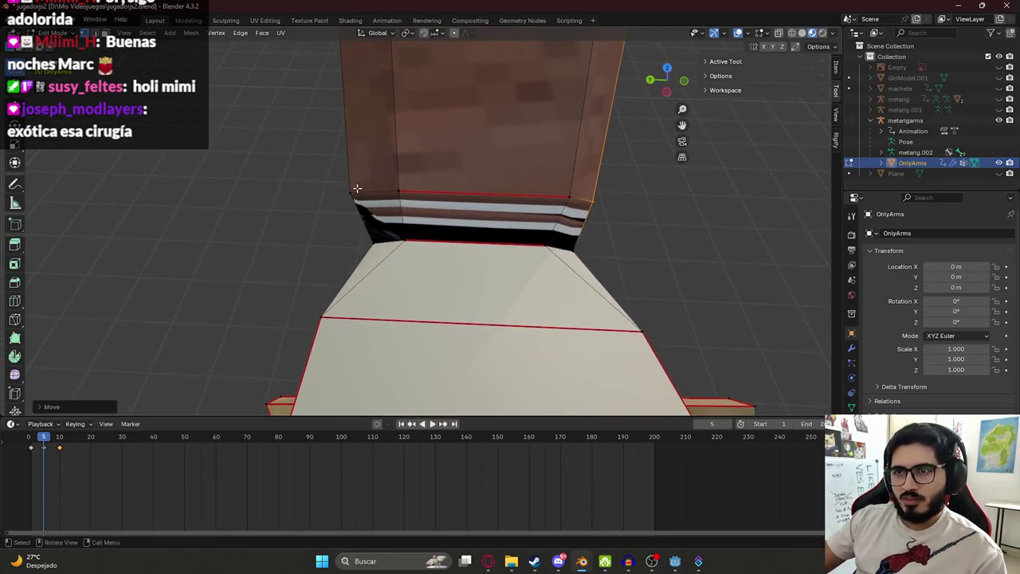
pyautogui.moveTo(303, 198)
pyautogui.mouseDown(button='middle')
pyautogui.moveTo(341, 220)
pyautogui.moveTo(455, 225)
pyautogui.moveTo(479, 246)
pyautogui.moveTo(422, 206)
pyautogui.moveTo(345, 202)
pyautogui.moveTo(486, 175)
pyautogui.moveTo(661, 254)
pyautogui.moveTo(558, 231)
pyautogui.moveTo(436, 256)
pyautogui.mouseUp(button='middle')
# - End the wrist adjustment and leave Edit Mode
pyautogui.press('g')
pyautogui.press('Escape')
pyautogui.press('Tab')
pyautogui.scroll(-5, 456, 224)
pyautogui.scroll(5, 467, 221)
# - Re-enter Edit Mode, frame the selected hand and save jugadorjs2.blend
pyautogui.press('Tab')
pyautogui.press('KP_Decimal')
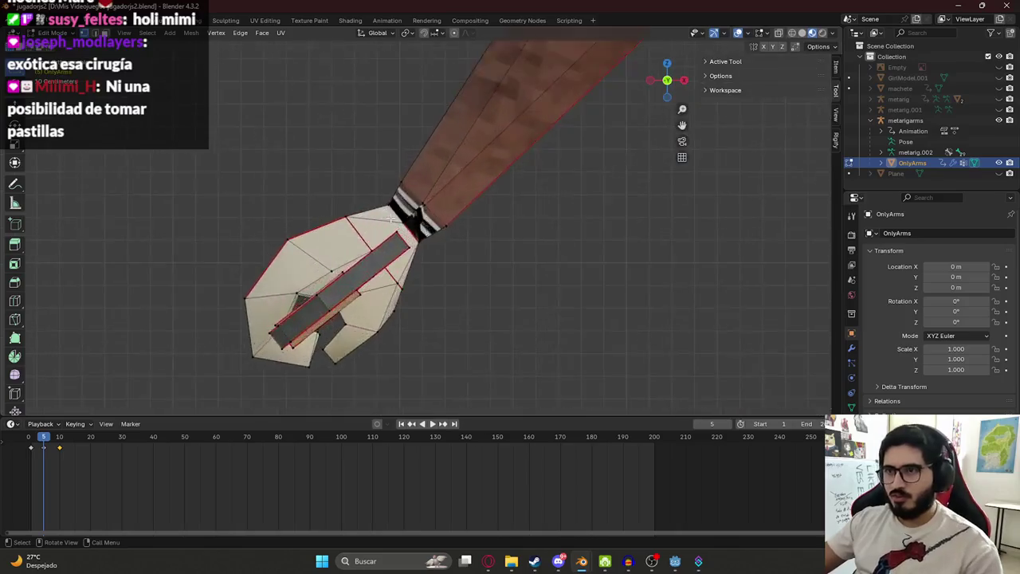
pyautogui.hotkey('ctrl', 's')
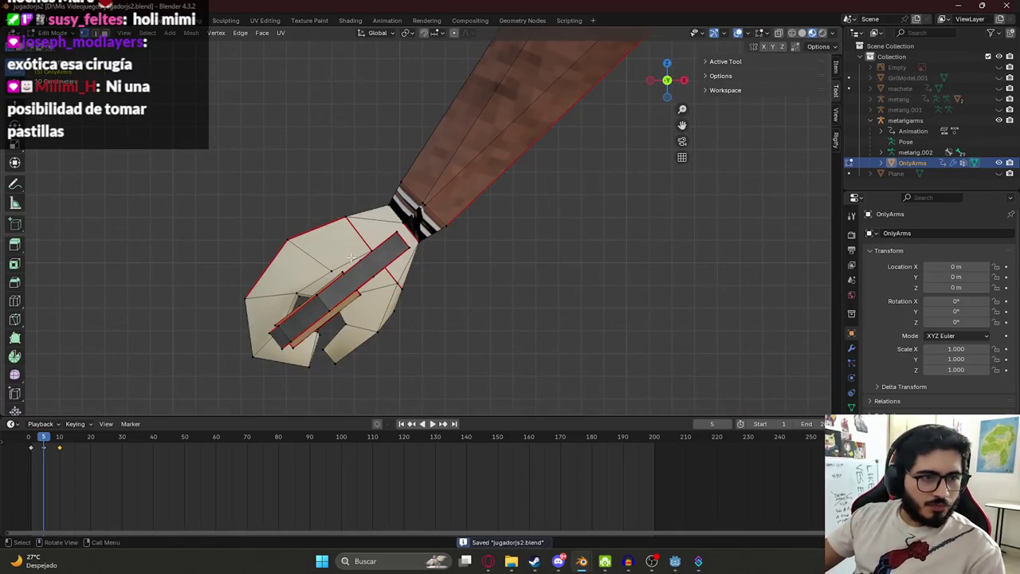
pyautogui.press('s')
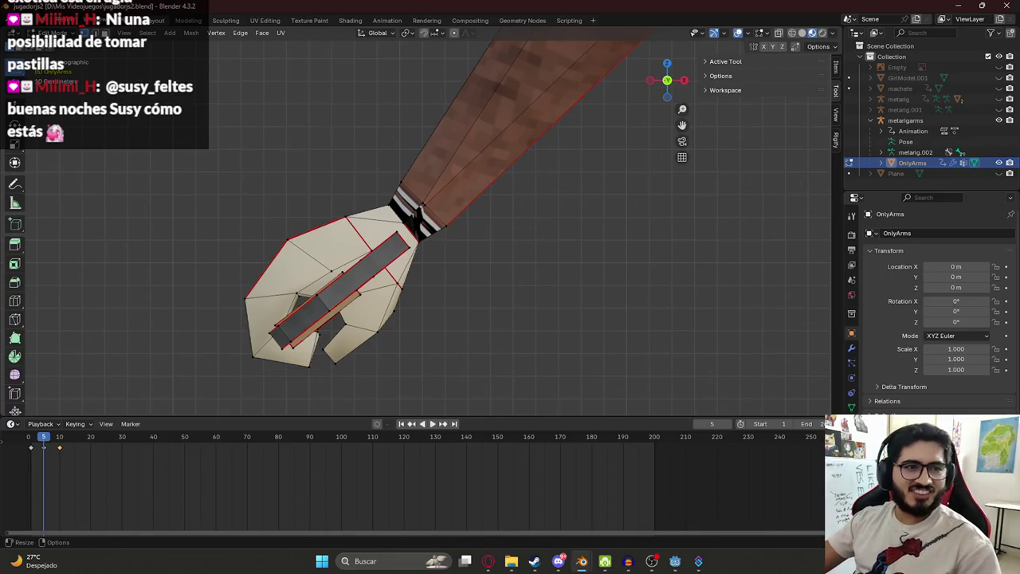
pyautogui.scroll(2, 481, 196)
pyautogui.scroll(-2, 476, 212)
# - Switch the viewport to solid shading, then to material preview
pyautogui.press('z')
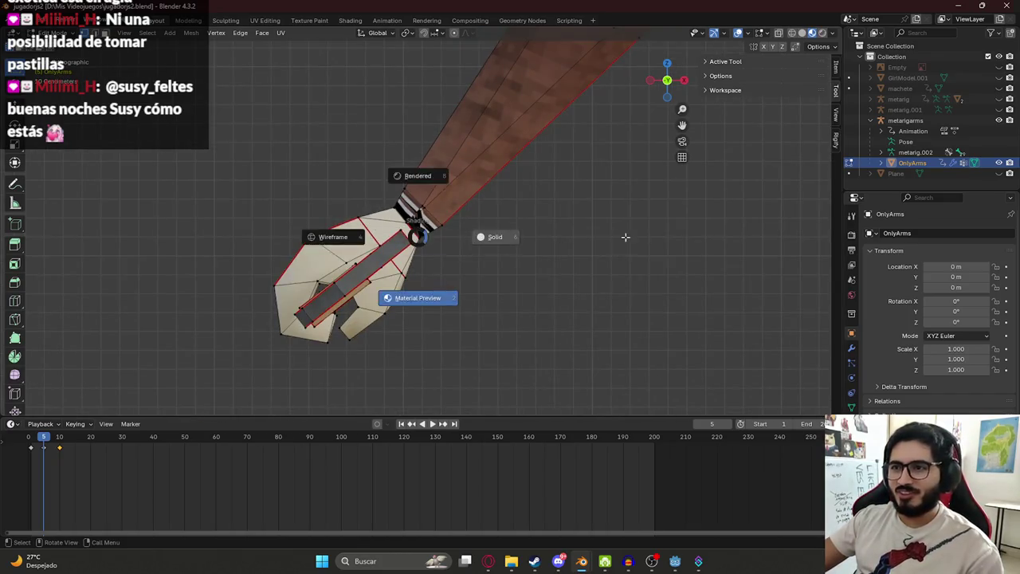
pyautogui.click(566, 244)
pyautogui.moveTo(434, 253)
pyautogui.mouseDown(button='middle')
pyautogui.moveTo(458, 249)
pyautogui.moveTo(364, 259)
pyautogui.mouseUp(button='middle')
pyautogui.press('z')
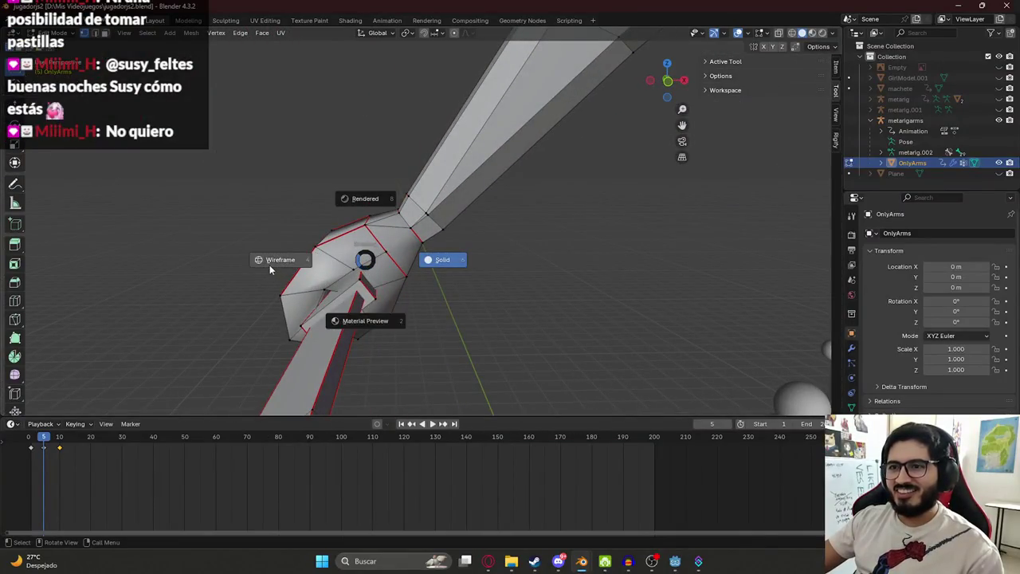
pyautogui.click(352, 325)
pyautogui.moveTo(352, 325); pyautogui.dragTo(377, 281, button='middle')
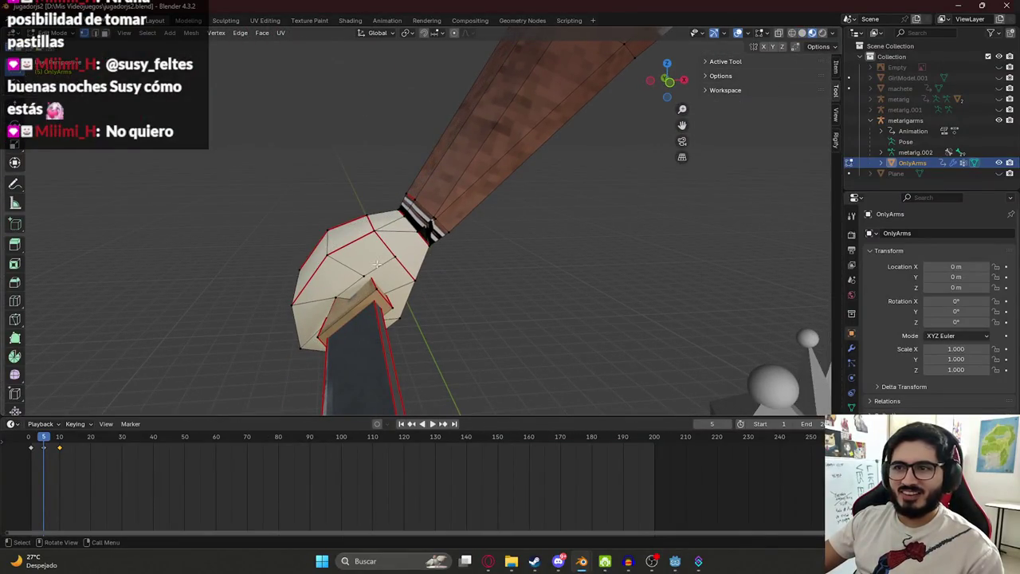
# - Select the hand with select-linked, then box-select the whole hand in X-ray
pyautogui.click(339, 255)
pyautogui.hotkey('ctrl', 'l')
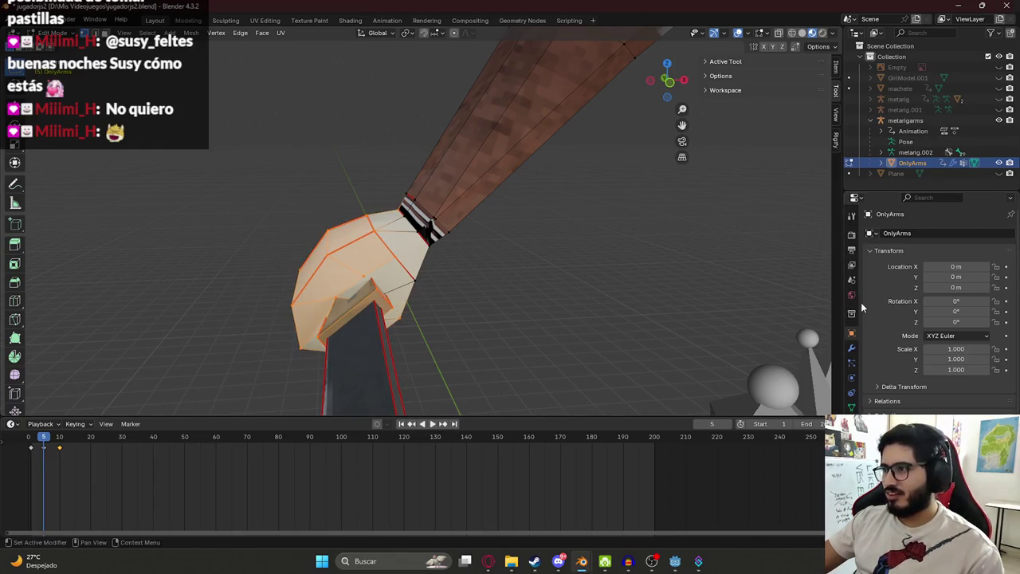
pyautogui.moveTo(558, 302); pyautogui.dragTo(508, 292, button='middle')
pyautogui.hotkey('shift', 'z')
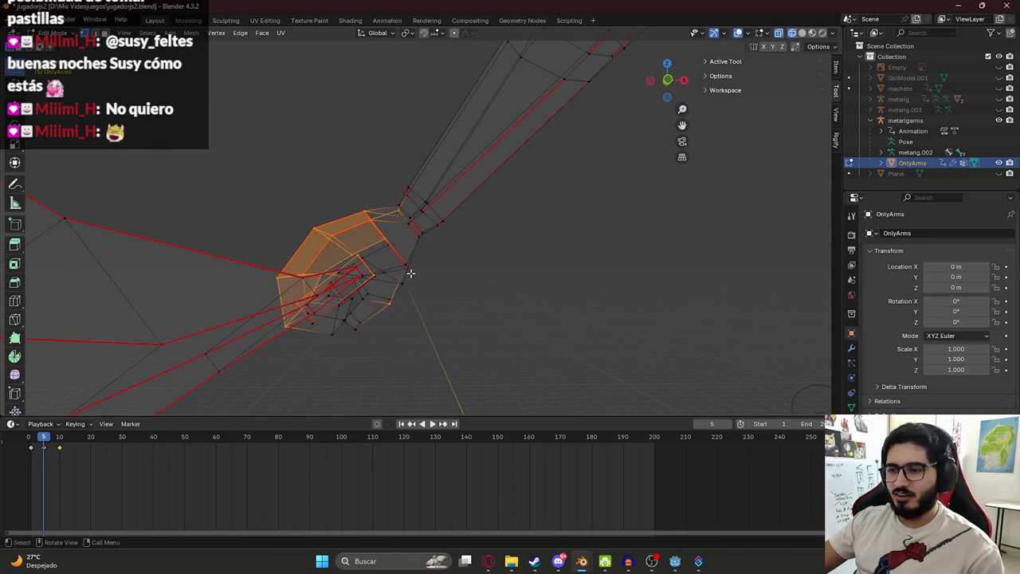
pyautogui.hotkey('shift', 'z')
pyautogui.moveTo(295, 221); pyautogui.dragTo(403, 319)
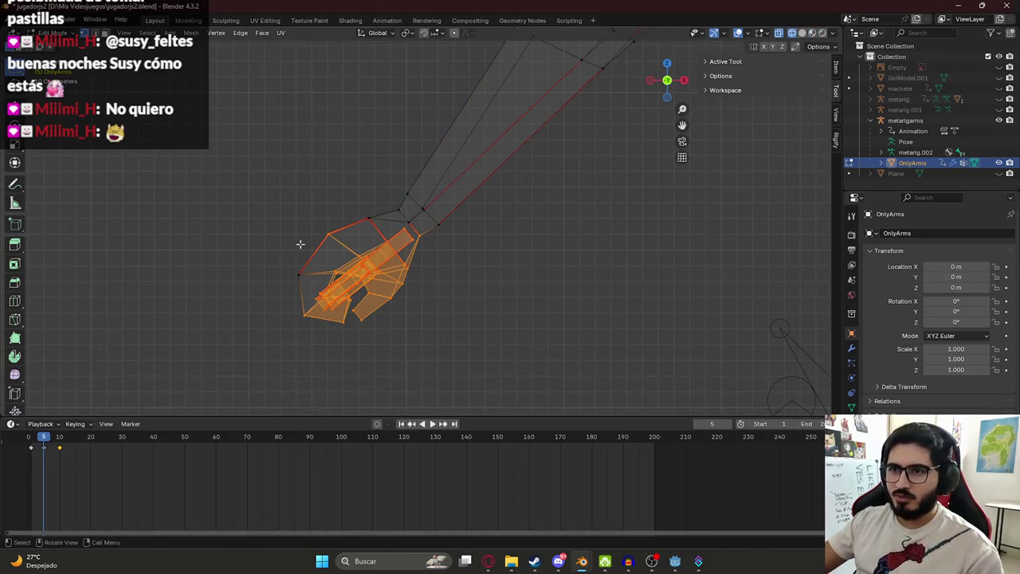
pyautogui.moveTo(293, 233)
pyautogui.mouseDown(button='middle')
pyautogui.moveTo(462, 314)
pyautogui.moveTo(440, 225)
pyautogui.moveTo(505, 210)
pyautogui.moveTo(485, 251)
pyautogui.moveTo(371, 232)
pyautogui.moveTo(405, 258)
pyautogui.moveTo(311, 250)
pyautogui.moveTo(547, 272)
pyautogui.mouseUp(button='middle')
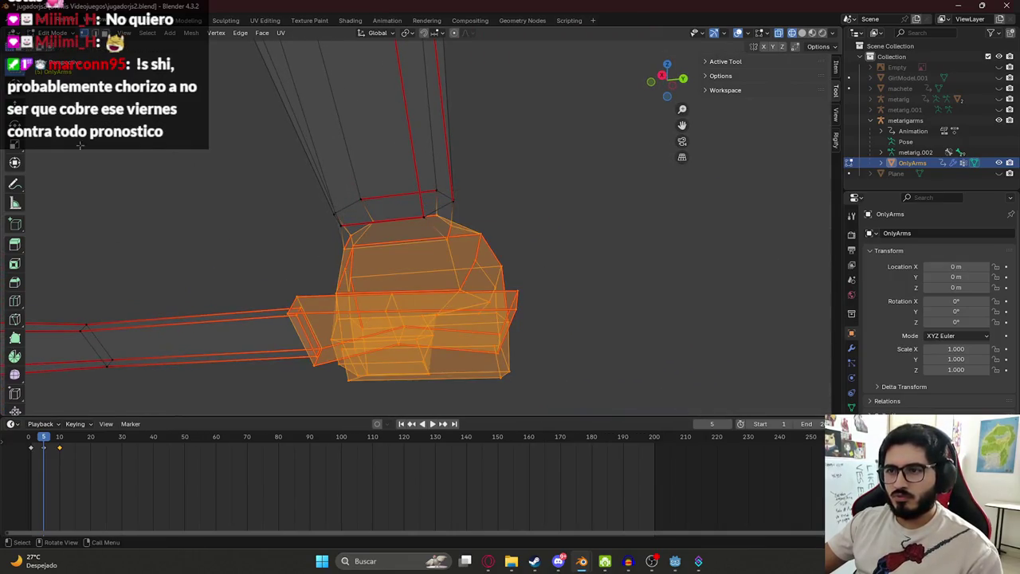
# - Orbit around the selected hand and switch the viewport to Material Preview shading
pyautogui.moveTo(329, 239); pyautogui.dragTo(354, 275, button='middle')
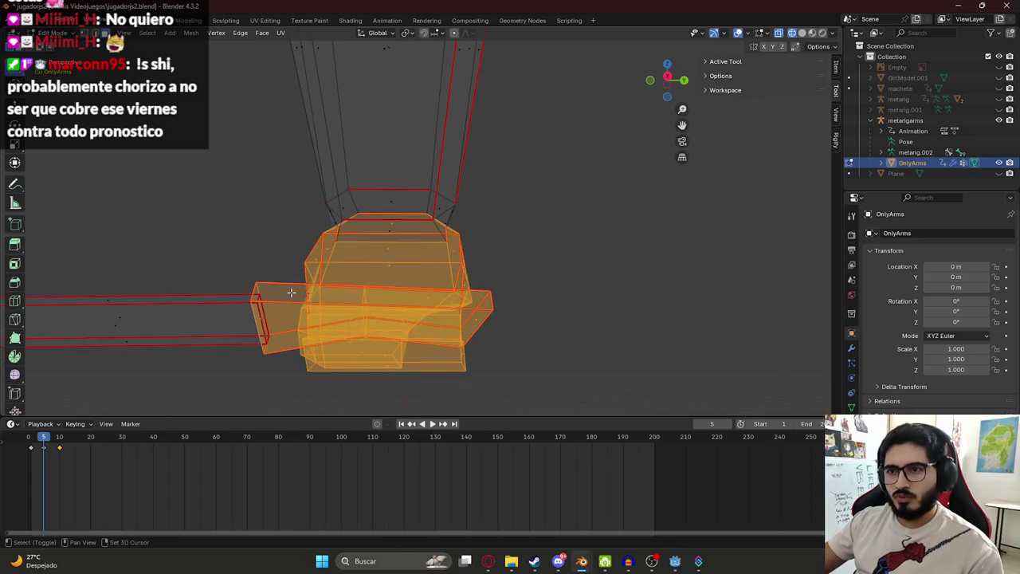
pyautogui.moveTo(285, 321)
pyautogui.mouseDown(button='middle')
pyautogui.moveTo(278, 341)
pyautogui.moveTo(450, 320)
pyautogui.moveTo(500, 303)
pyautogui.mouseUp(button='middle')
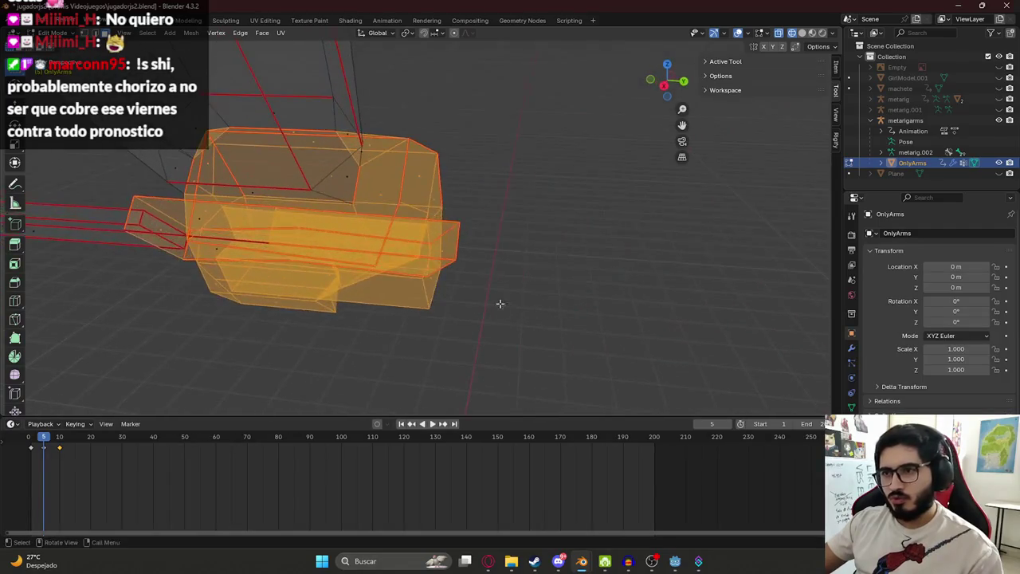
pyautogui.moveTo(511, 269)
pyautogui.mouseDown(button='middle')
pyautogui.moveTo(364, 244)
pyautogui.moveTo(603, 296)
pyautogui.moveTo(647, 254)
pyautogui.moveTo(703, 263)
pyautogui.moveTo(501, 258)
pyautogui.moveTo(547, 289)
pyautogui.mouseUp(button='middle')
pyautogui.press('z')
pyautogui.click(542, 349)
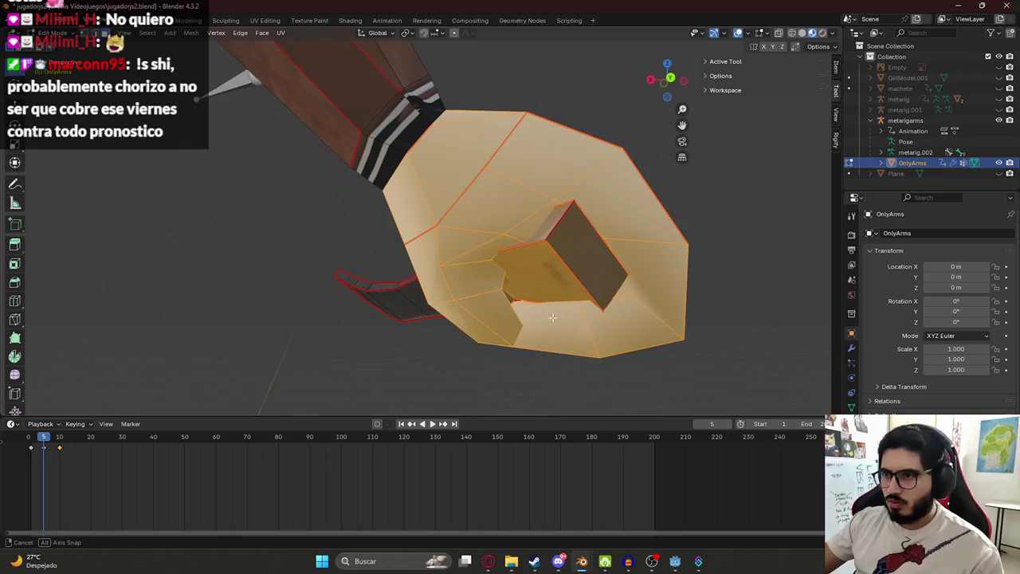
pyautogui.moveTo(481, 266)
pyautogui.mouseDown(button='middle')
pyautogui.moveTo(618, 326)
pyautogui.moveTo(584, 330)
pyautogui.moveTo(533, 310)
pyautogui.moveTo(604, 290)
pyautogui.mouseUp(button='middle')
# - Inspect the hand in wireframe, starting and cancelling a grab so it stays at the wrist
pyautogui.press('z')
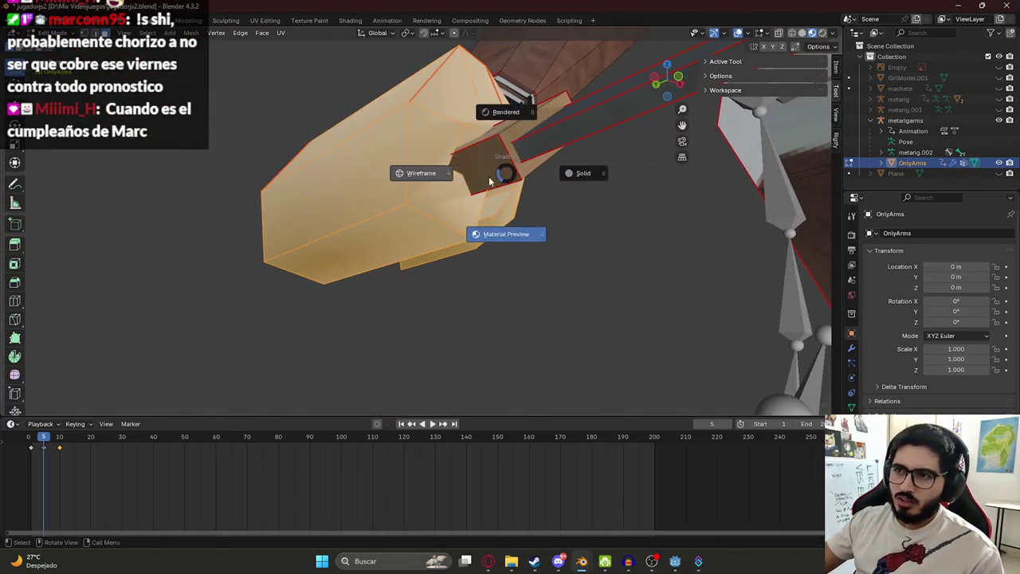
pyautogui.click(488, 176)
pyautogui.moveTo(488, 176); pyautogui.dragTo(459, 194, button='middle')
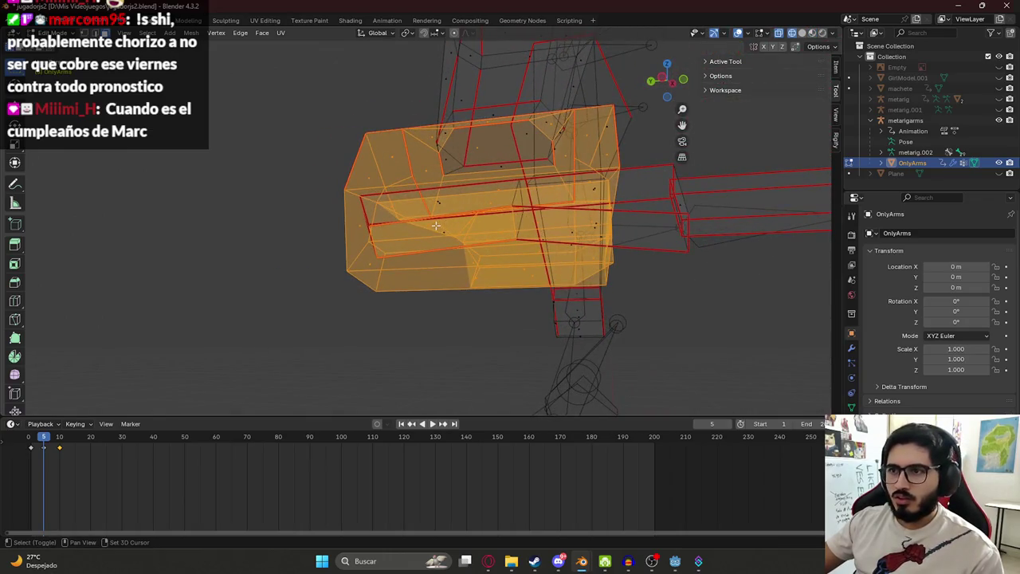
pyautogui.moveTo(431, 228)
pyautogui.mouseDown(button='middle')
pyautogui.moveTo(539, 266)
pyautogui.moveTo(552, 226)
pyautogui.moveTo(494, 239)
pyautogui.mouseUp(button='middle')
pyautogui.scroll(4, 462, 239)
pyautogui.scroll(-5, 552, 227)
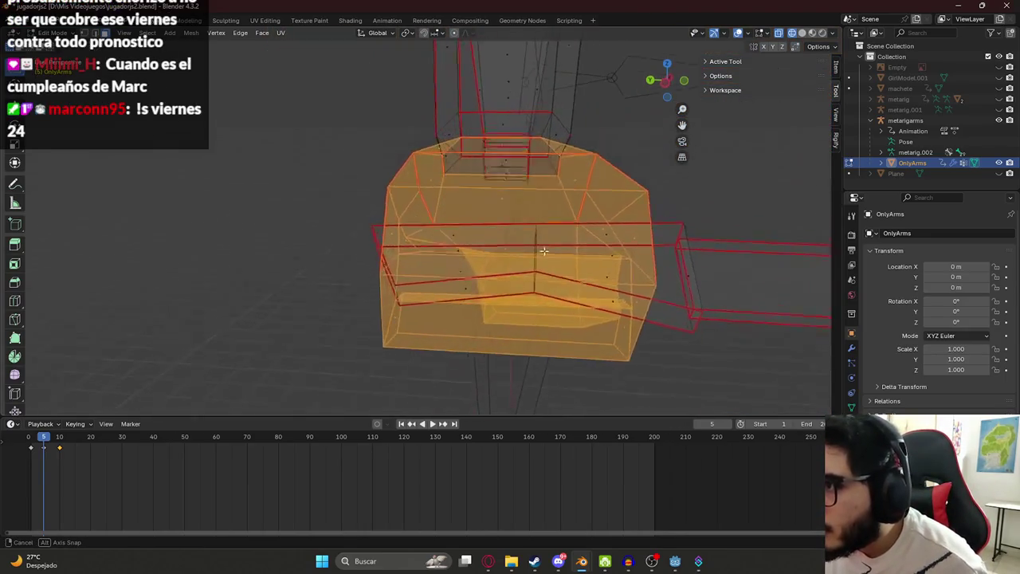
pyautogui.press('g')
pyautogui.press('Escape')
# - Return to Material Preview shading and save jugadorjs2.blend with Ctrl+S
pyautogui.press('z')
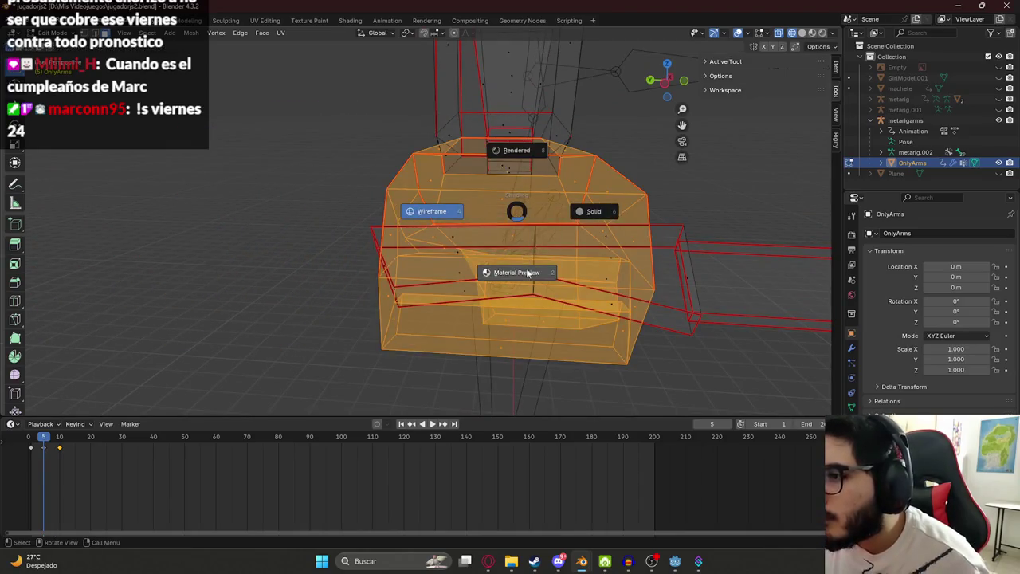
pyautogui.click(542, 198)
pyautogui.moveTo(542, 198); pyautogui.dragTo(455, 209, button='middle')
pyautogui.hotkey('ctrl', 's')
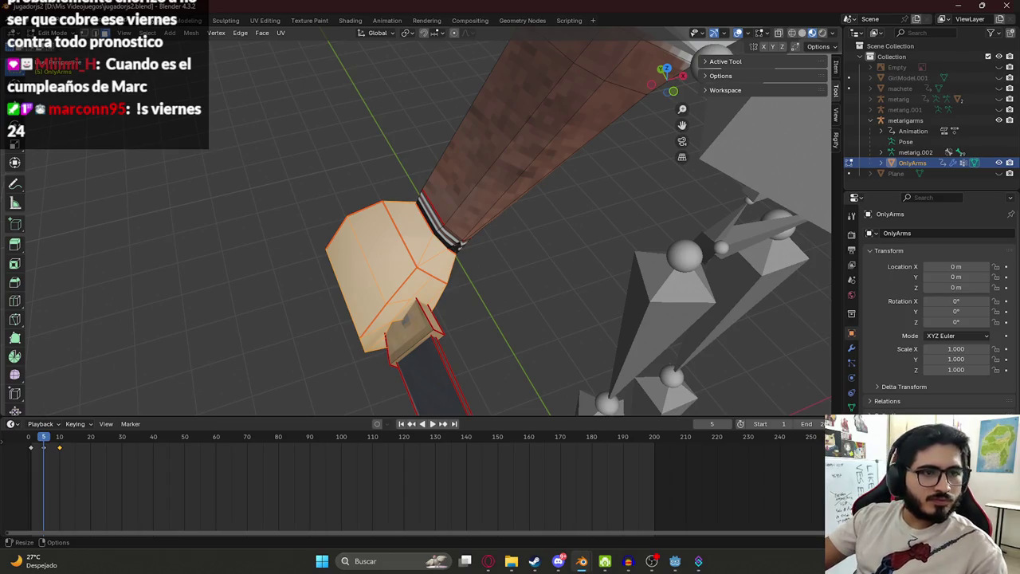
pyautogui.moveTo(593, 192); pyautogui.dragTo(327, 183, button='middle')
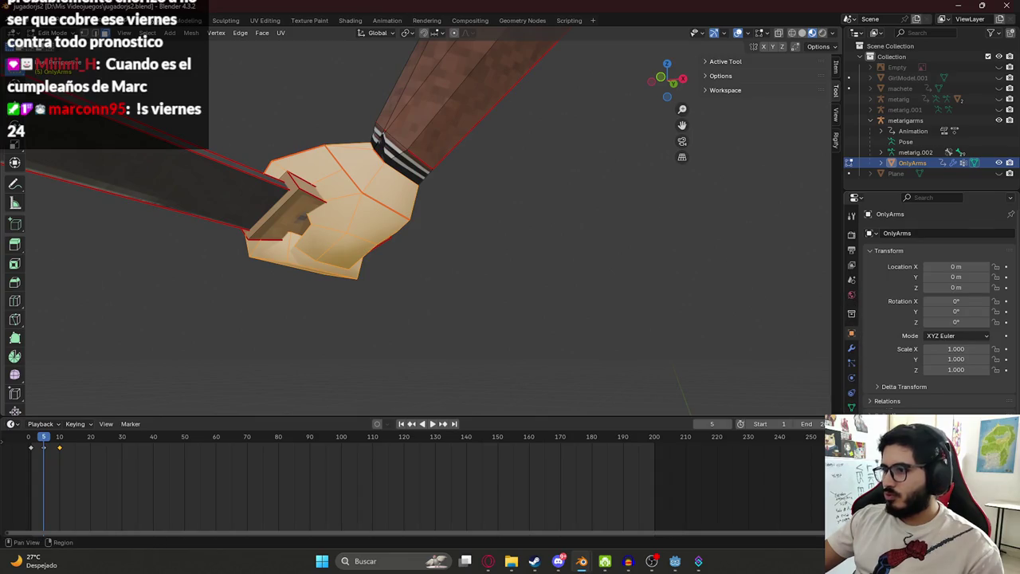
# - Remove the Material.003 and Material.004 slots from OnlyArms in Object Mode, then return to Edit Mode
pyautogui.click(851, 392)
pyautogui.click(946, 259)
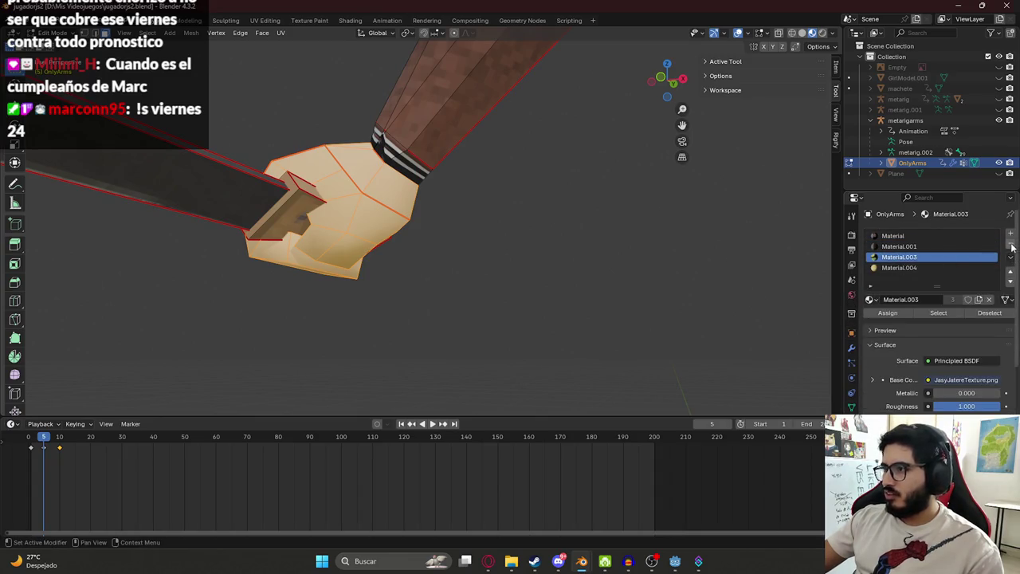
pyautogui.click(1011, 246)
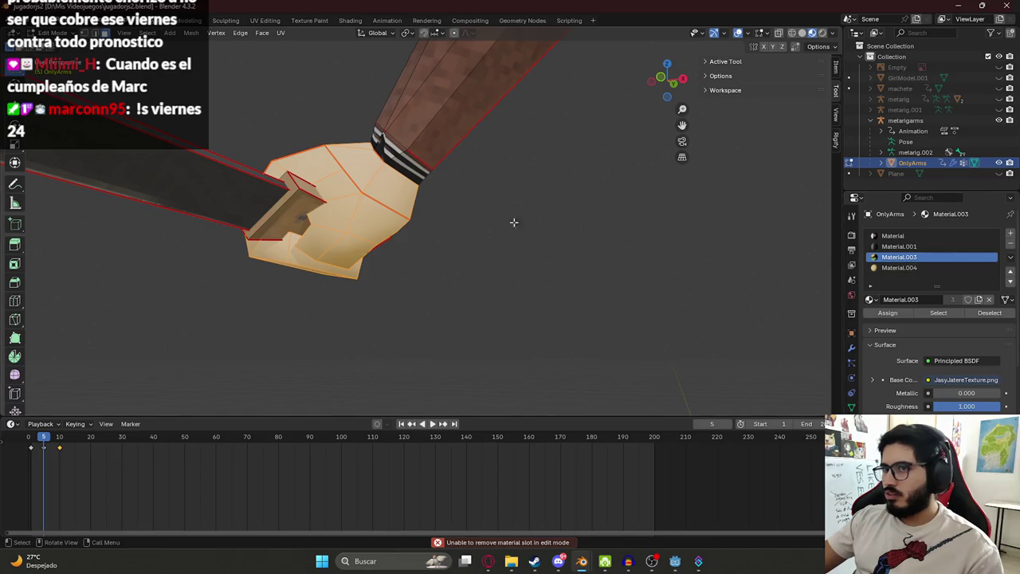
pyautogui.click(897, 268)
pyautogui.click(1010, 245)
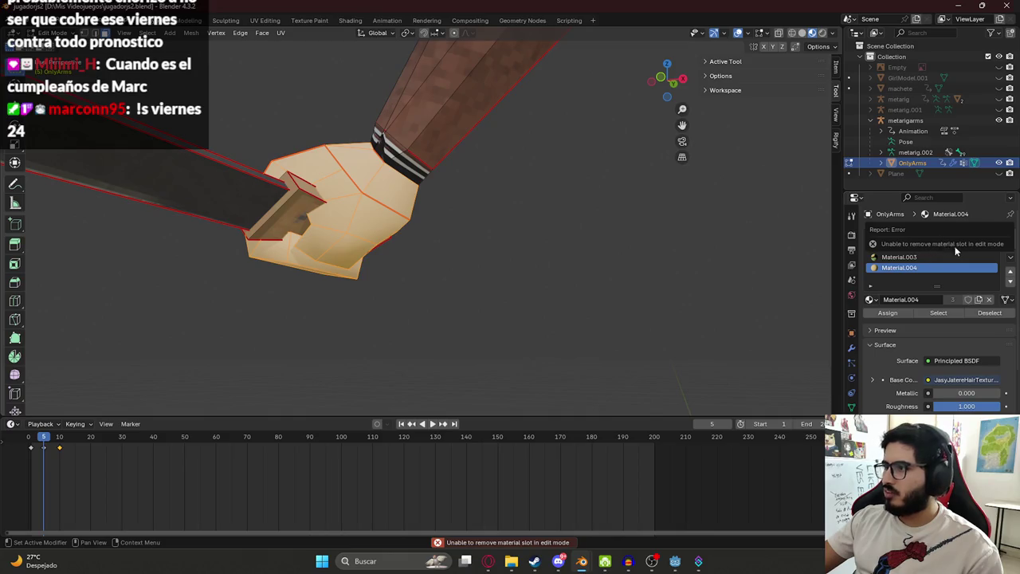
pyautogui.press('Tab')
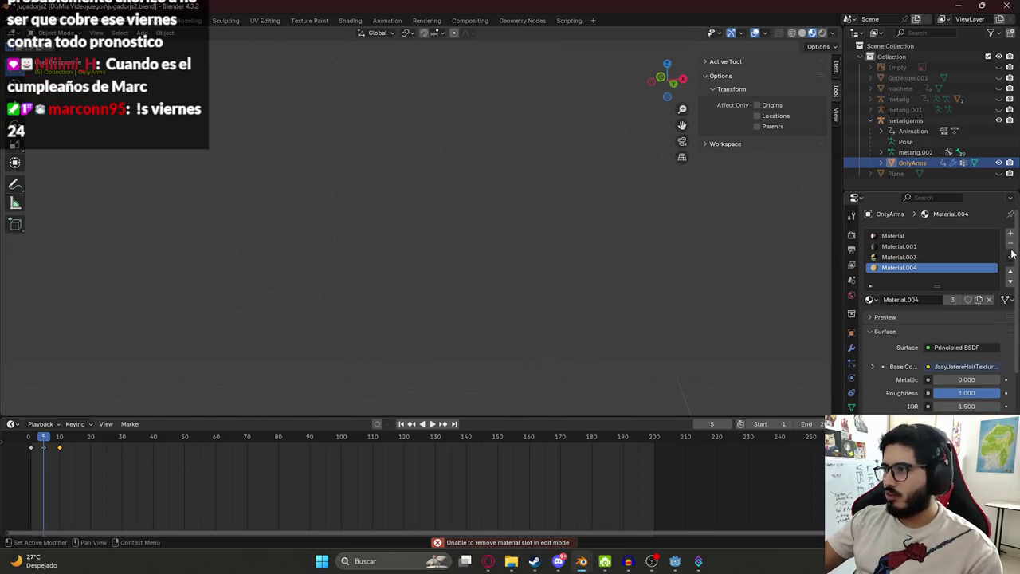
pyautogui.click(1010, 243)
pyautogui.click(1011, 244)
pyautogui.press('Tab')
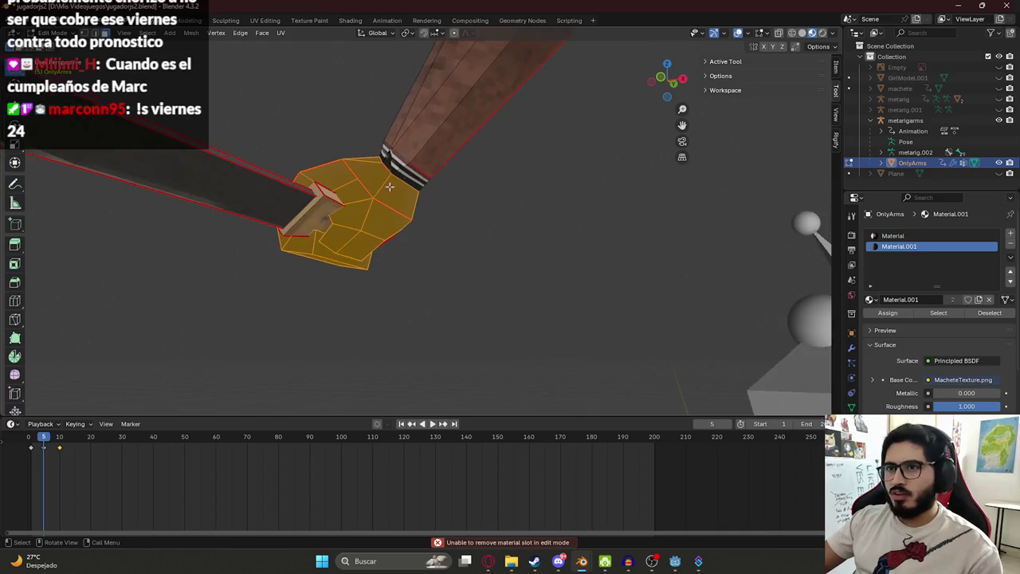
# - Save jugadorjs2.blend and switch to the UV Editing workspace
pyautogui.moveTo(389, 186); pyautogui.dragTo(428, 205, button='middle')
pyautogui.scroll(3, 429, 206)
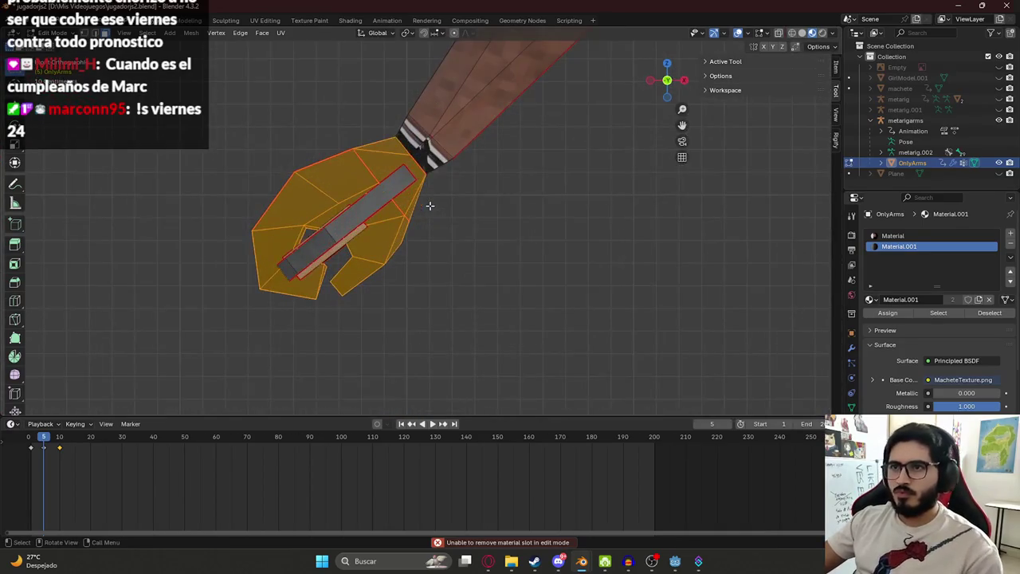
pyautogui.hotkey('ctrl', 's')
pyautogui.click(275, 21)
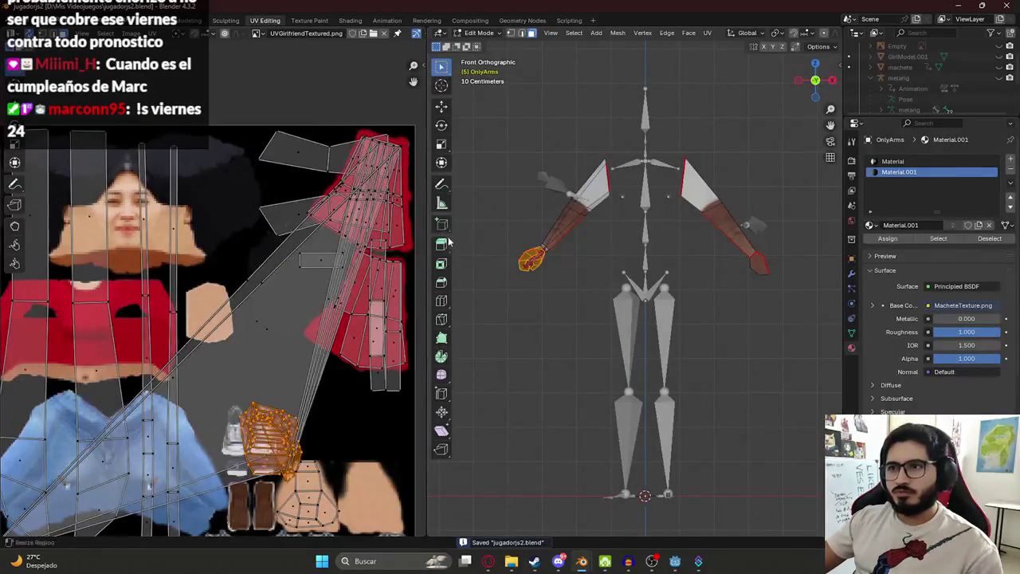
# - Unwrap the hand with Minimum Stretch, scale its UV islands and select the large triangle island
pyautogui.scroll(-5, 235, 294)
pyautogui.press('u')
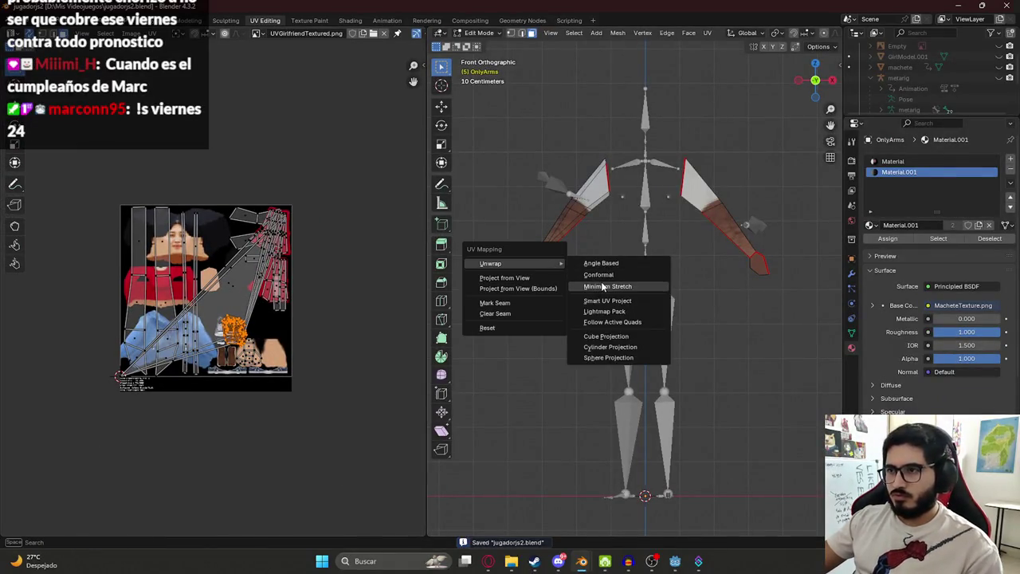
pyautogui.click(598, 286)
pyautogui.press('s')
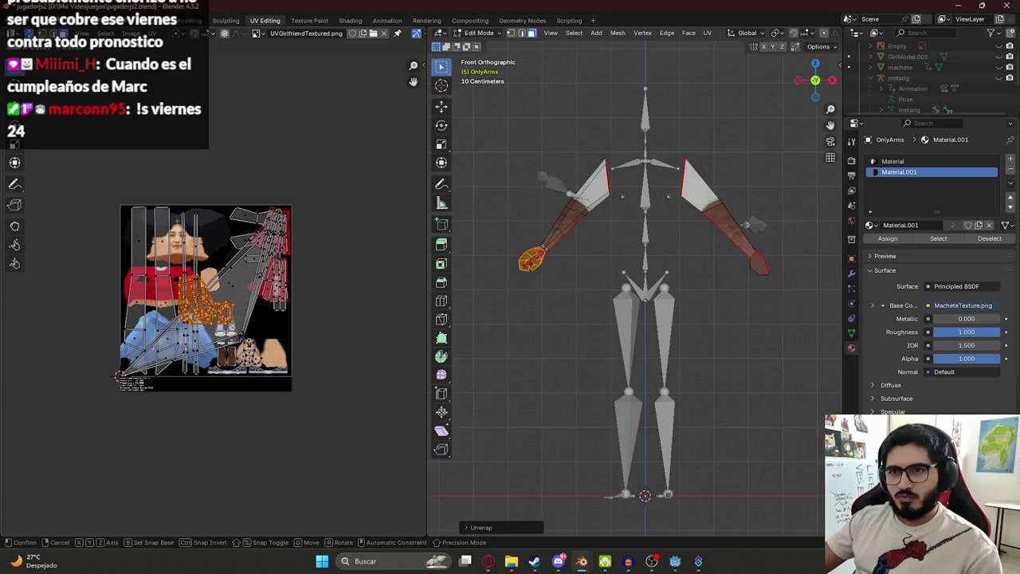
pyautogui.click(247, 344)
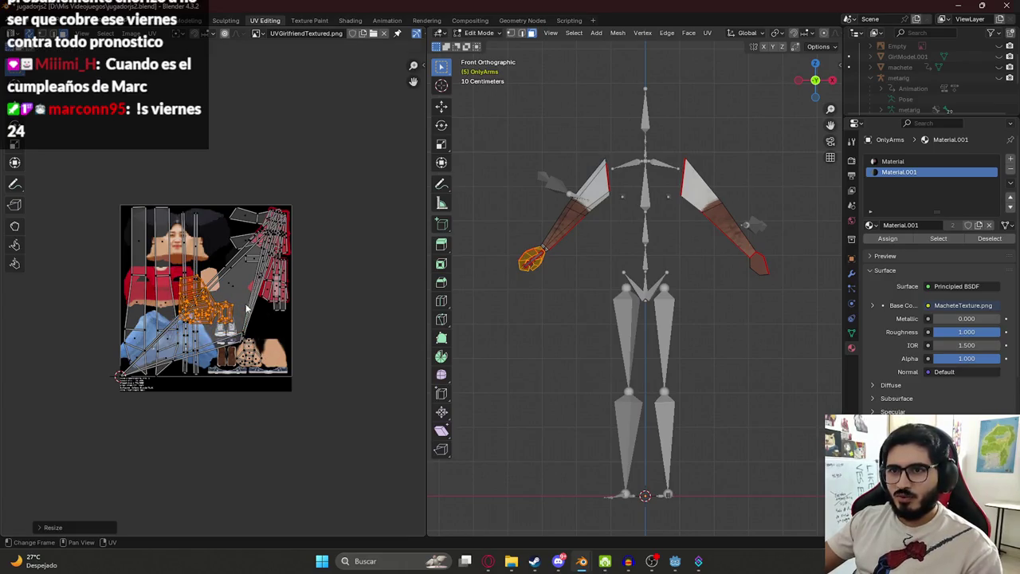
pyautogui.scroll(2, 248, 309)
pyautogui.click(237, 267)
# - Select the forearm band faces in the 3D view, starting from the first slot, Material
pyautogui.moveTo(591, 274)
pyautogui.mouseDown(button='middle')
pyautogui.moveTo(606, 263)
pyautogui.moveTo(567, 269)
pyautogui.moveTo(685, 297)
pyautogui.moveTo(521, 257)
pyautogui.moveTo(714, 230)
pyautogui.moveTo(755, 194)
pyautogui.mouseUp(button='middle')
pyautogui.scroll(3, 621, 255)
pyautogui.scroll(2, 124, 266)
pyautogui.scroll(3, 567, 269)
pyautogui.press('l')
pyautogui.click(719, 304)
pyautogui.click(572, 268)
pyautogui.scroll(3, 596, 248)
pyautogui.keyDown('shift'); pyautogui.click(633, 251); pyautogui.keyUp('shift')
pyautogui.keyDown('shift'); pyautogui.click(715, 229); pyautogui.keyUp('shift')
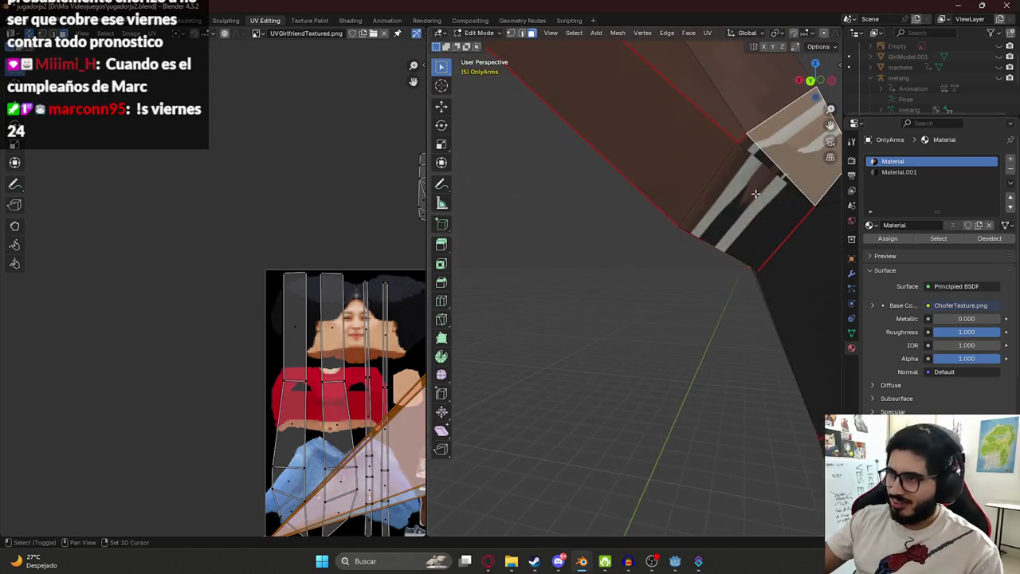
# - Select a wrist band face and move its UV island off the texture to the upper left
pyautogui.moveTo(763, 157); pyautogui.dragTo(638, 239, button='middle')
pyautogui.scroll(3, 637, 239)
pyautogui.keyDown('shift'); pyautogui.click(594, 279); pyautogui.keyUp('shift')
pyautogui.moveTo(595, 279)
pyautogui.mouseDown(button='middle')
pyautogui.moveTo(560, 301)
pyautogui.moveTo(697, 334)
pyautogui.moveTo(606, 269)
pyautogui.mouseUp(button='middle')
pyautogui.scroll(-3, 319, 359)
pyautogui.moveTo(250, 285); pyautogui.dragTo(239, 159)
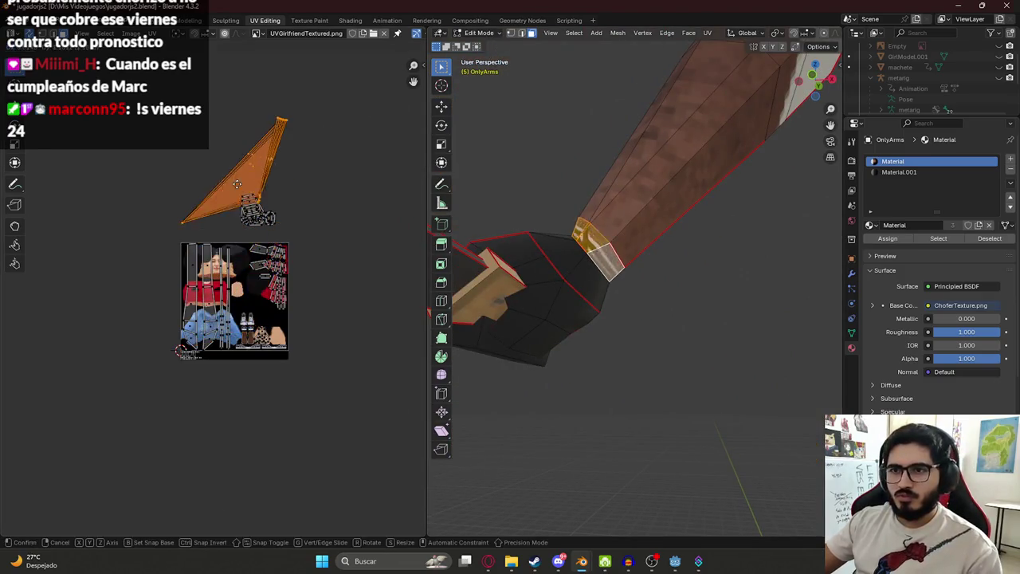
# - Select the small hand UV island, starting and ending an inset without changing the mesh
pyautogui.moveTo(140, 79); pyautogui.dragTo(377, 240)
pyautogui.moveTo(494, 303)
pyautogui.mouseDown(button='middle')
pyautogui.moveTo(561, 328)
pyautogui.moveTo(591, 269)
pyautogui.mouseUp(button='middle')
pyautogui.press('i')
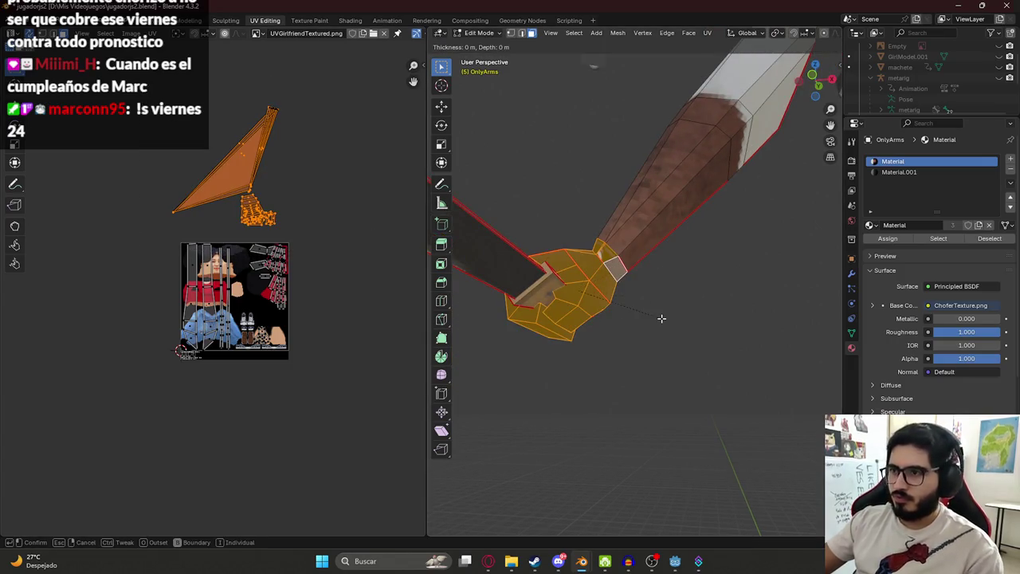
pyautogui.click(661, 318)
# - Re-unwrap the hand faces with Minimum Stretch
pyautogui.press('u')
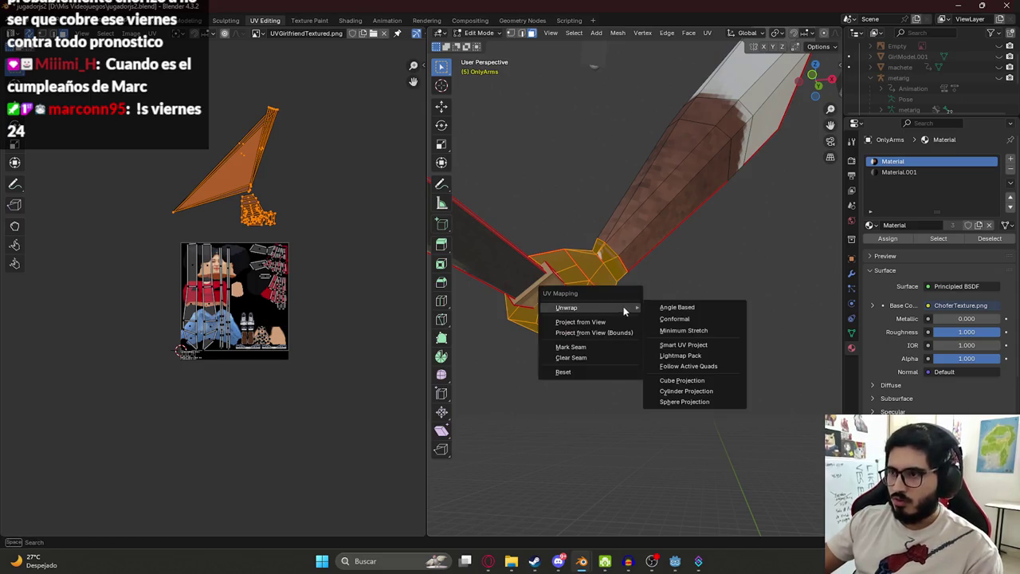
pyautogui.press('Escape')
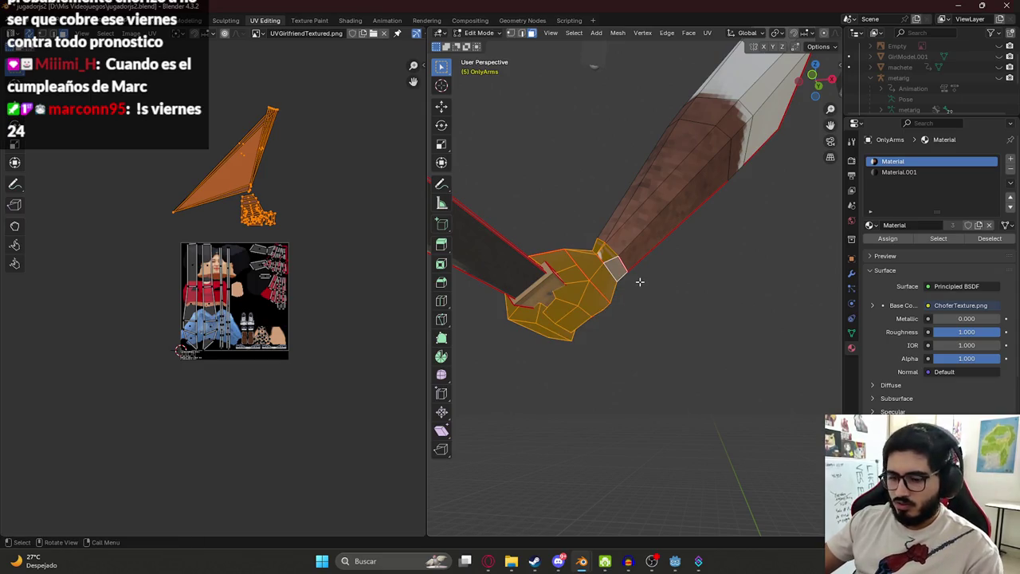
pyautogui.press('u')
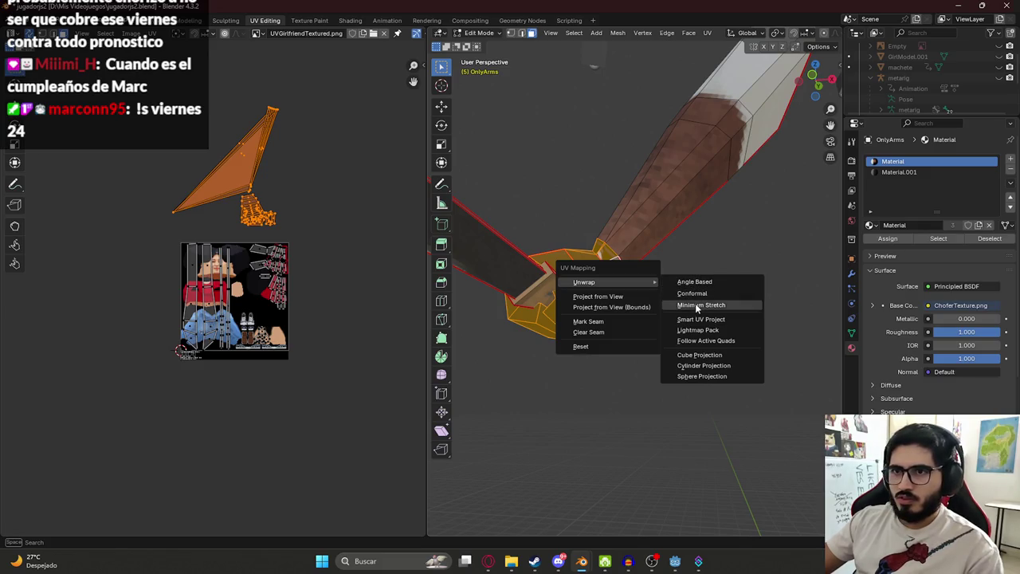
pyautogui.click(698, 307)
pyautogui.scroll(5, 332, 348)
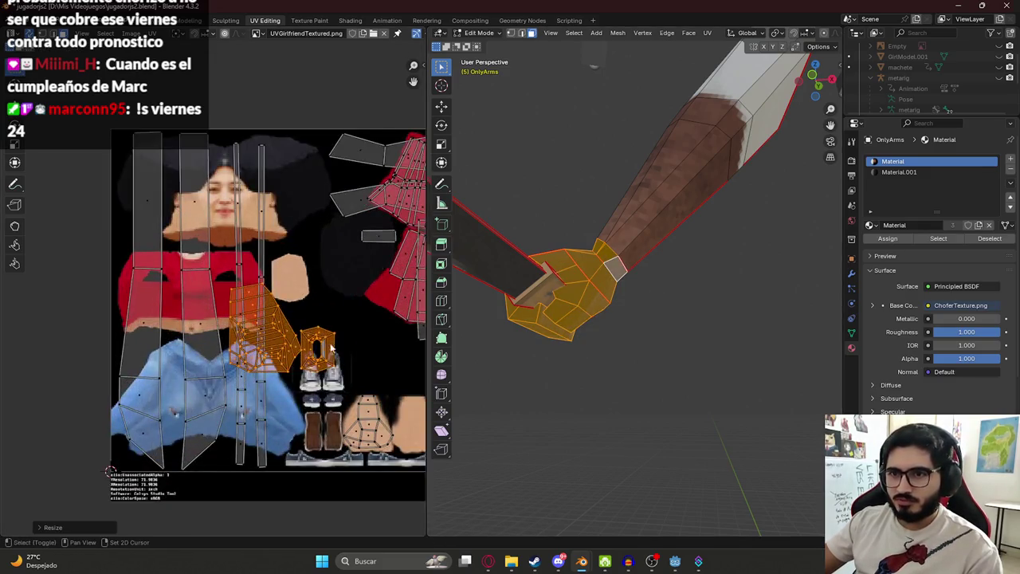
pyautogui.moveTo(332, 348); pyautogui.dragTo(299, 327, button='middle')
# - Move the hand UV island onto the skin area and shrink it to fit the patch
pyautogui.press('g')
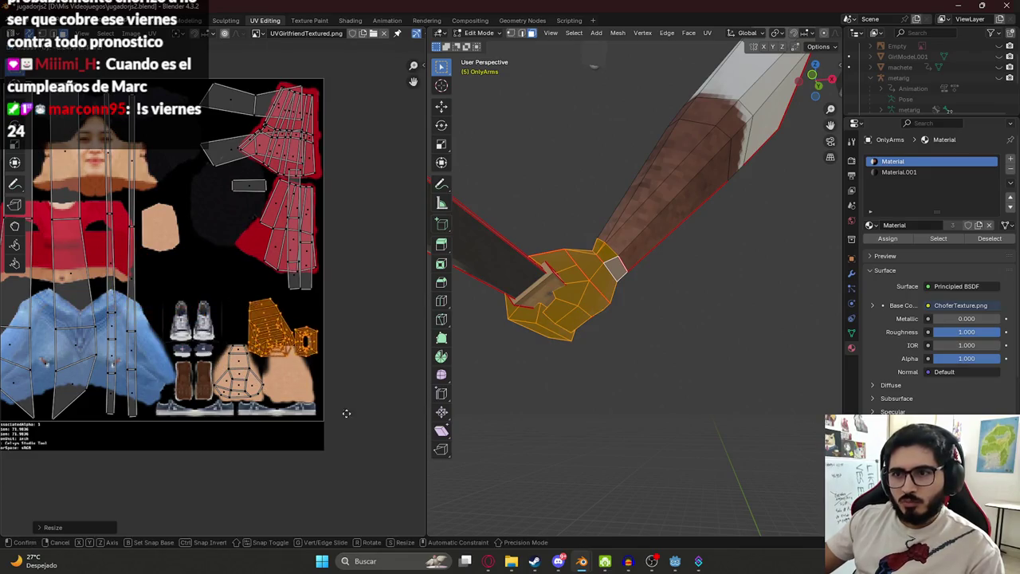
pyautogui.click(328, 452)
pyautogui.scroll(2, 347, 444)
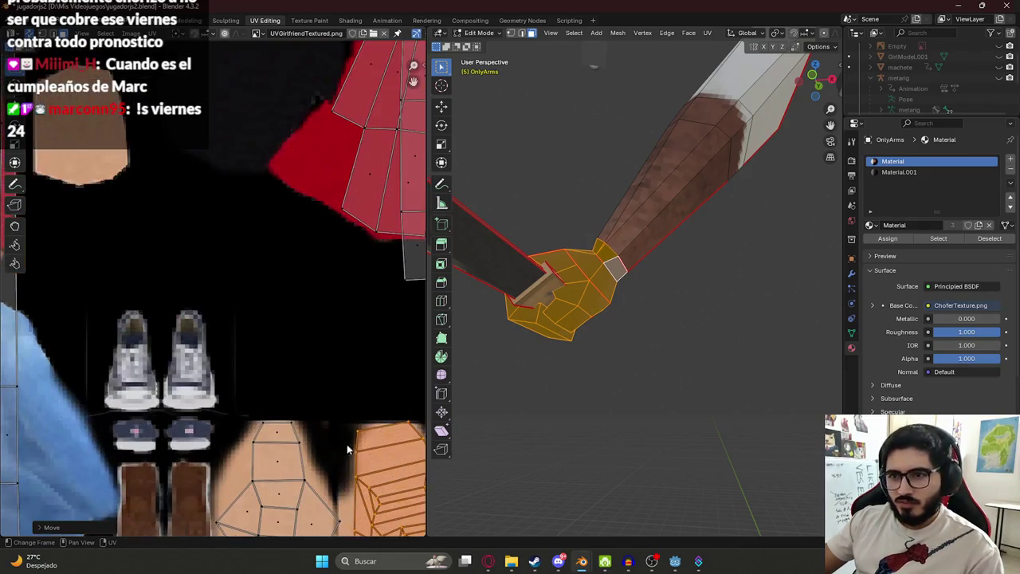
pyautogui.scroll(2, 347, 444)
pyautogui.press('s')
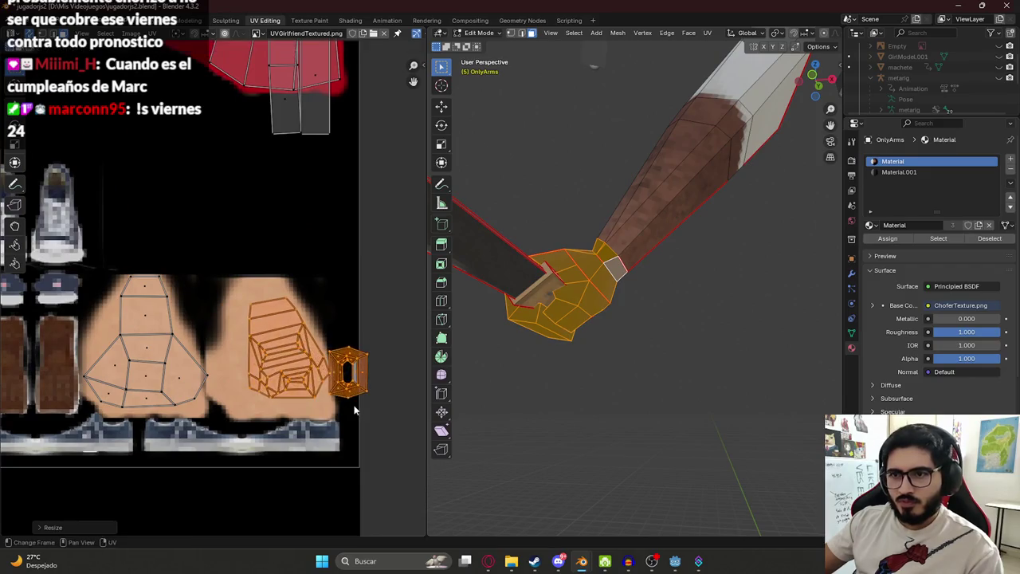
pyautogui.click(375, 415)
# - Place the cuff part of the island lower on the skin and save jugadorjs2.blend
pyautogui.click(338, 375)
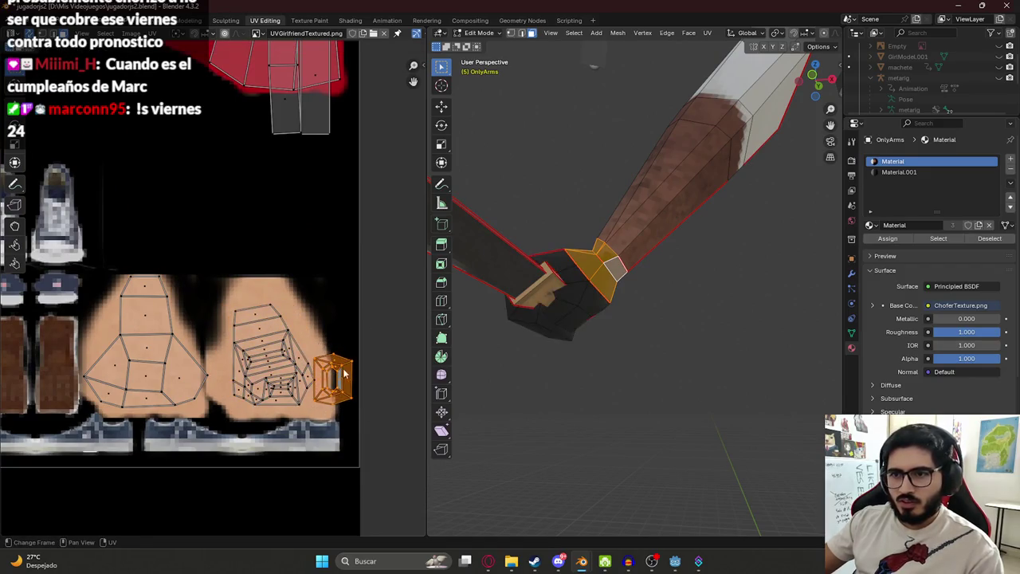
pyautogui.press('g')
pyautogui.click(324, 313)
pyautogui.scroll(-4, 629, 230)
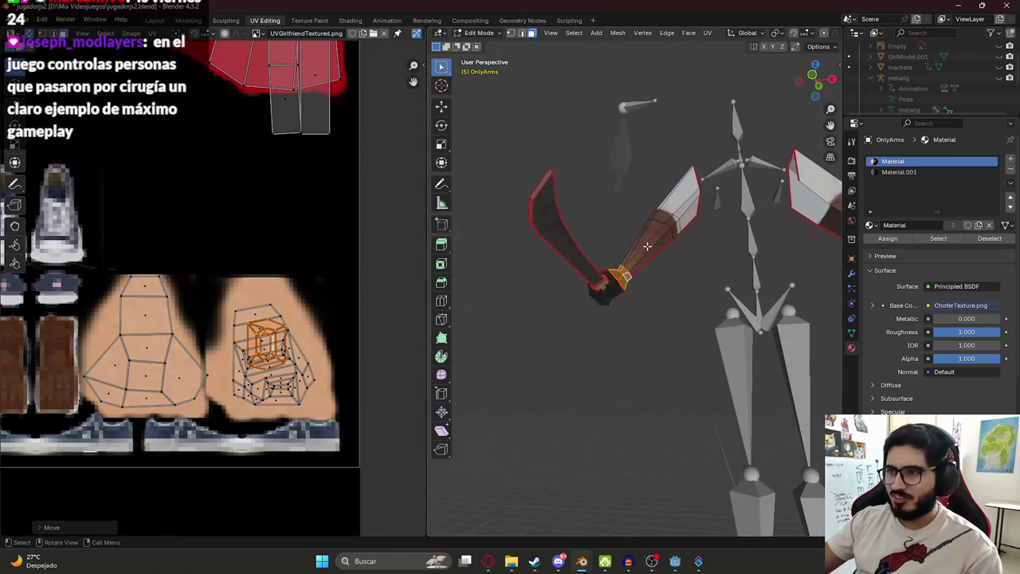
pyautogui.moveTo(631, 377)
pyautogui.mouseDown(button='middle')
pyautogui.moveTo(706, 403)
pyautogui.moveTo(638, 343)
pyautogui.mouseUp(button='middle')
pyautogui.scroll(4, 638, 343)
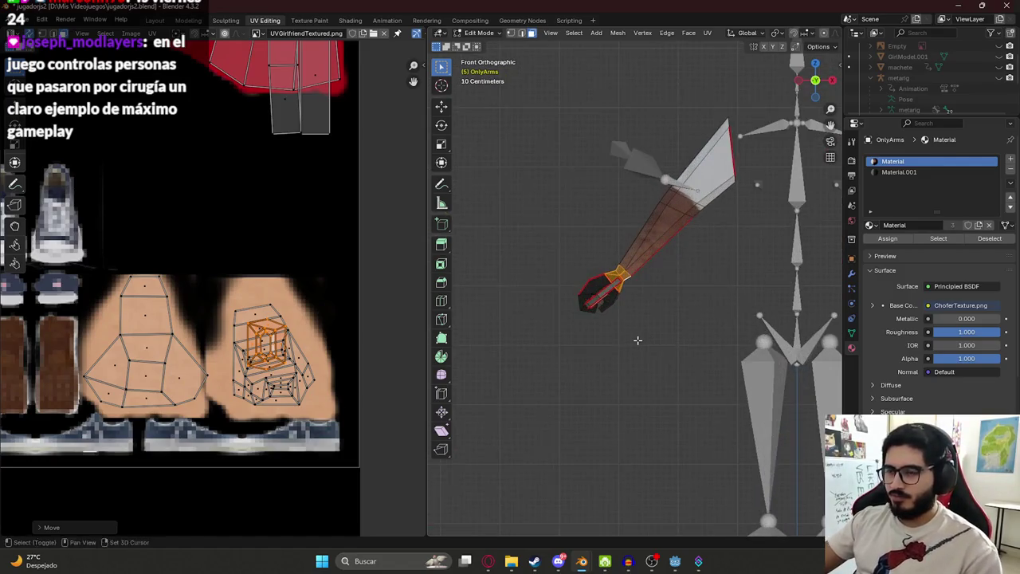
pyautogui.hotkey('ctrl', 's')
# - Deselect the hand faces, then select the whole linked hand mesh
pyautogui.click(613, 333)
pyautogui.scroll(4, 609, 330)
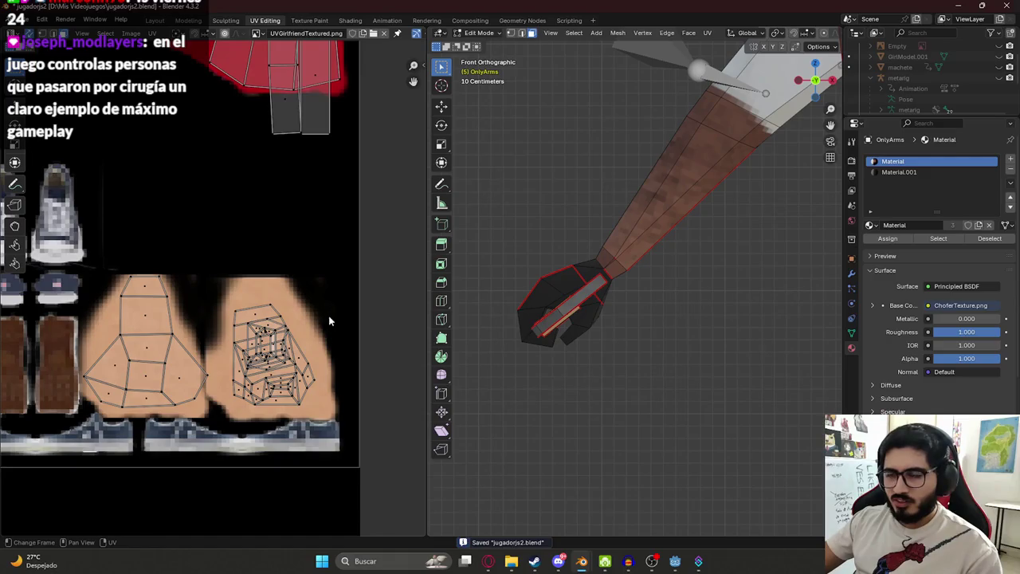
pyautogui.press('l')
pyautogui.scroll(-5, 614, 287)
pyautogui.scroll(-3, 167, 263)
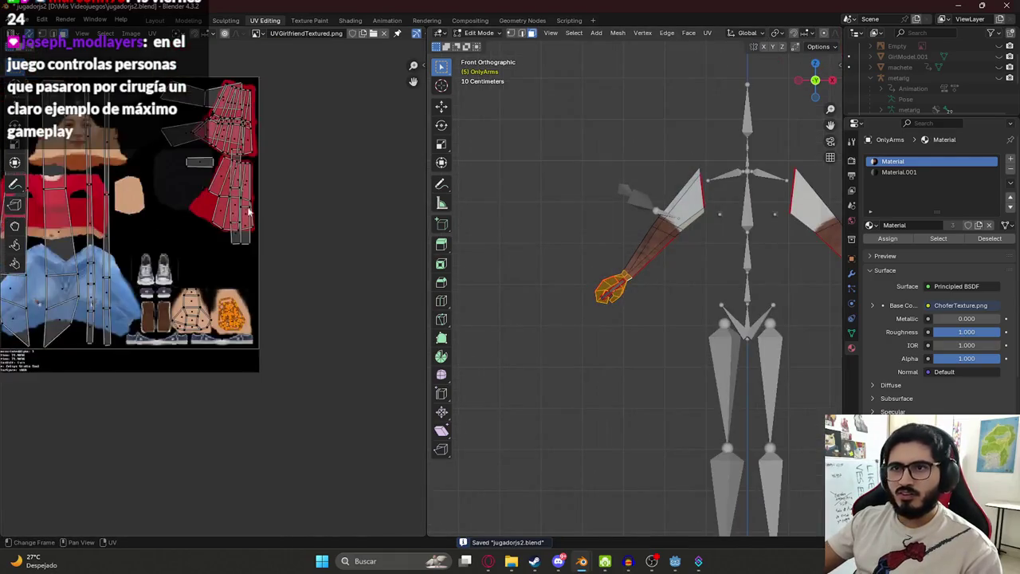
pyautogui.scroll(-2, 168, 263)
# - Select the connected arm strip island on the texture in the UV editor
pyautogui.click(152, 33)
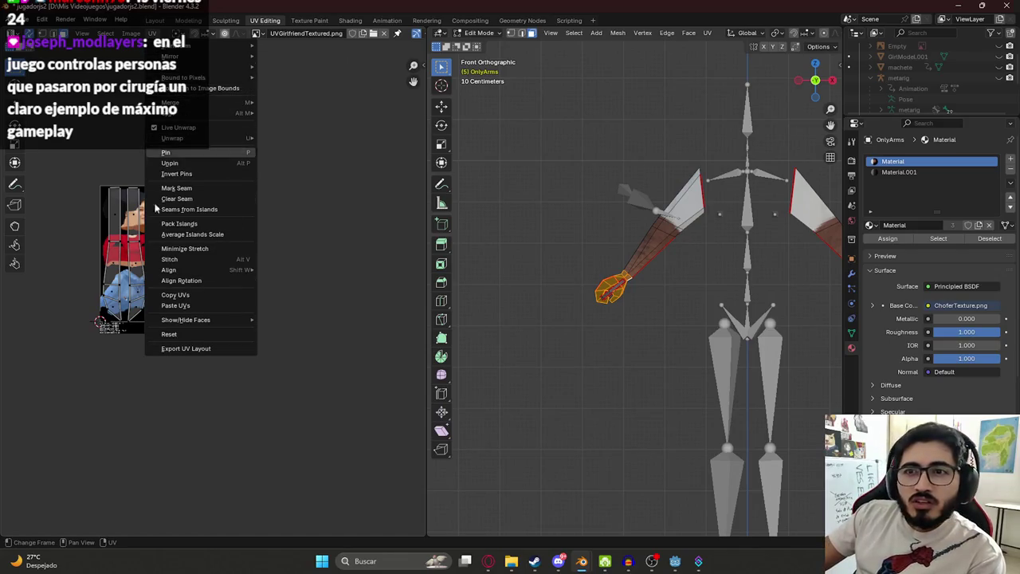
pyautogui.press('Escape')
pyautogui.scroll(3, 55, 263)
pyautogui.click(48, 287)
pyautogui.hotkey('ctrl', 'l')
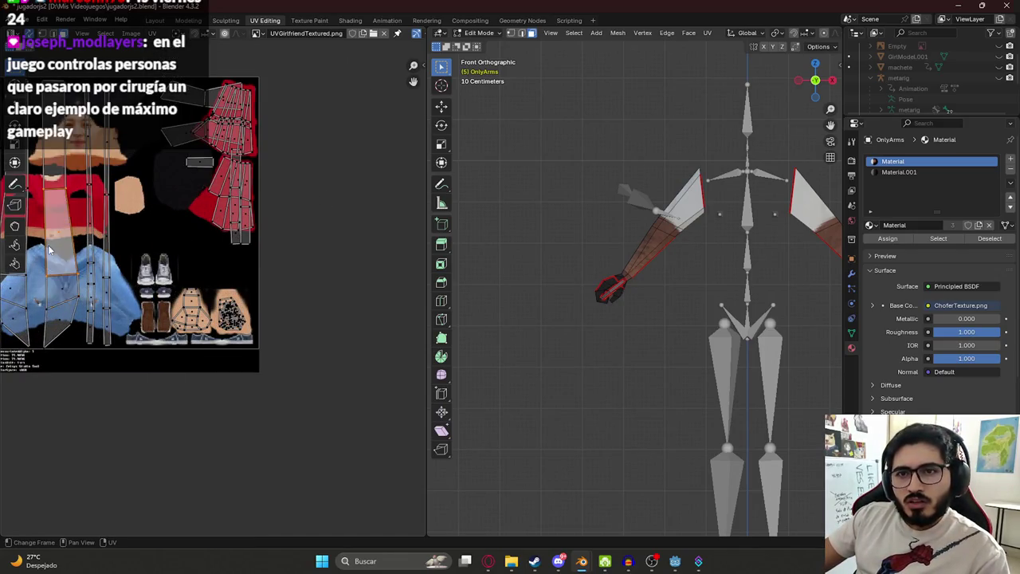
# - Box-select the hand island and move it left onto the skin patch beside the shoes
pyautogui.moveTo(43, 284); pyautogui.dragTo(235, 247, button='middle')
pyautogui.scroll(3, 279, 314)
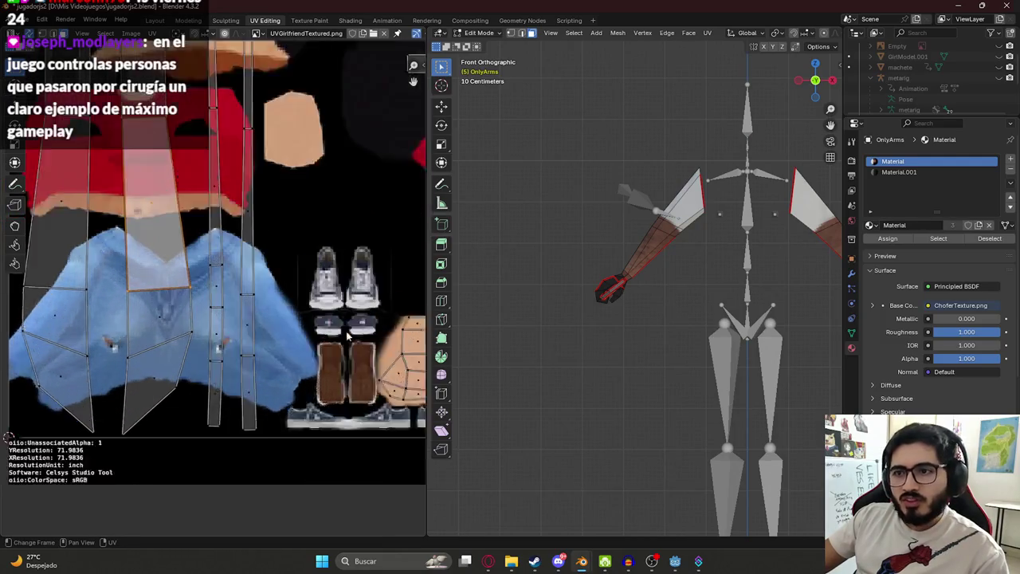
pyautogui.scroll(2, 279, 315)
pyautogui.moveTo(279, 315); pyautogui.dragTo(120, 283, button='middle')
pyautogui.moveTo(241, 272); pyautogui.dragTo(324, 373)
pyautogui.press('g')
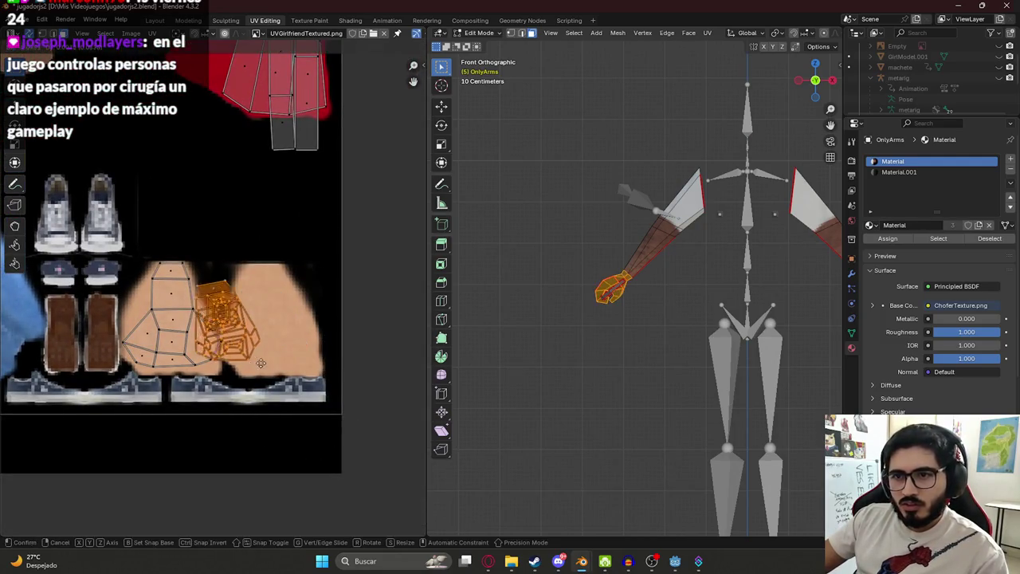
pyautogui.click(223, 372)
# - Review the UV layout, then switch over to the web browser
pyautogui.scroll(5, 645, 304)
pyautogui.scroll(-2, 646, 304)
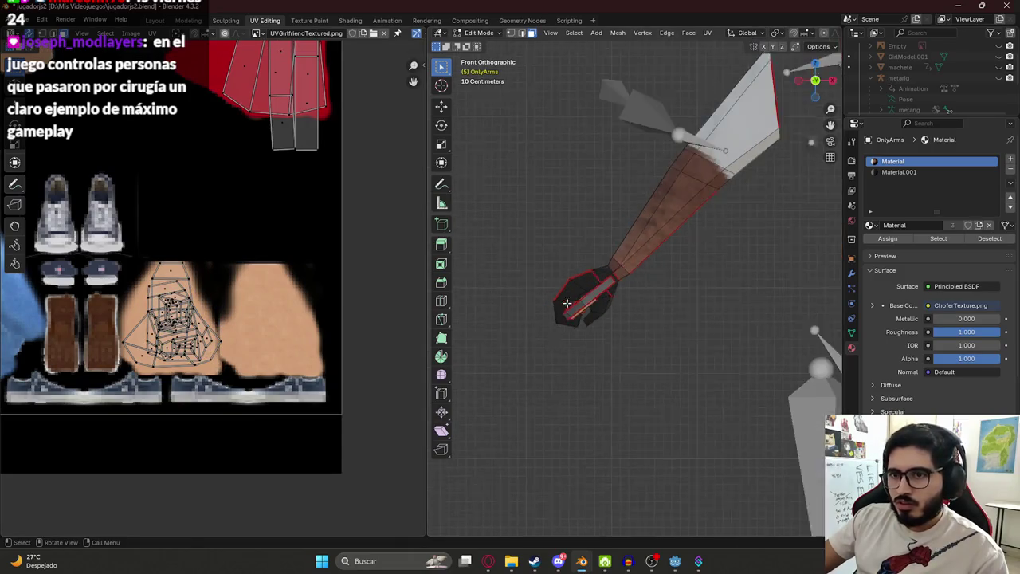
pyautogui.scroll(-2, 646, 304)
pyautogui.scroll(-4, 198, 269)
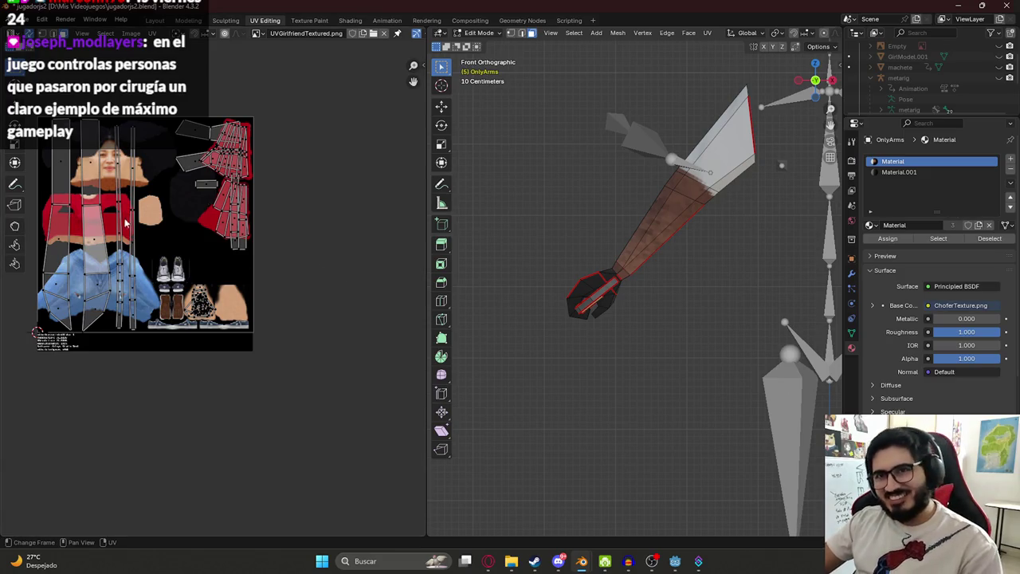
pyautogui.scroll(3, 125, 223)
pyautogui.scroll(-3, 291, 283)
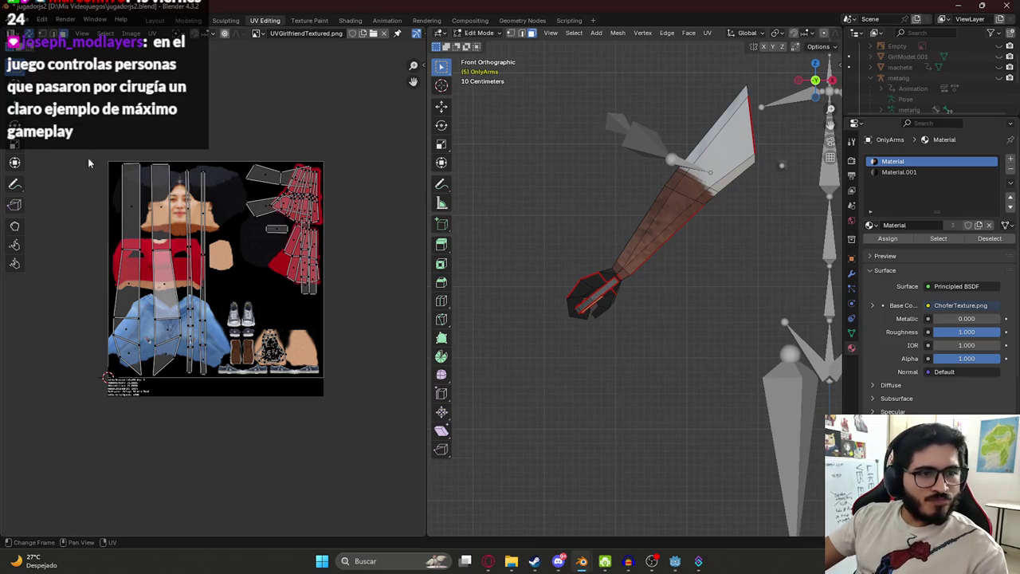
pyautogui.scroll(-2, 475, 234)
pyautogui.click(488, 561)
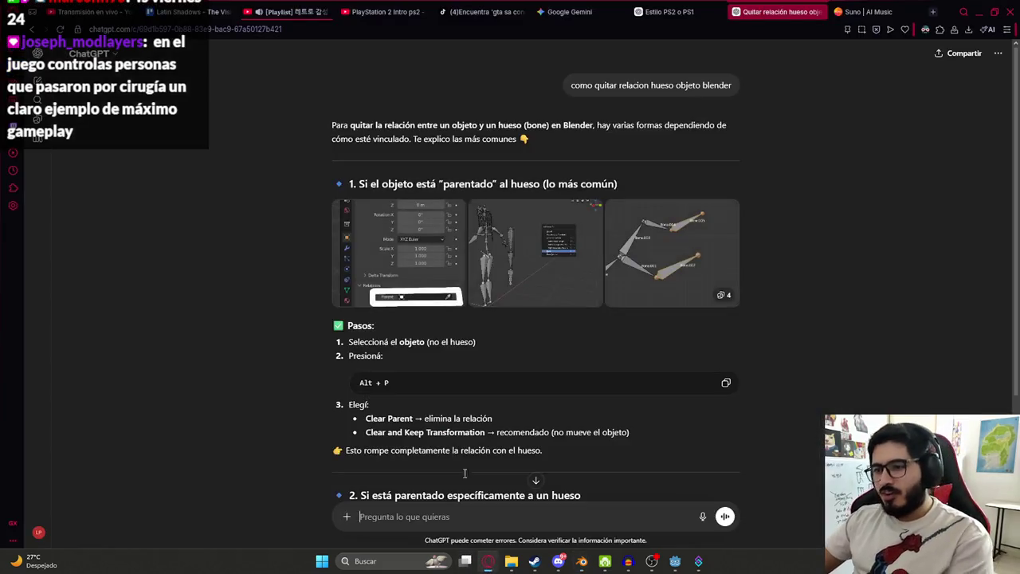
# - Search YouTube for 'cosas girando' and play '[10 HOURS] Happy Monkey Circle (meme)' fullscreen
pyautogui.click(333, 6)
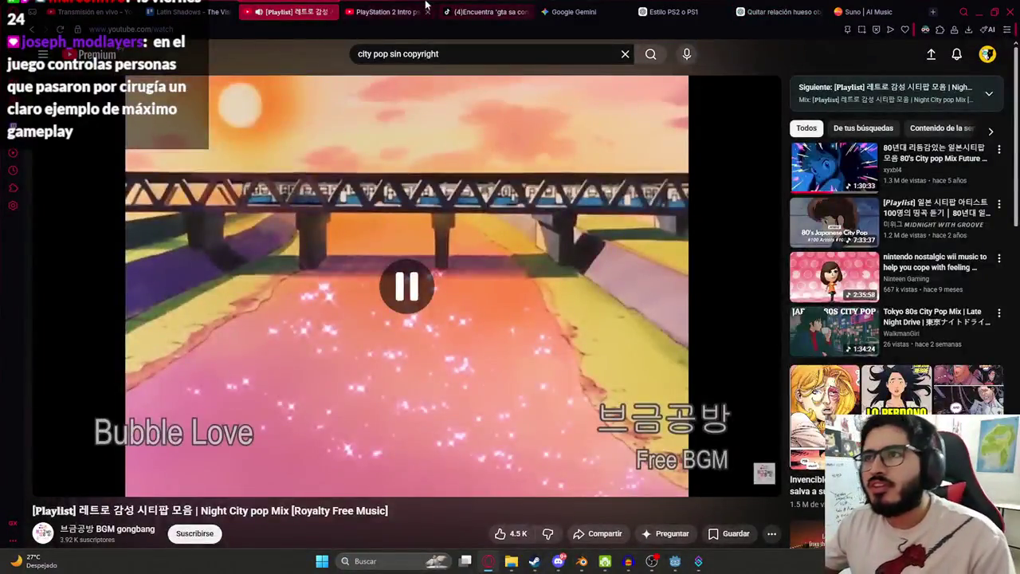
pyautogui.click(386, 11)
pyautogui.tripleClick(451, 54)
pyautogui.write('cosas girando')
pyautogui.press('Return')
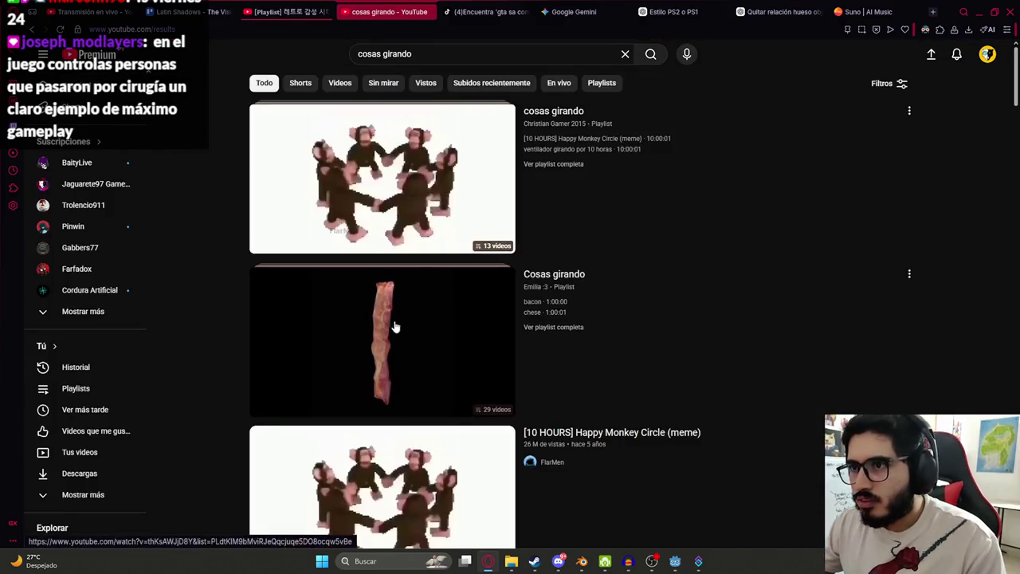
pyautogui.click(383, 175)
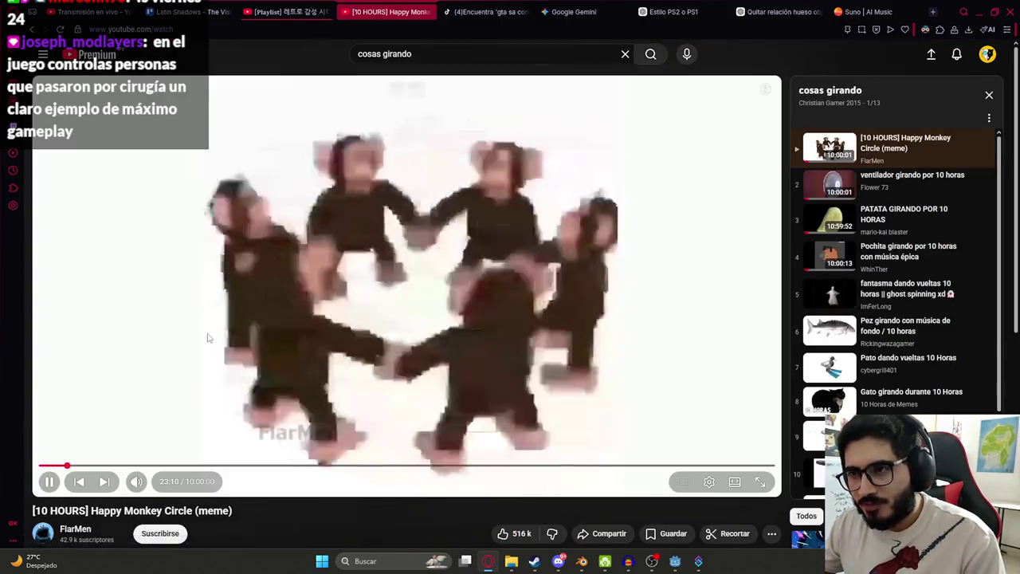
pyautogui.doubleClick(207, 338)
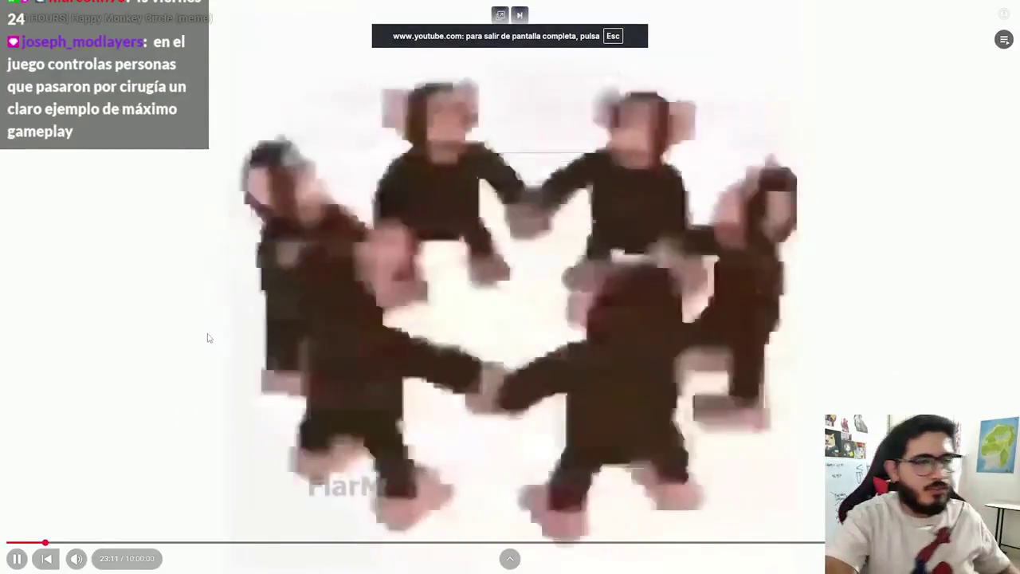
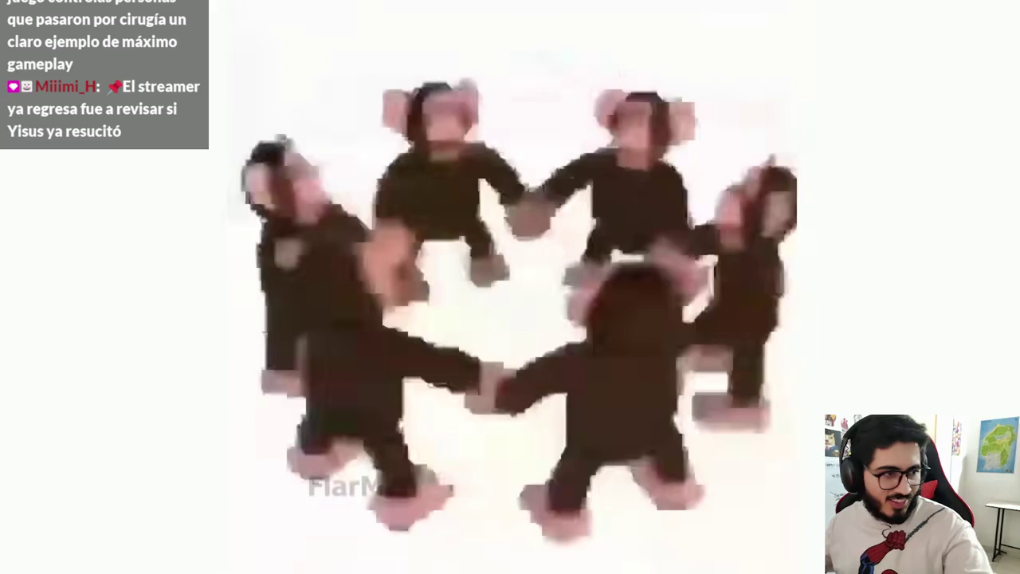
# - Exit the monkey video's full screen, switch to the city pop tab, and bring Godot forward
pyautogui.press('Escape')
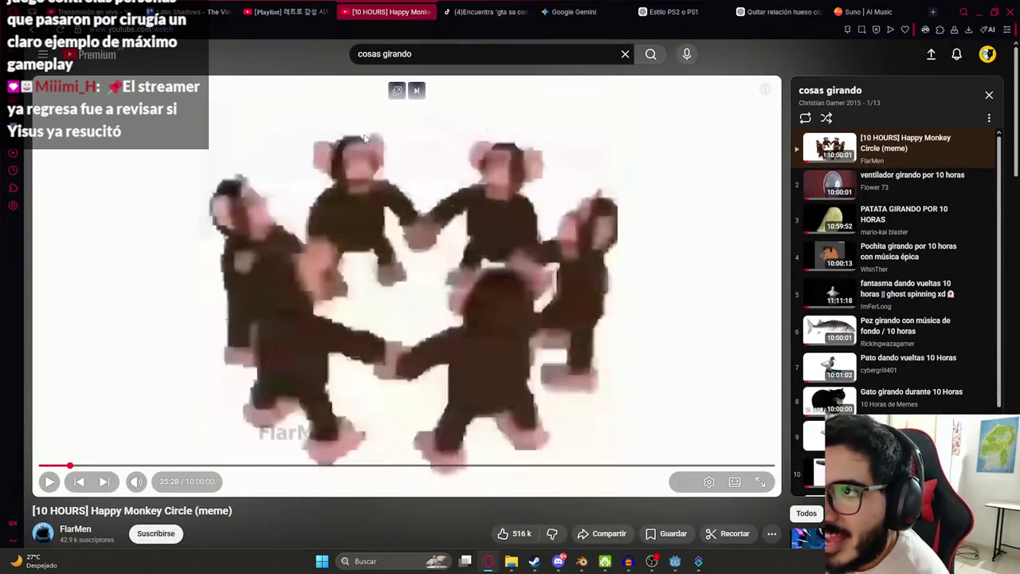
pyautogui.hotkey('ctrl', 'shift', 'Tab')
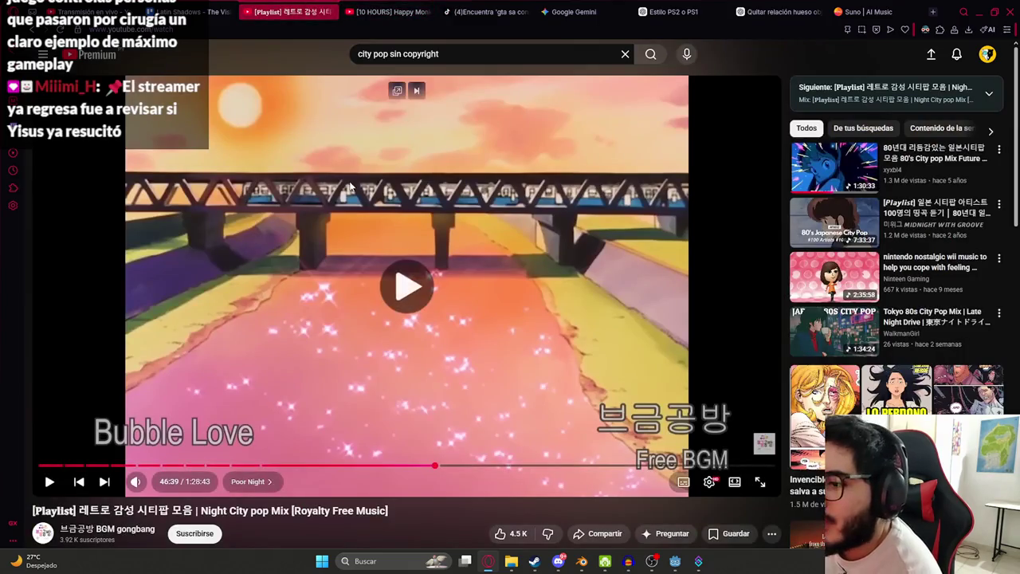
pyautogui.click(675, 562)
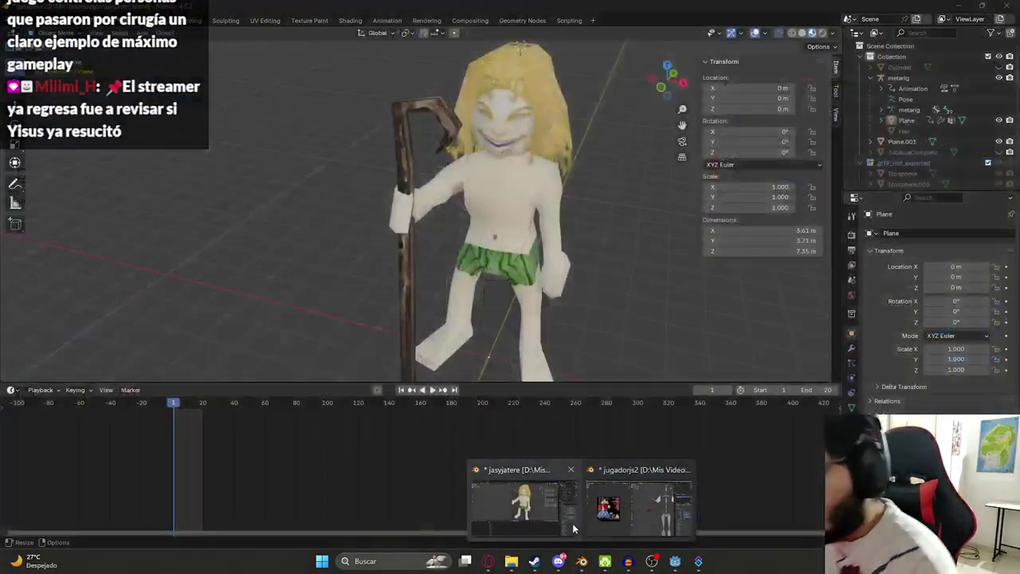
# - Switch to the Blender window showing OnlyArms in the UV Editing workspace
pyautogui.click(604, 486)
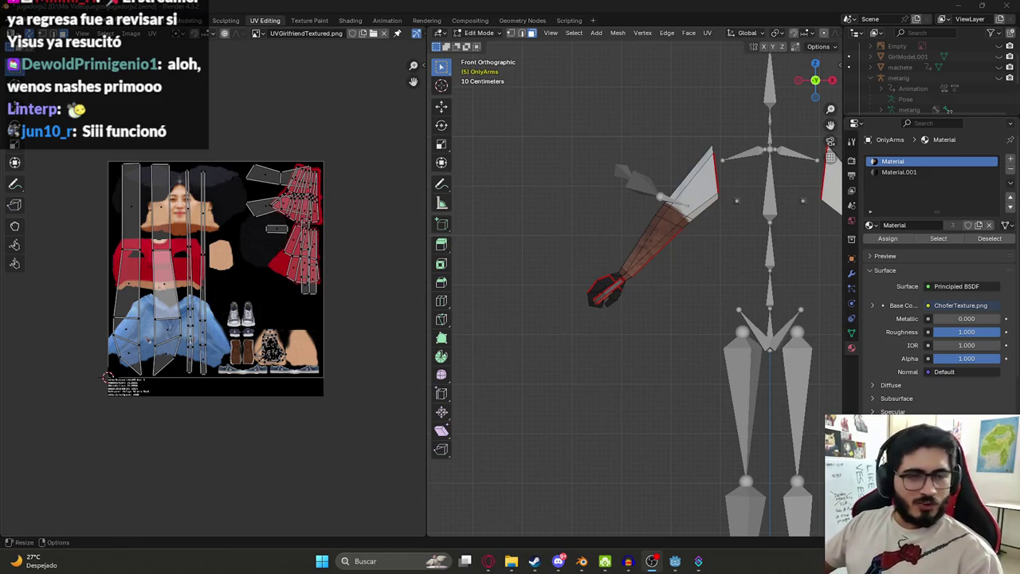
# - Zoom in on the hand and machete and select the connected hand mesh
pyautogui.moveTo(565, 221); pyautogui.dragTo(624, 230, button='middle')
pyautogui.scroll(5, 659, 259)
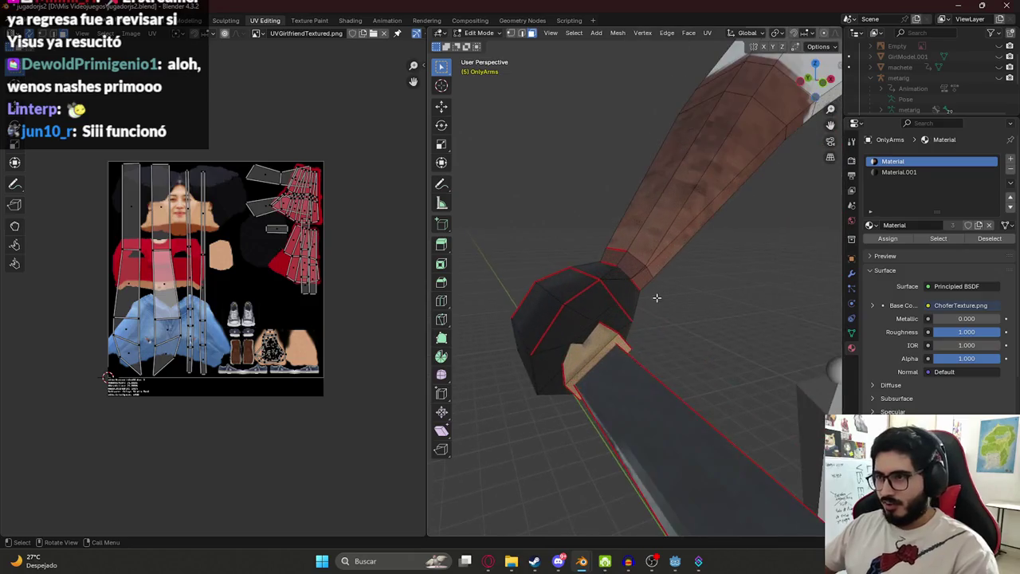
pyautogui.moveTo(656, 296); pyautogui.dragTo(612, 291, button='middle')
pyautogui.click(612, 291)
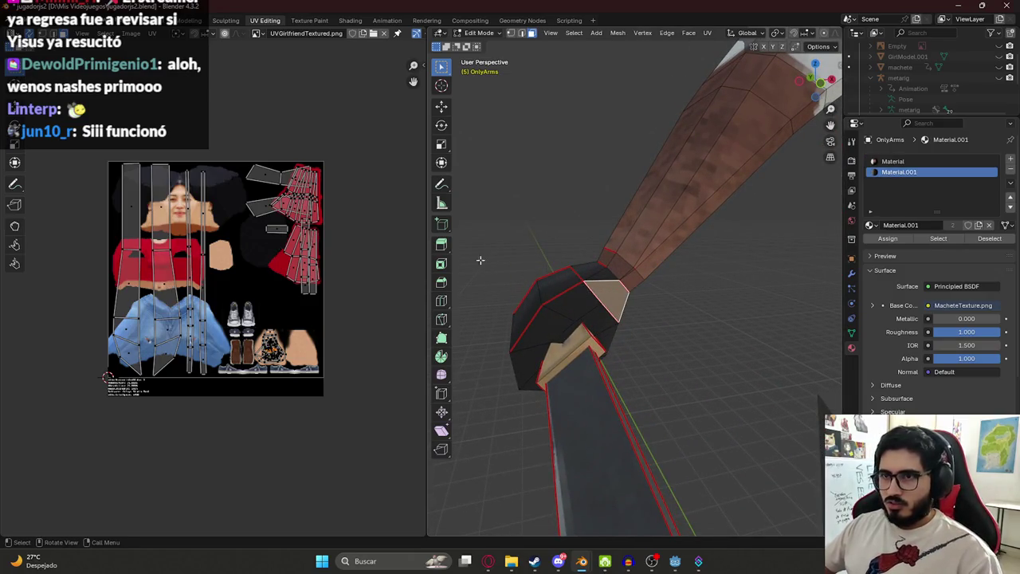
pyautogui.press('l')
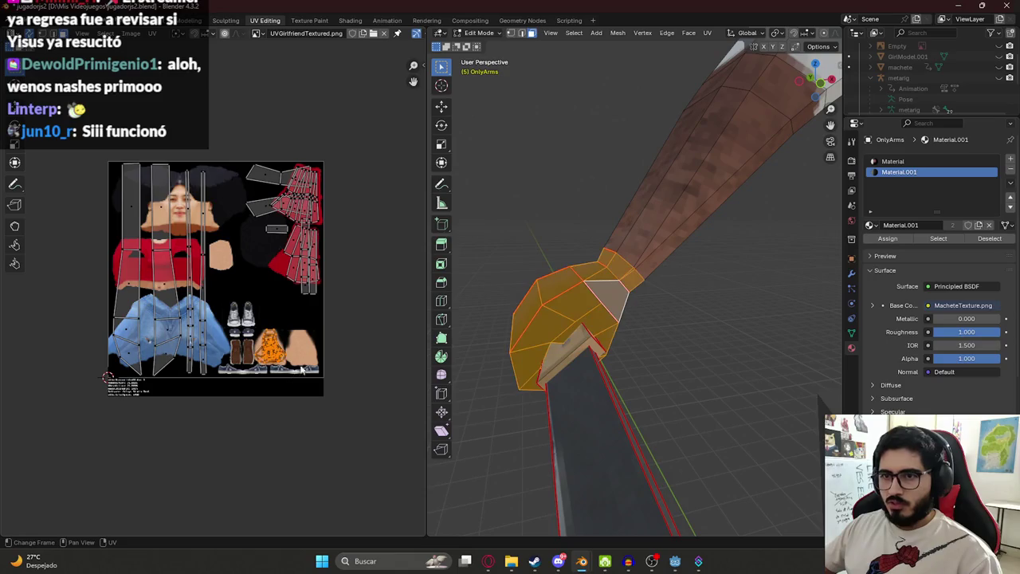
pyautogui.scroll(-4, 686, 266)
pyautogui.scroll(-4, 686, 265)
pyautogui.scroll(5, 328, 364)
pyautogui.scroll(-4, 328, 364)
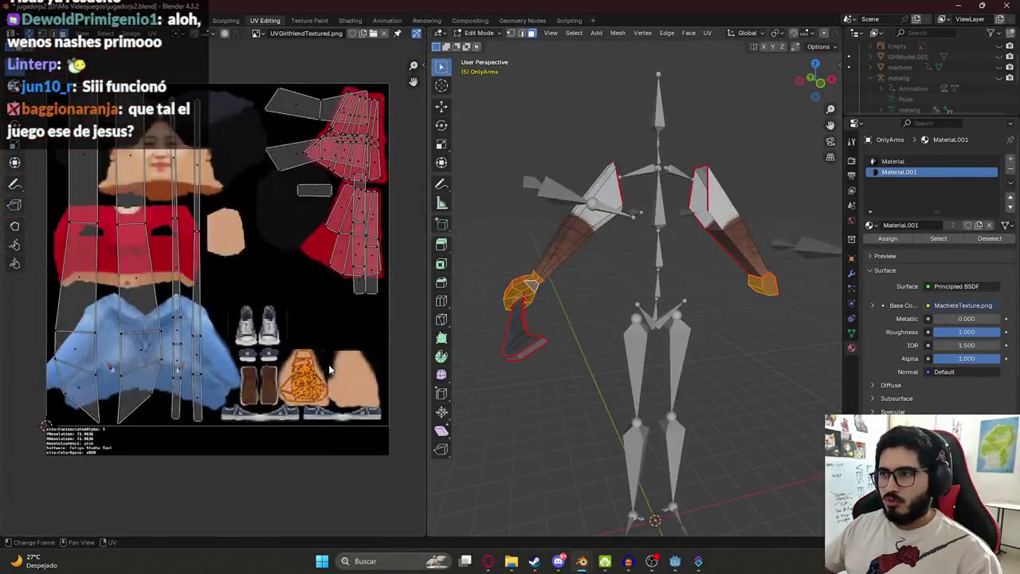
pyautogui.scroll(2, 328, 365)
# - Reselect the hand piece and assign the skin-texture Material slot to it
pyautogui.moveTo(669, 319)
pyautogui.mouseDown(button='middle')
pyautogui.moveTo(719, 332)
pyautogui.moveTo(679, 283)
pyautogui.mouseUp(button='middle')
pyautogui.click(718, 332)
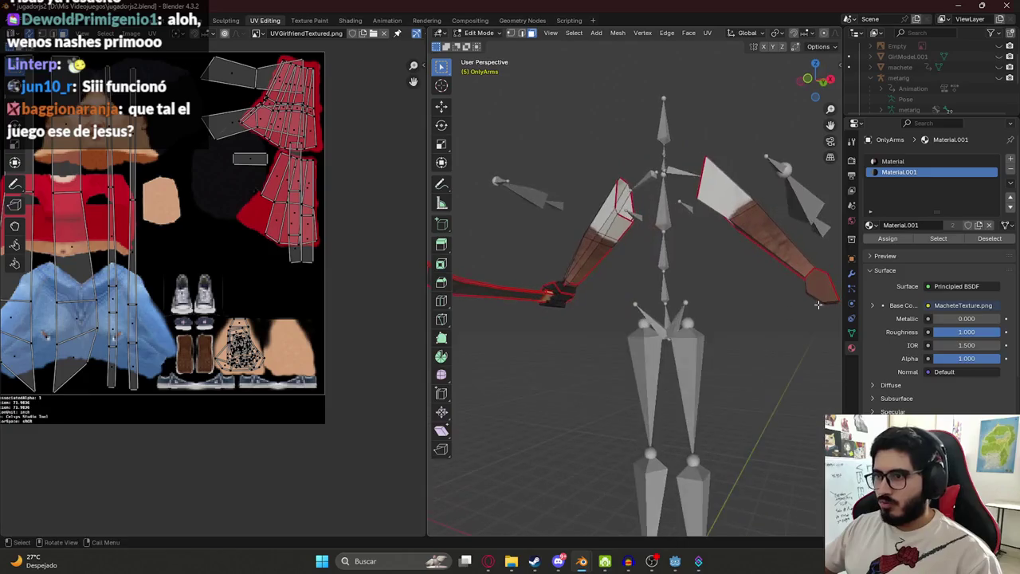
pyautogui.scroll(5, 679, 284)
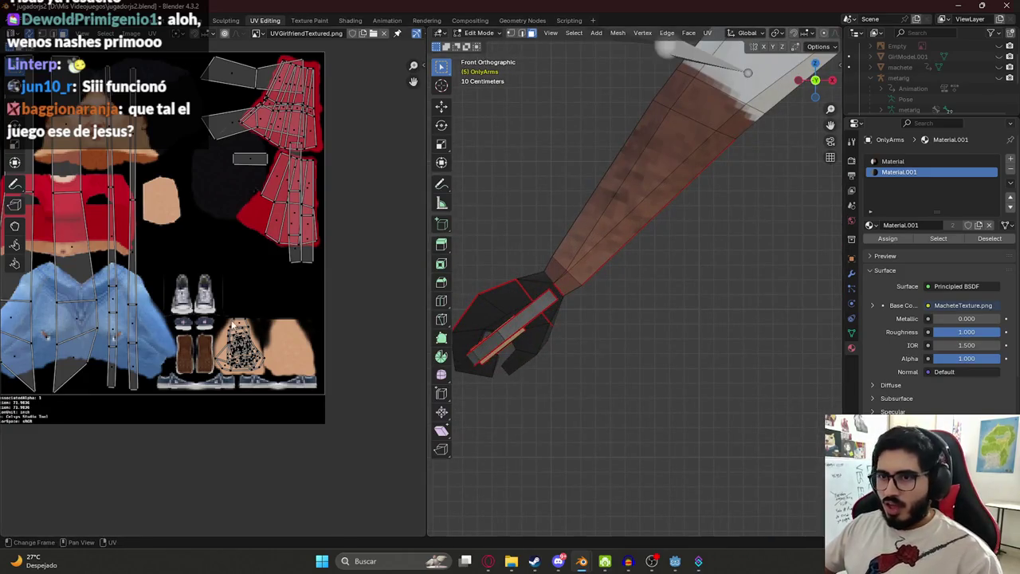
pyautogui.press('l')
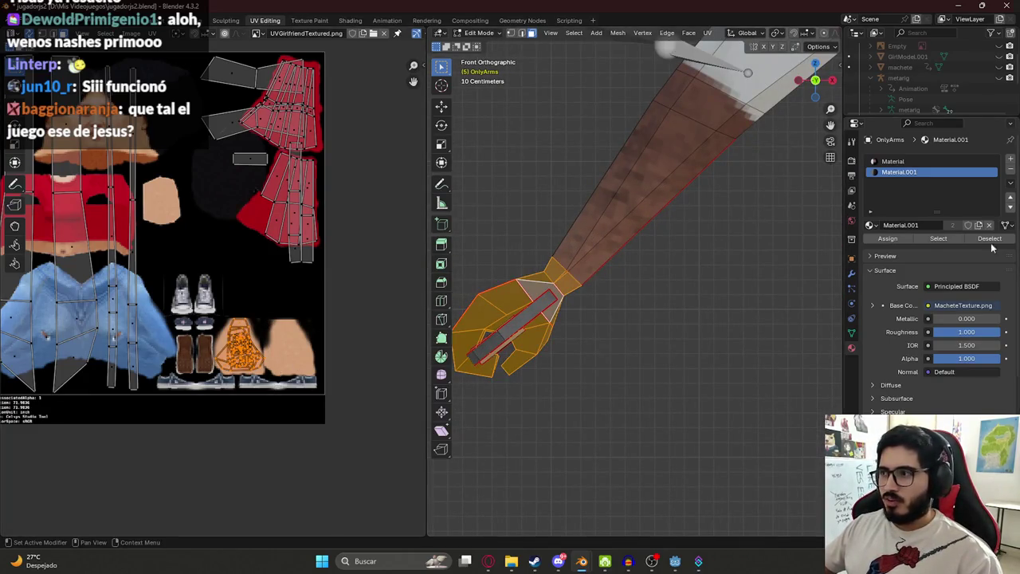
pyautogui.click(932, 161)
pyautogui.click(888, 238)
# - In Object Mode, apply Shade Auto Smooth at 60° to the arms, then return to Edit Mode
pyautogui.press('Tab')
pyautogui.moveTo(608, 355)
pyautogui.mouseDown(button='middle')
pyautogui.moveTo(600, 282)
pyautogui.moveTo(663, 225)
pyautogui.moveTo(691, 271)
pyautogui.moveTo(587, 246)
pyautogui.moveTo(552, 251)
pyautogui.moveTo(562, 220)
pyautogui.moveTo(698, 262)
pyautogui.moveTo(600, 265)
pyautogui.moveTo(518, 239)
pyautogui.mouseUp(button='middle')
pyautogui.moveTo(585, 187)
pyautogui.mouseDown(button='middle')
pyautogui.moveTo(687, 199)
pyautogui.moveTo(802, 195)
pyautogui.moveTo(490, 187)
pyautogui.moveTo(699, 155)
pyautogui.moveTo(586, 183)
pyautogui.moveTo(695, 184)
pyautogui.moveTo(701, 192)
pyautogui.mouseUp(button='middle')
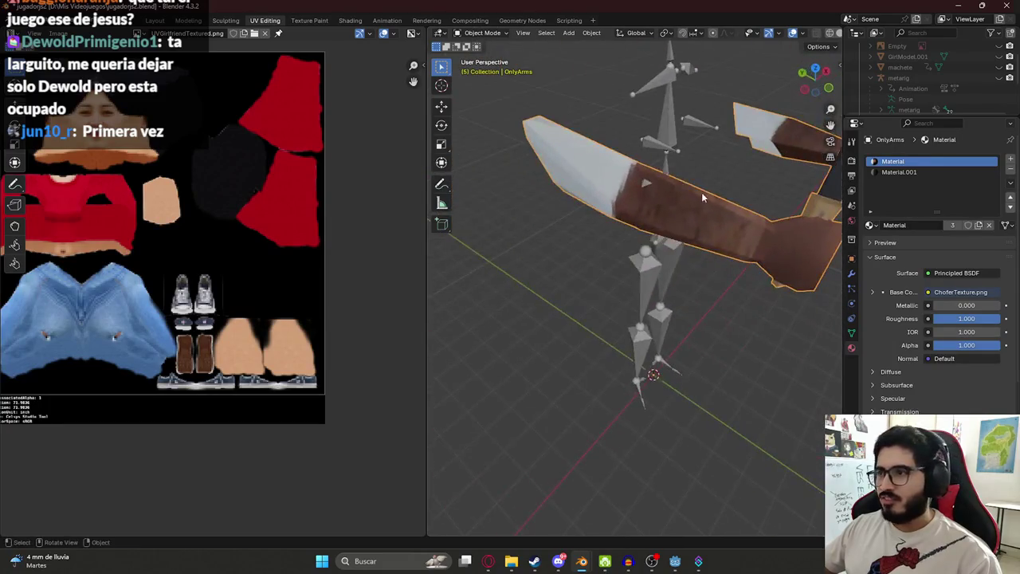
pyautogui.rightClick(677, 204)
pyautogui.click(669, 202)
pyautogui.rightClick(669, 202)
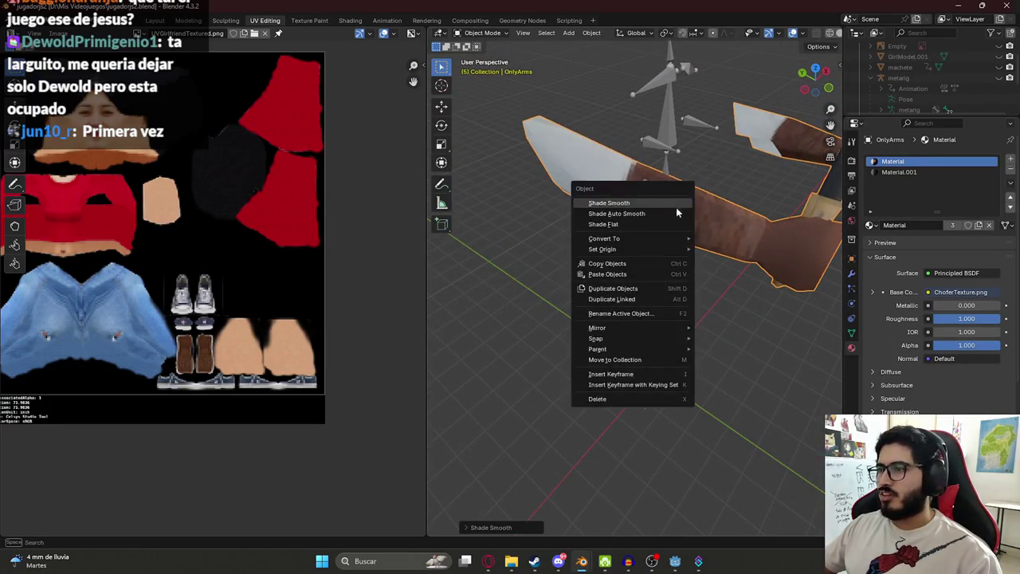
pyautogui.click(660, 213)
pyautogui.click(512, 528)
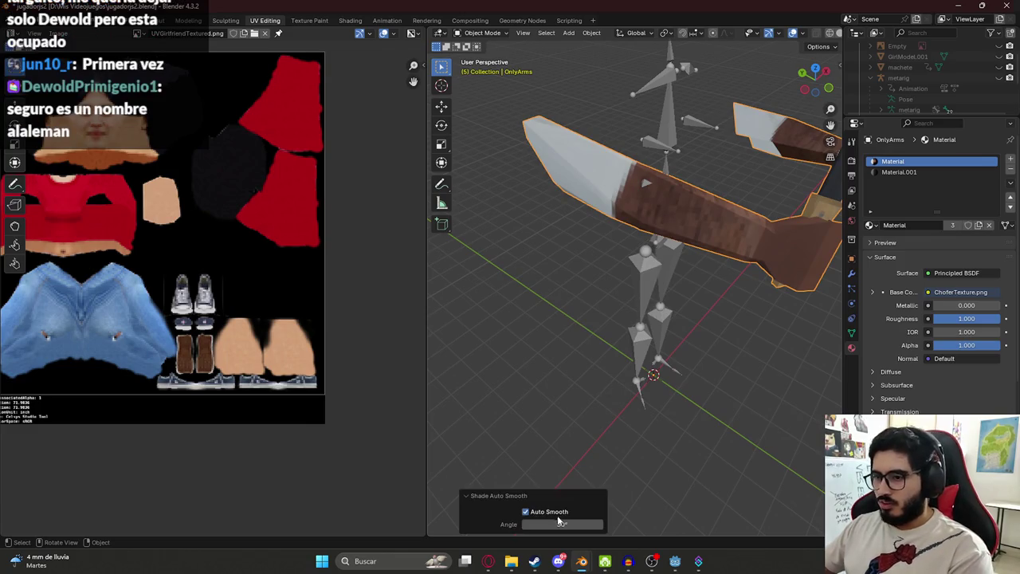
pyautogui.write('80')
pyautogui.moveTo(706, 393)
pyautogui.mouseDown(button='middle')
pyautogui.moveTo(697, 262)
pyautogui.moveTo(596, 274)
pyautogui.moveTo(755, 248)
pyautogui.moveTo(499, 158)
pyautogui.moveTo(751, 241)
pyautogui.moveTo(603, 210)
pyautogui.mouseUp(button='middle')
pyautogui.click(596, 274)
pyautogui.press('Tab')
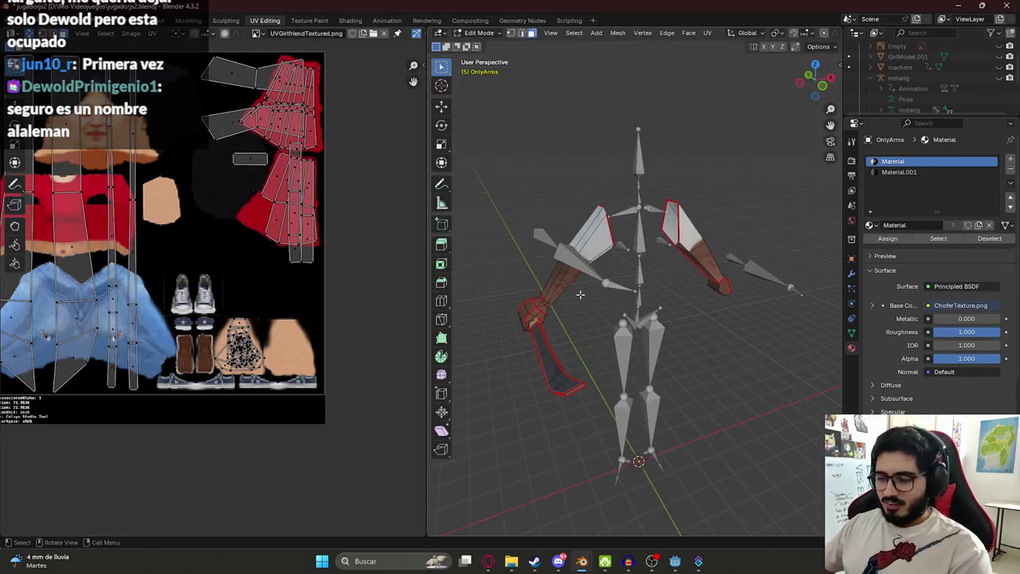
# - In front view, box-select the hand vertices and switch the viewport to wireframe
pyautogui.press('KP_1')
pyautogui.scroll(3, 670, 274)
pyautogui.scroll(3, 670, 274)
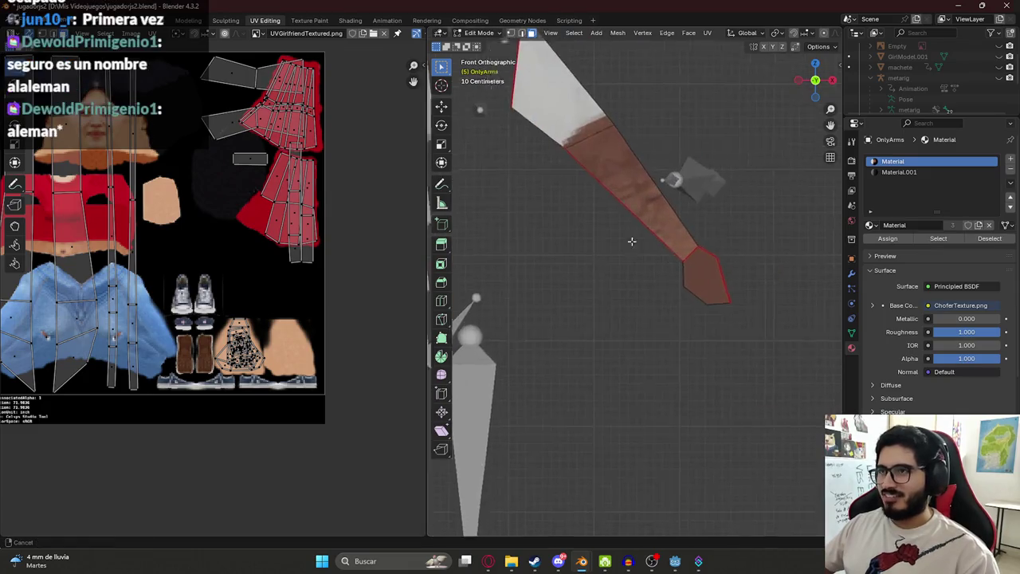
pyautogui.keyDown('shift'); pyautogui.moveTo(630, 299); pyautogui.dragTo(624, 375, button='middle'); pyautogui.keyUp('shift')
pyautogui.moveTo(628, 390); pyautogui.dragTo(522, 311)
pyautogui.press('z')
pyautogui.click(475, 311)
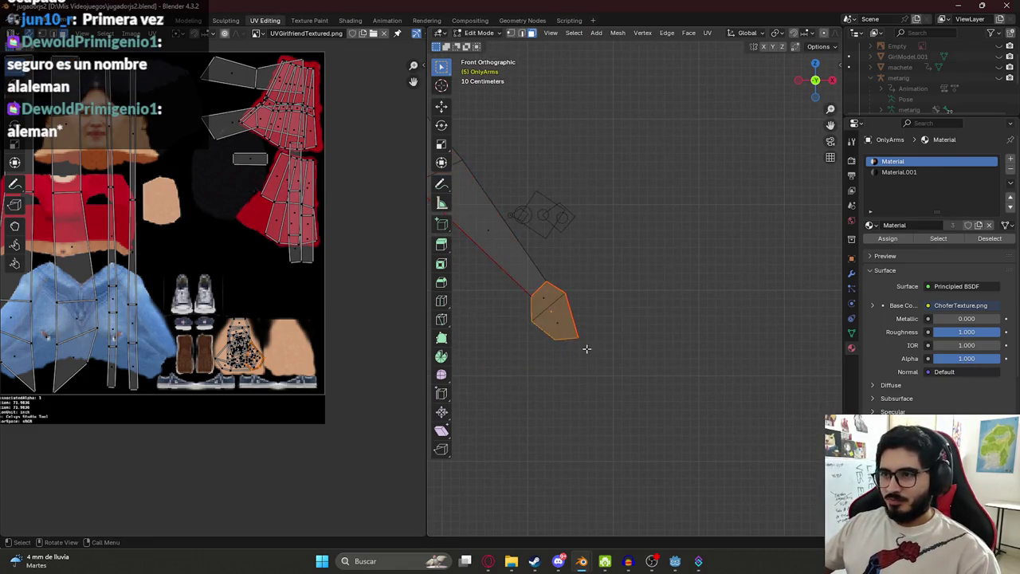
# - Delete the selected hand vertices, leaving only the forearm edges
pyautogui.press('x')
pyautogui.click(546, 298)
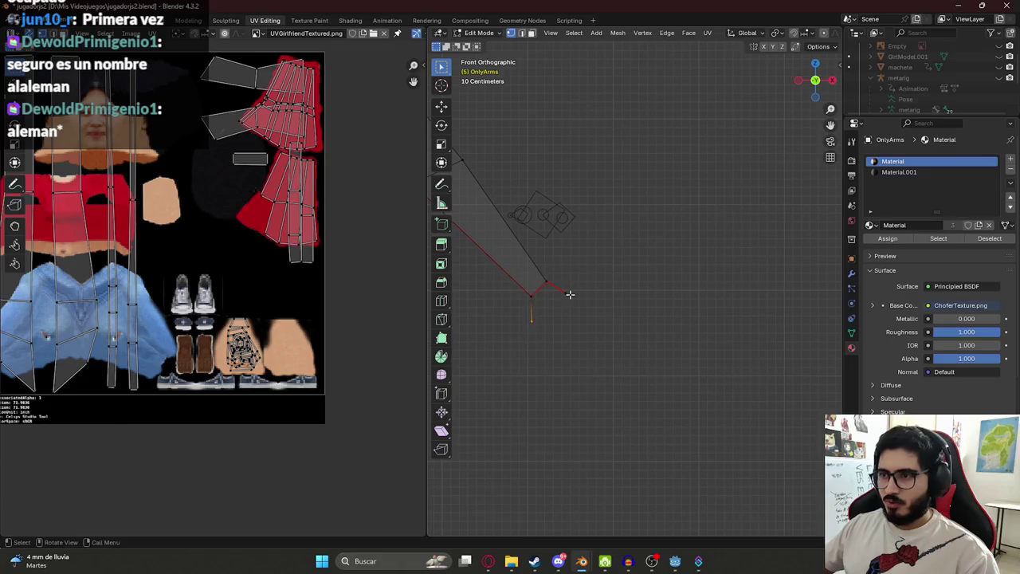
pyautogui.press('x')
pyautogui.click(547, 261)
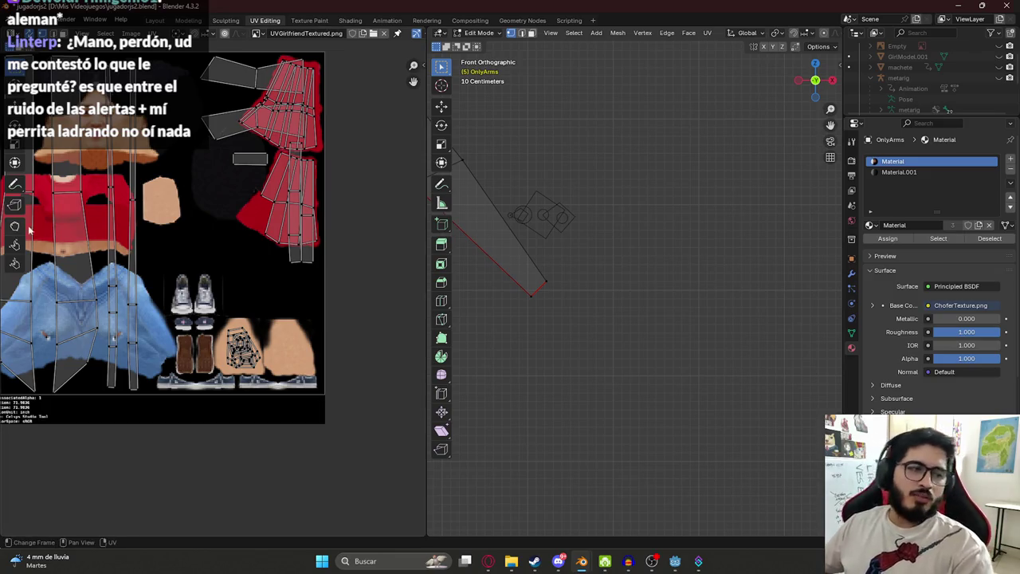
# - Box-select and delete the right arm's geometry
pyautogui.keyDown('ctrl'); pyautogui.moveTo(564, 292); pyautogui.dragTo(694, 326, button='middle'); pyautogui.keyUp('ctrl')
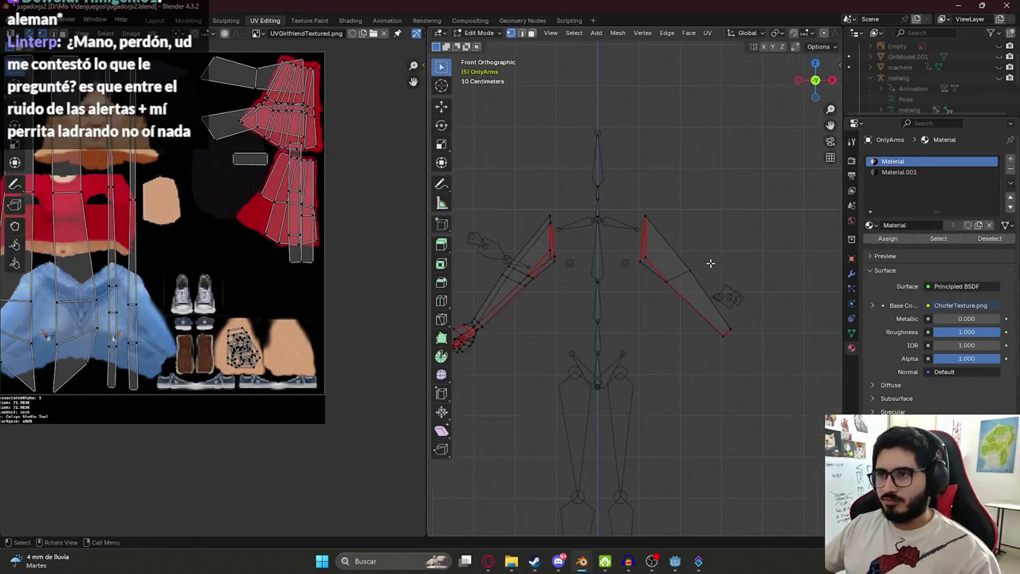
pyautogui.moveTo(638, 214); pyautogui.dragTo(730, 337)
pyautogui.press('x')
pyautogui.click(677, 291)
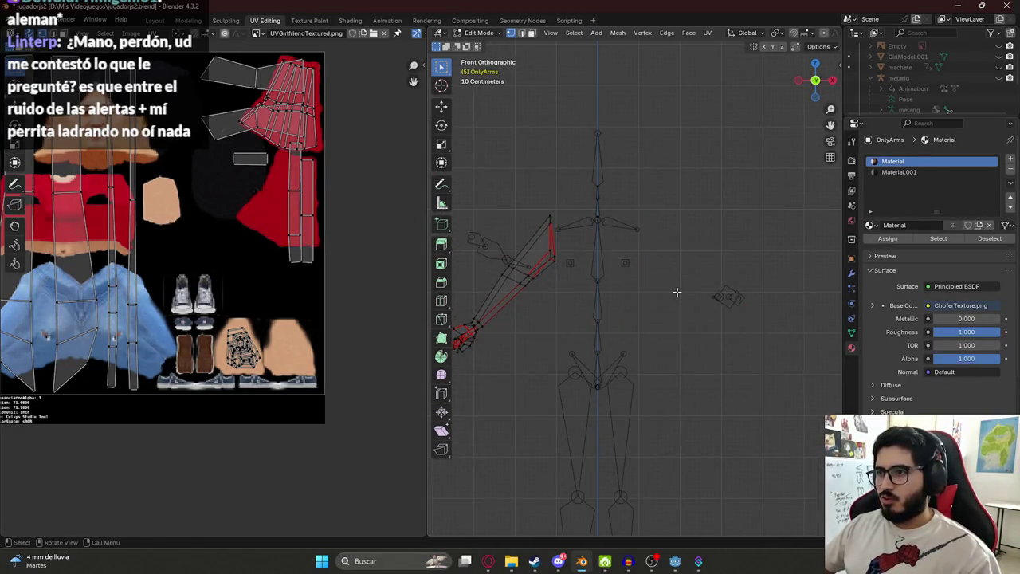
pyautogui.hotkey('ctrl', 'z')
pyautogui.press('x')
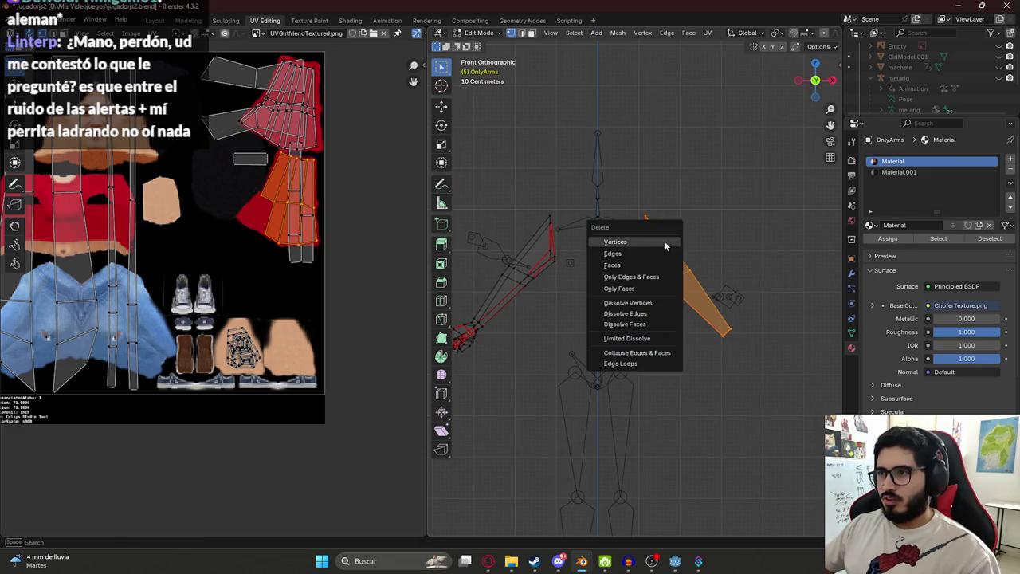
pyautogui.click(664, 239)
pyautogui.scroll(-1, 592, 249)
# - Duplicate the left arm in place and mirror it with an X scale of -1
pyautogui.moveTo(464, 228); pyautogui.dragTo(610, 377)
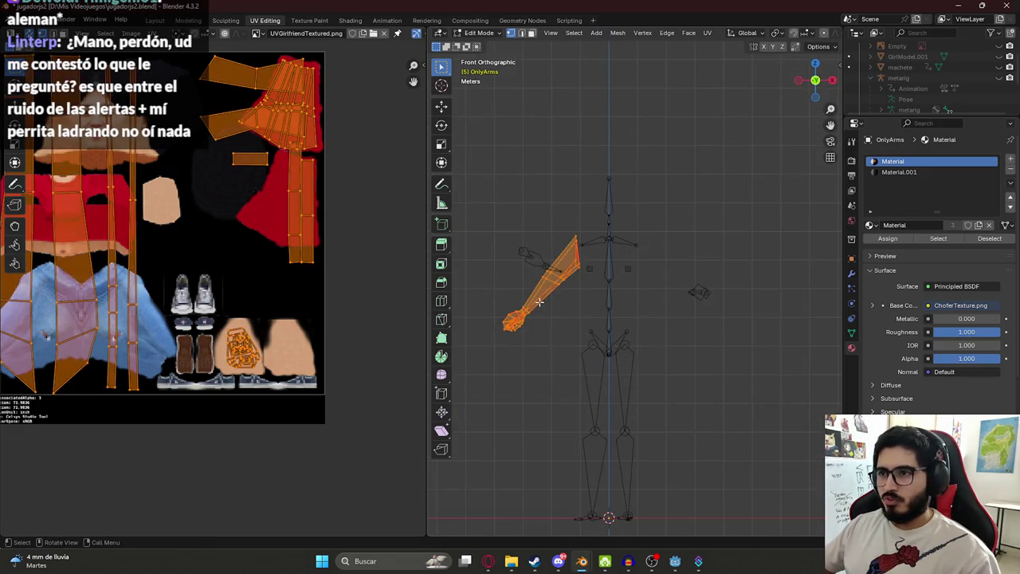
pyautogui.hotkey('shift', 'd')
pyautogui.rightClick(541, 300)
pyautogui.press('s')
pyautogui.press('x')
pyautogui.click(539, 301)
pyautogui.write('sx')
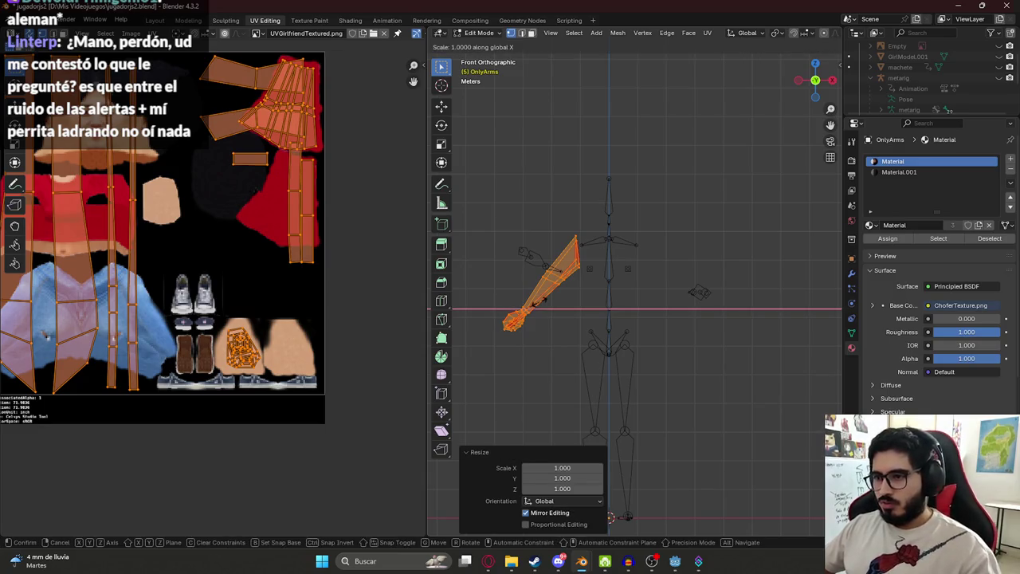
pyautogui.write('-1')
pyautogui.press('Return')
# - Move the mirrored arm along X to the right side
pyautogui.press('g')
pyautogui.press('x')
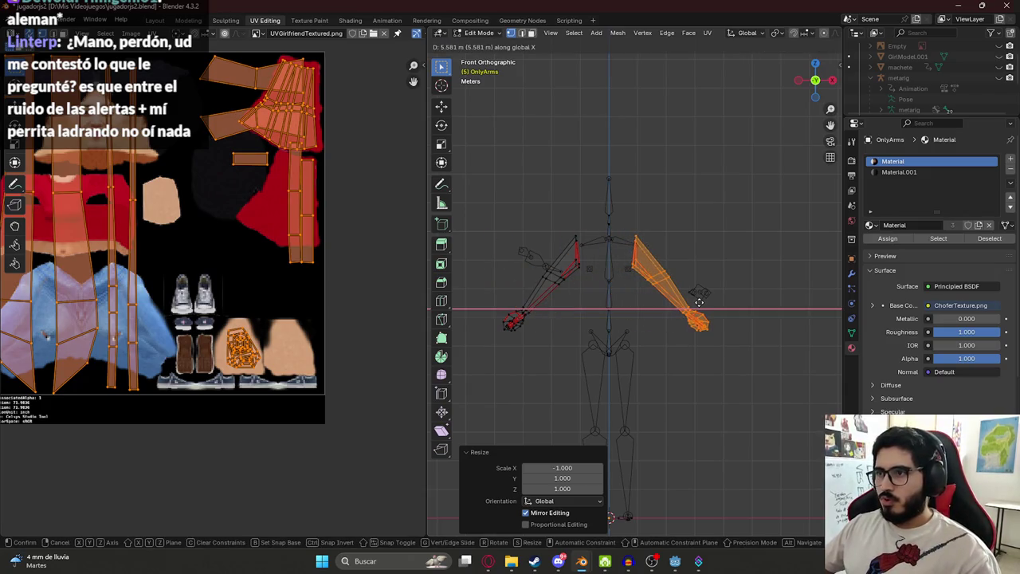
pyautogui.click(698, 302)
pyautogui.hotkey('ctrl', 'z')
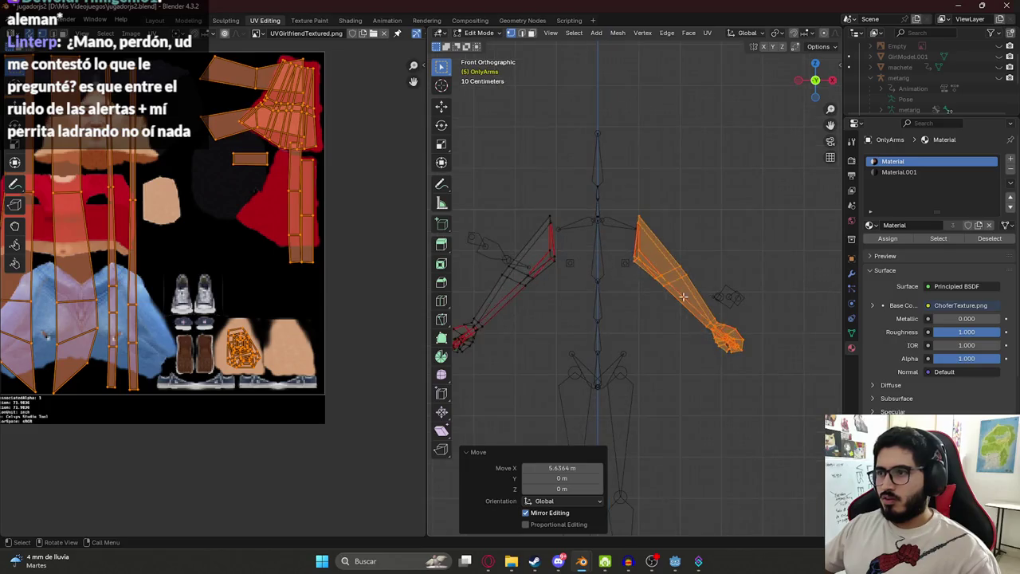
pyautogui.hotkey('ctrl', 'z')
pyautogui.hotkey('ctrl', 'shift', 'z')
pyautogui.hotkey('ctrl', 'shift', 'z')
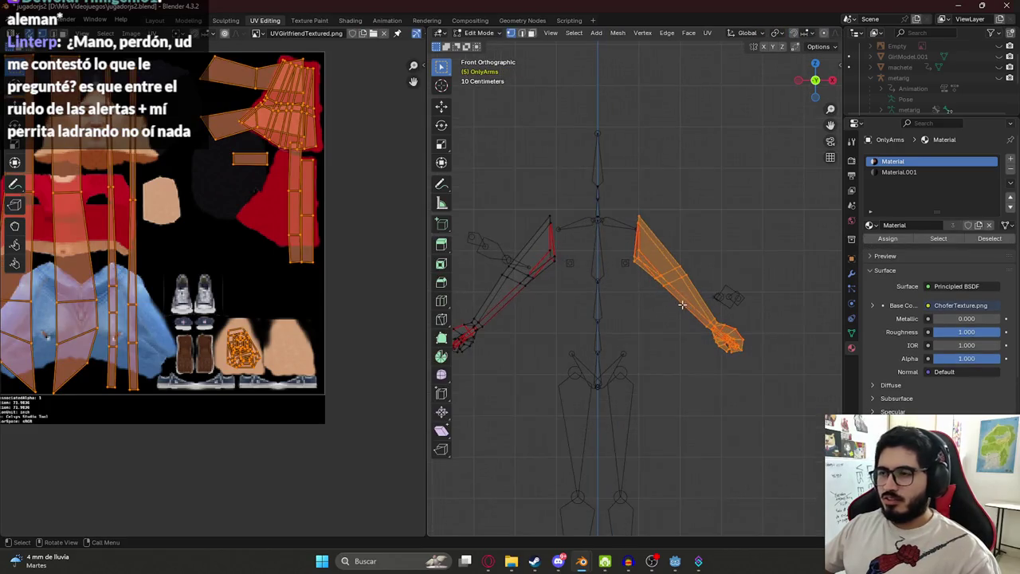
pyautogui.moveTo(647, 325)
pyautogui.mouseDown(button='middle')
pyautogui.moveTo(653, 335)
pyautogui.moveTo(673, 250)
pyautogui.mouseUp(button='middle')
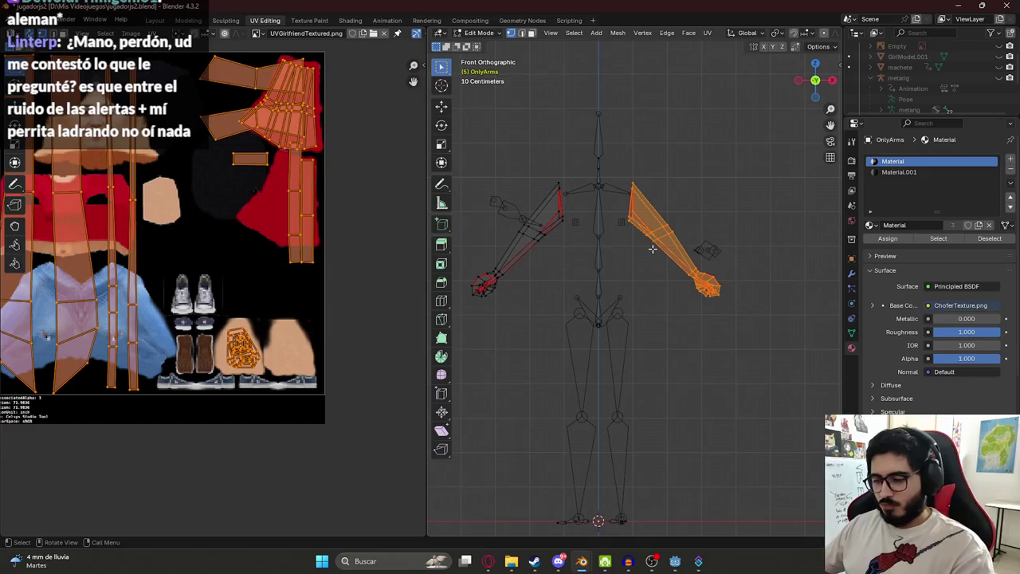
# - Try parenting the selected vertices, then return to Object Mode
pyautogui.press('p')
pyautogui.hotkey('ctrl', 'p')
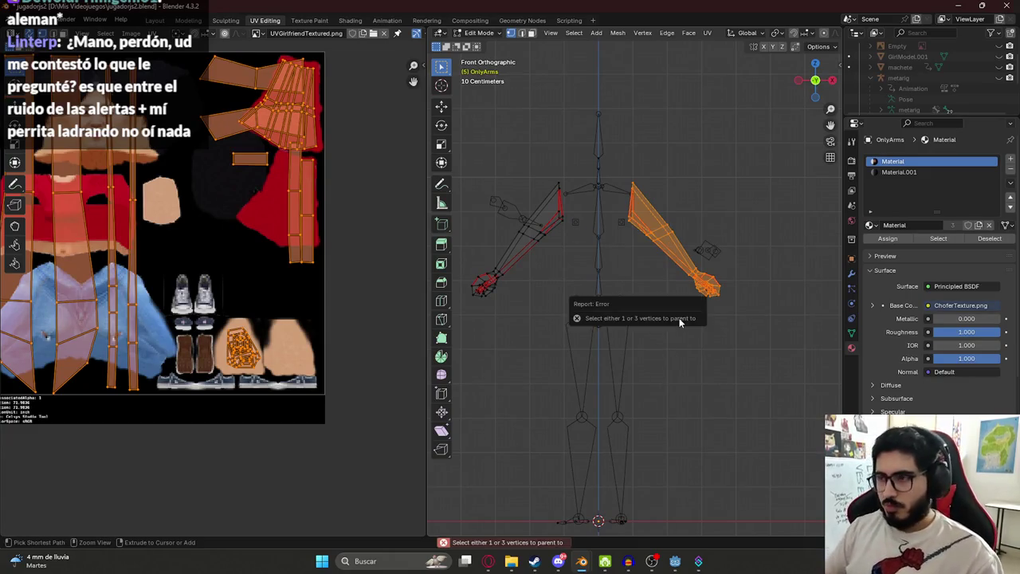
pyautogui.press('Tab')
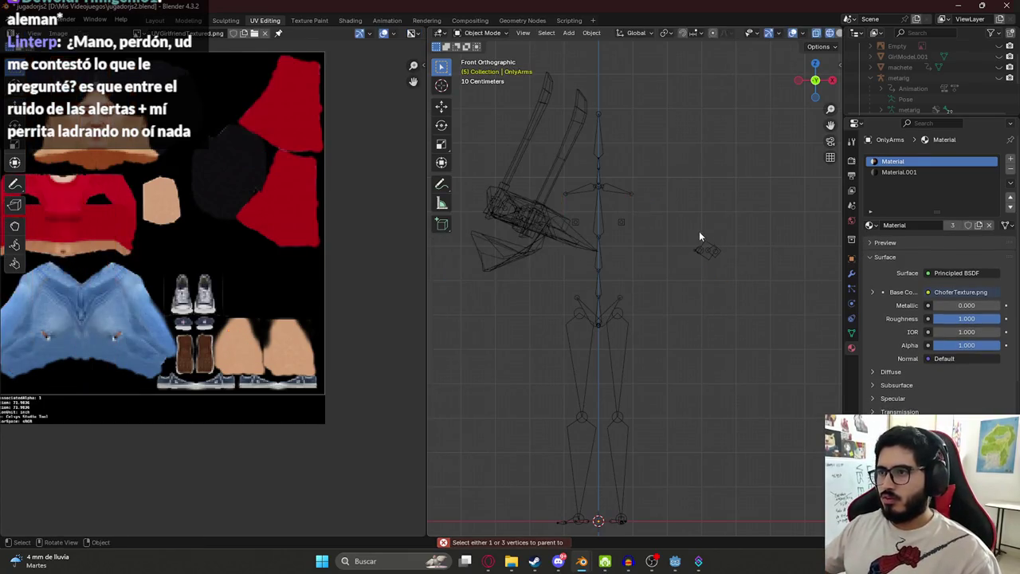
# - Enter Edit Mode on the arms mesh and zoom in on them
pyautogui.press('Tab')
pyautogui.scroll(3, 666, 263)
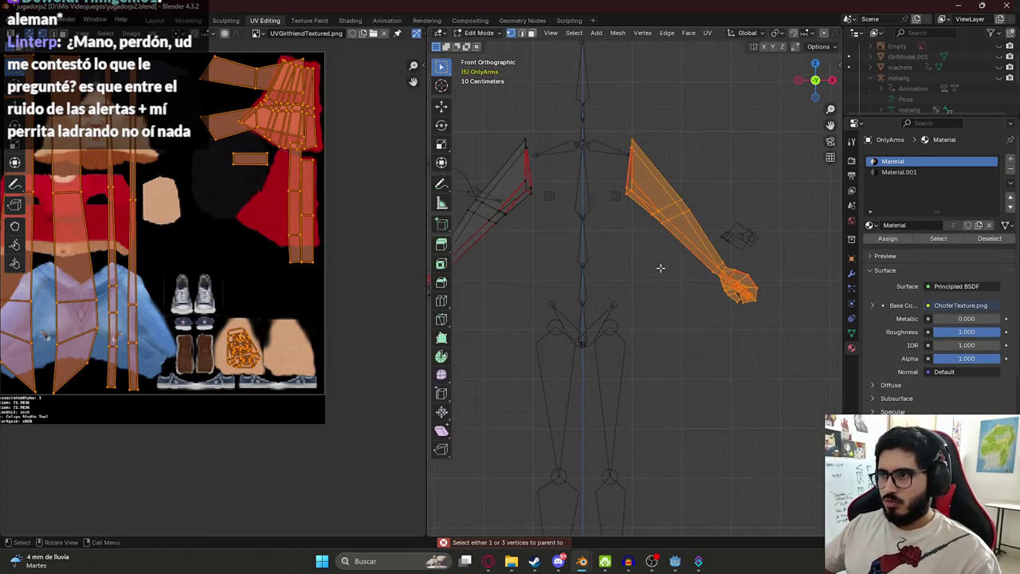
pyautogui.press('Tab')
pyautogui.moveTo(630, 256)
pyautogui.mouseDown(button='middle')
pyautogui.moveTo(606, 257)
pyautogui.moveTo(553, 226)
pyautogui.moveTo(574, 220)
pyautogui.moveTo(510, 217)
pyautogui.moveTo(669, 279)
pyautogui.mouseUp(button='middle')
pyautogui.press('Tab')
pyautogui.scroll(3, 574, 221)
pyautogui.scroll(2, 573, 221)
pyautogui.scroll(-3, 669, 278)
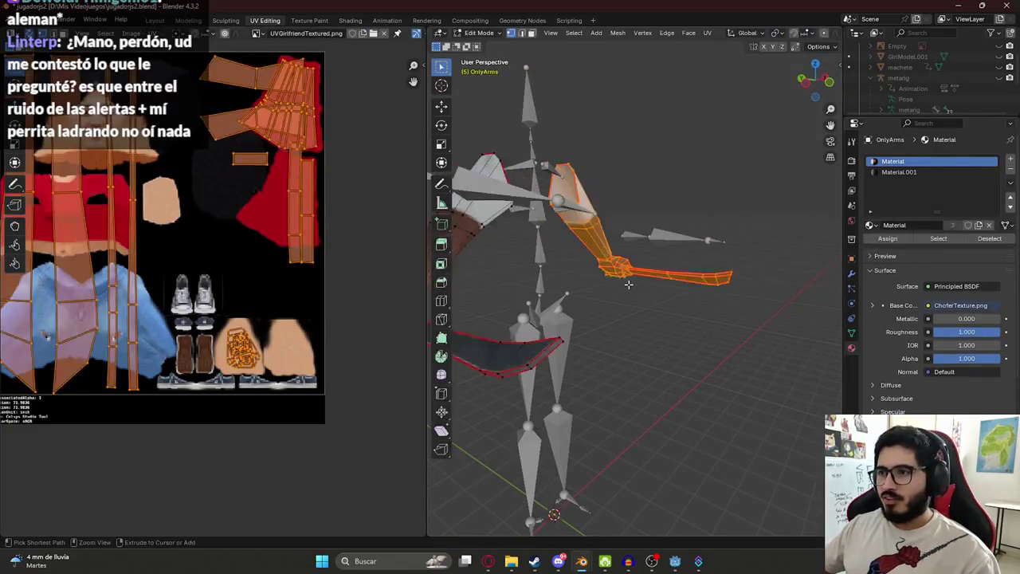
# - Move and delete the duplicated arm, then undo to keep both arms
pyautogui.press('g')
pyautogui.keyDown('alt'); pyautogui.moveTo(670, 279); pyautogui.dragTo(638, 337, button='middle'); pyautogui.keyUp('alt')
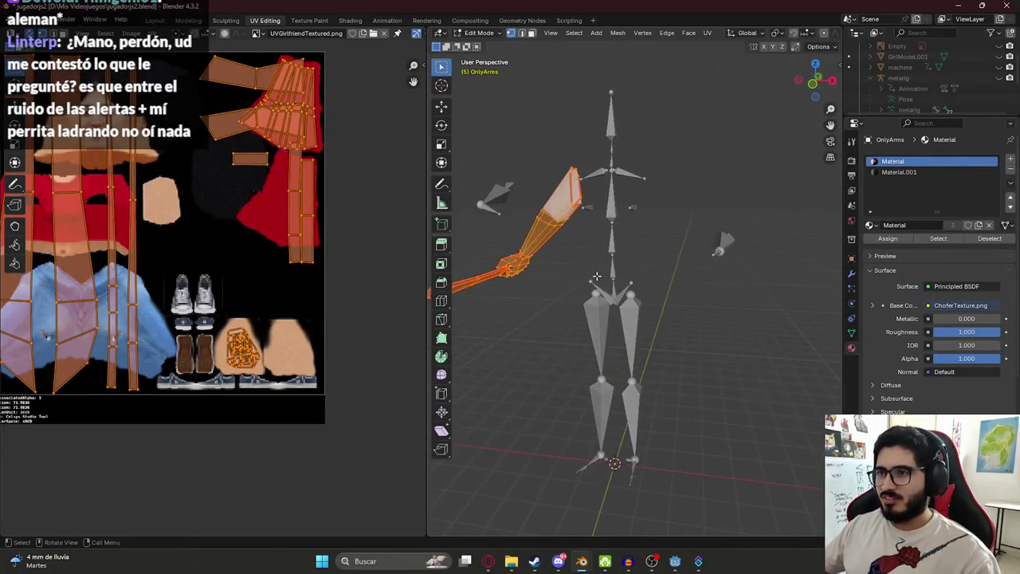
pyautogui.click(637, 337)
pyautogui.hotkey('ctrl', 'z')
pyautogui.press('x')
pyautogui.click(539, 299)
pyautogui.hotkey('ctrl', 'z')
pyautogui.hotkey('ctrl', 'z')
pyautogui.hotkey('ctrl', 'z')
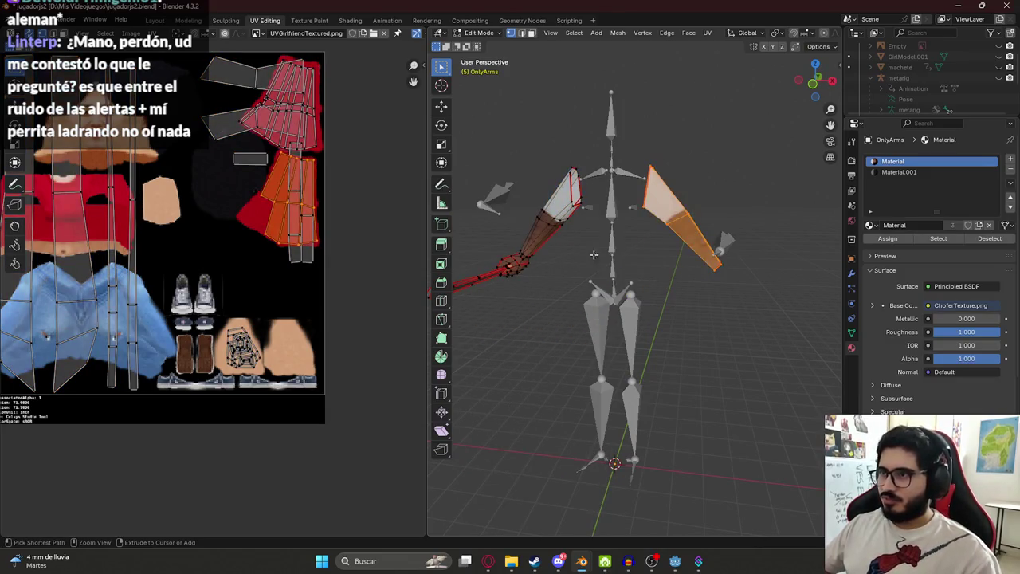
# - Switch to front view, save as jugadorjs2.blend, and go to the Layout workspace
pyautogui.press('KP_1')
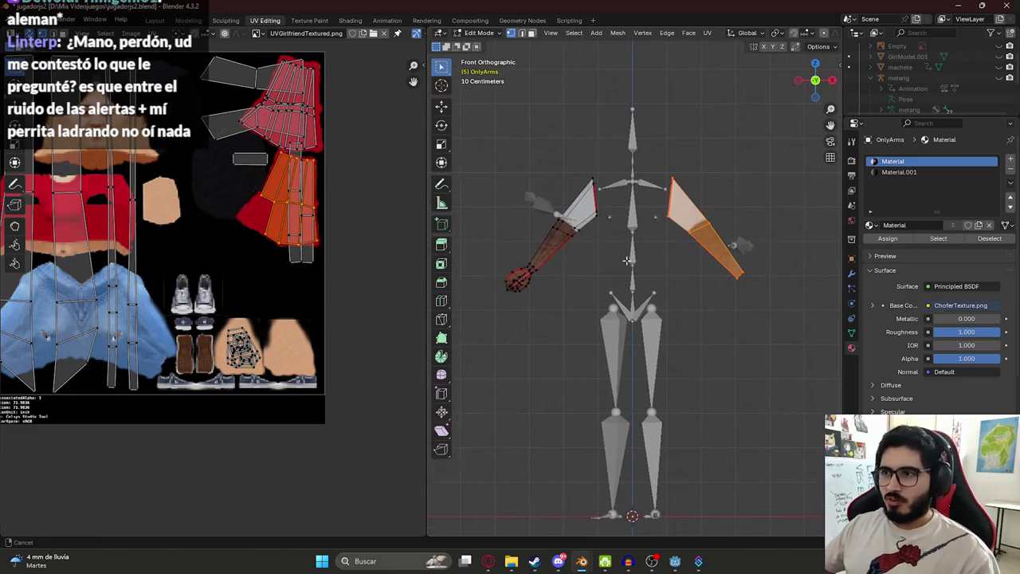
pyautogui.hotkey('ctrl', 's')
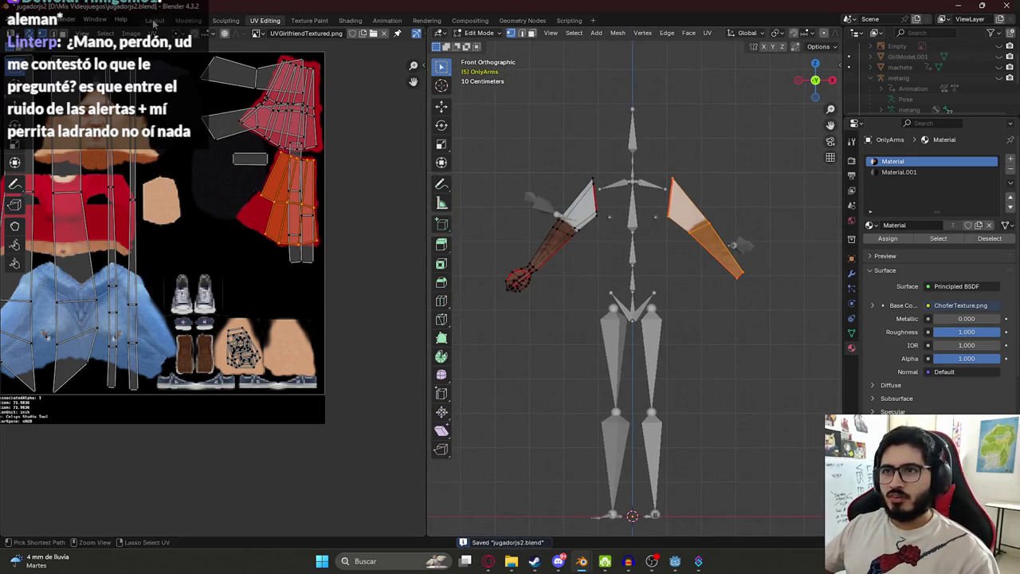
pyautogui.click(155, 20)
pyautogui.scroll(-3, 605, 183)
# - Select OnlyArms, frame it in the view, and enter Edit Mode
pyautogui.scroll(1, 442, 149)
pyautogui.click(441, 149)
pyautogui.press('KP_Decimal')
pyautogui.press('Tab')
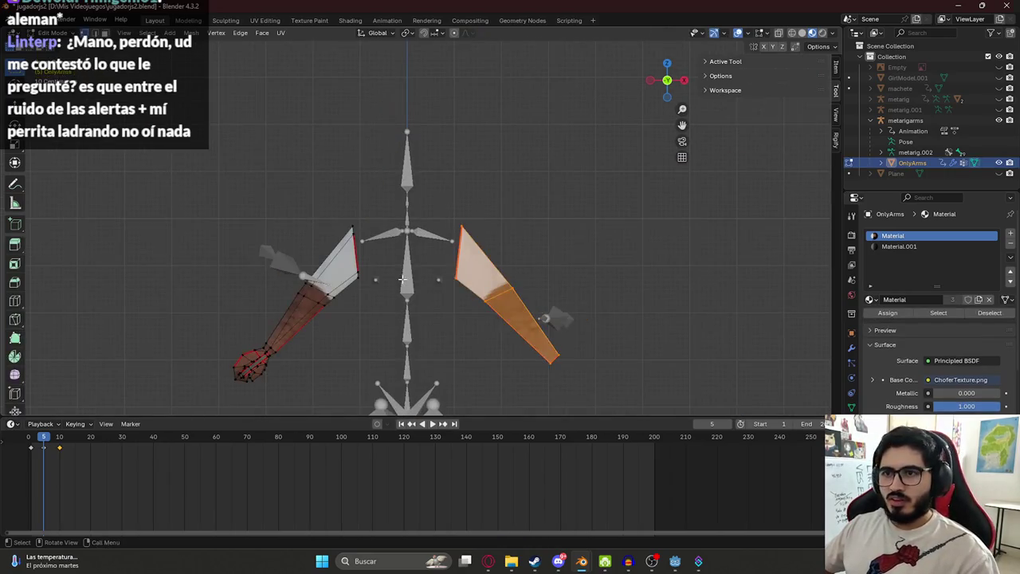
pyautogui.scroll(1, 445, 251)
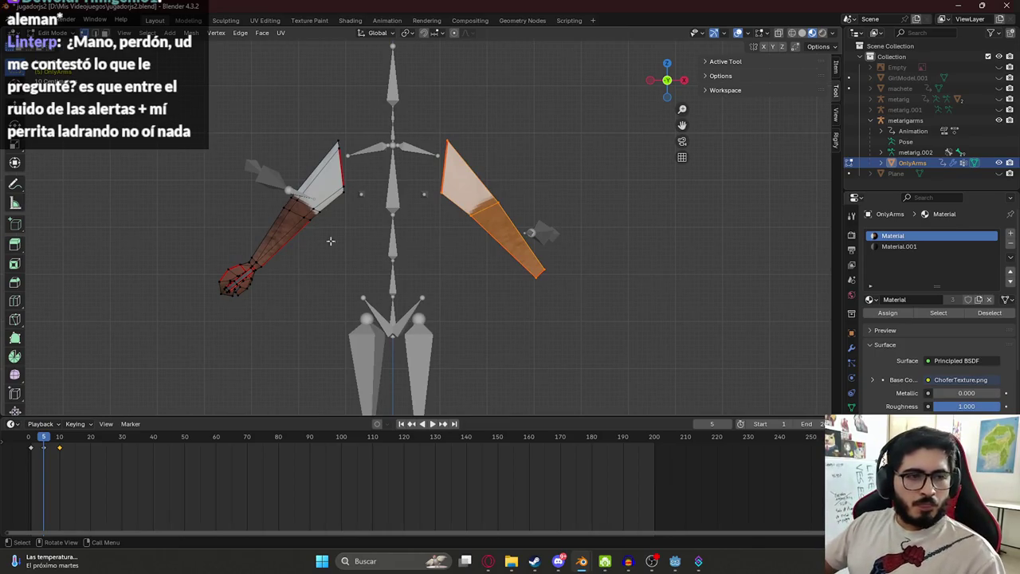
pyautogui.scroll(2, 465, 198)
pyautogui.moveTo(465, 199)
pyautogui.keyDown('shift'); pyautogui.mouseDown(button='middle')
pyautogui.moveTo(423, 163)
pyautogui.moveTo(363, 160)
pyautogui.moveTo(483, 165)
pyautogui.mouseUp(button='middle'); pyautogui.keyUp('shift')
pyautogui.scroll(-2, 335, 205)
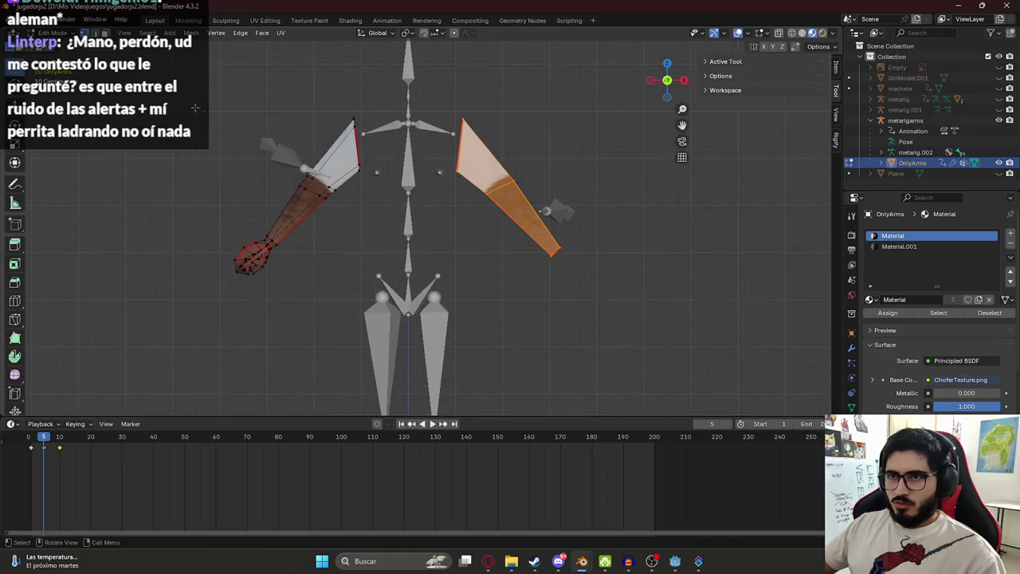
pyautogui.moveTo(140, 105)
pyautogui.mouseDown(button='middle')
pyautogui.moveTo(123, 71)
pyautogui.moveTo(89, 141)
pyautogui.mouseUp(button='middle')
# - Turn on X-ray wireframe, box-select the left arm's faces, then switch to Steam
pyautogui.hotkey('shift', 'z')
pyautogui.moveTo(137, 114); pyautogui.dragTo(389, 361)
pyautogui.moveTo(389, 361)
pyautogui.mouseDown(button='middle')
pyautogui.moveTo(405, 298)
pyautogui.moveTo(427, 269)
pyautogui.mouseUp(button='middle')
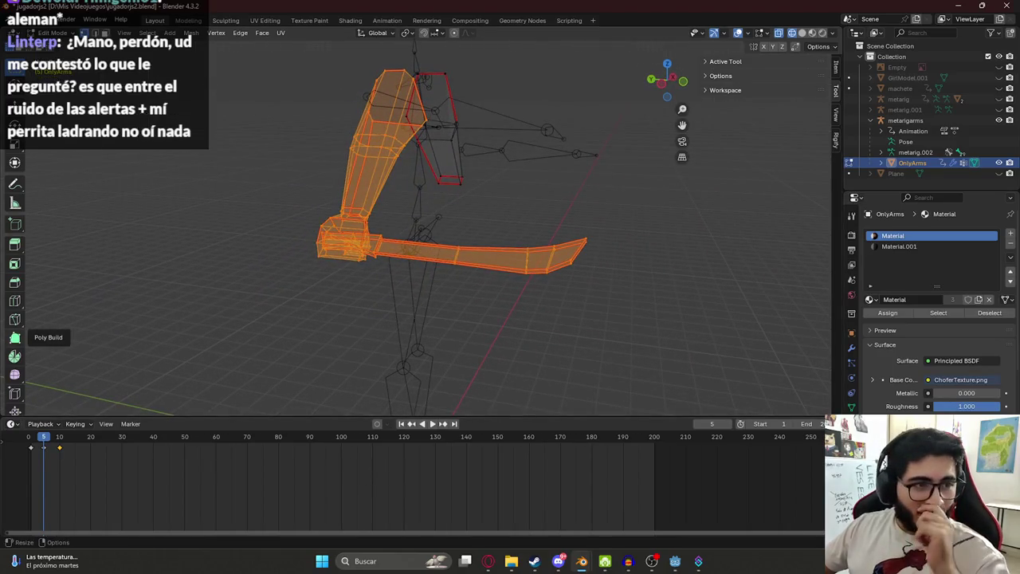
pyautogui.moveTo(534, 560)
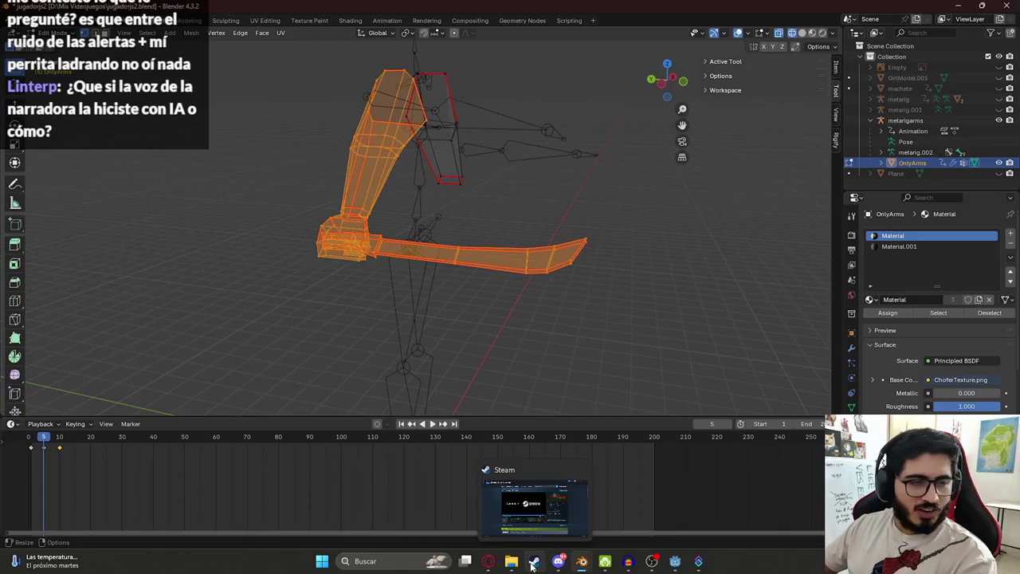
pyautogui.click(534, 561)
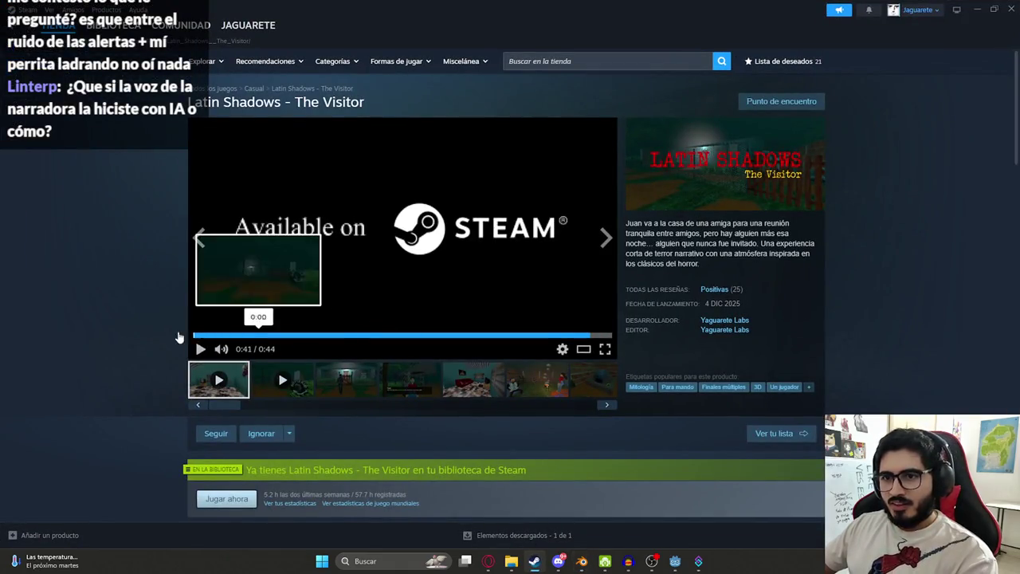
# - Play and pause the Latin Shadows - The Visitor trailer, then minimize Steam
pyautogui.click(200, 349)
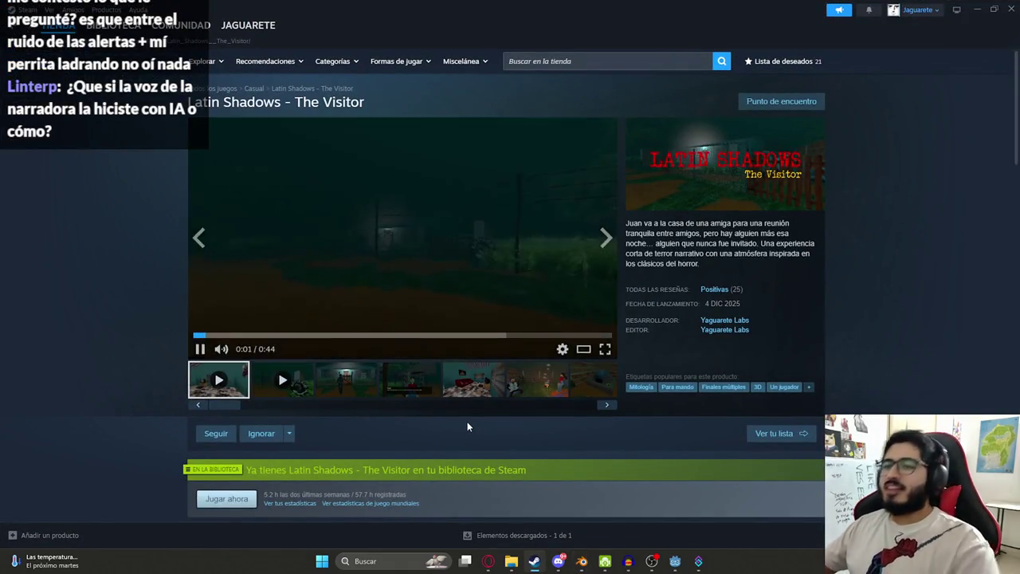
pyautogui.scroll(-3, 470, 415)
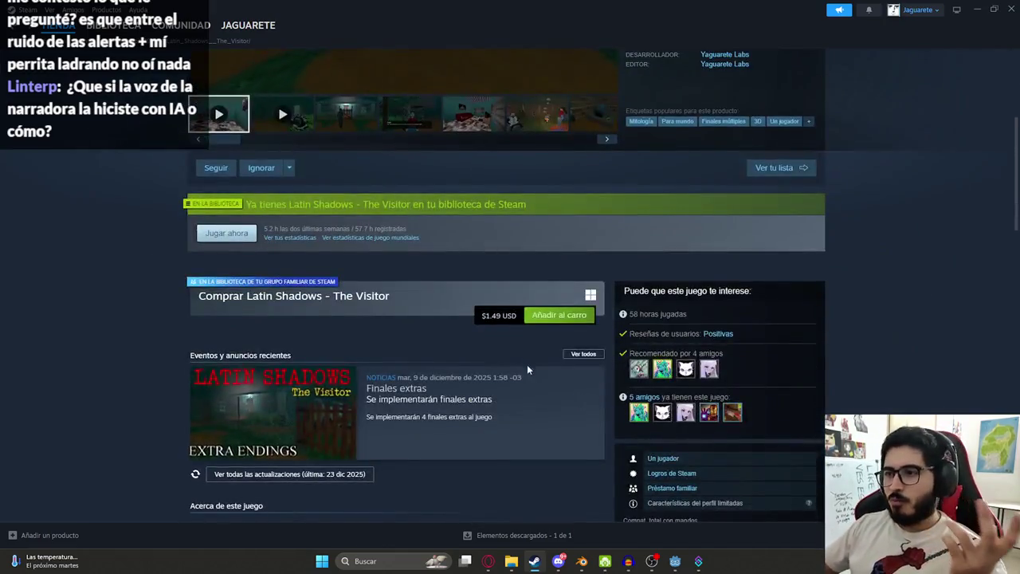
pyautogui.scroll(3, 494, 374)
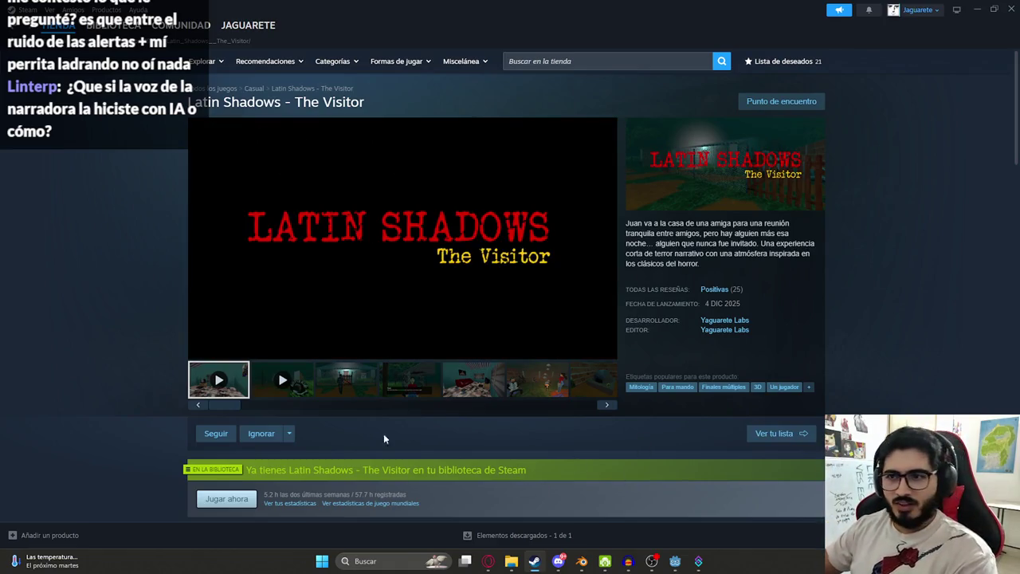
pyautogui.scroll(-3, 207, 342)
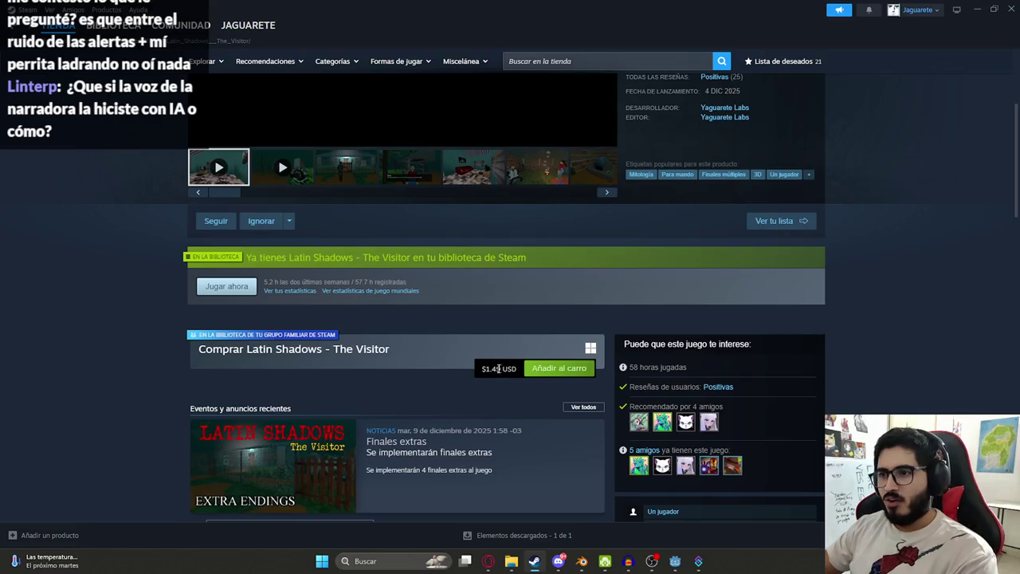
pyautogui.scroll(1, 515, 381)
pyautogui.scroll(-1, 515, 381)
pyautogui.scroll(5, 501, 418)
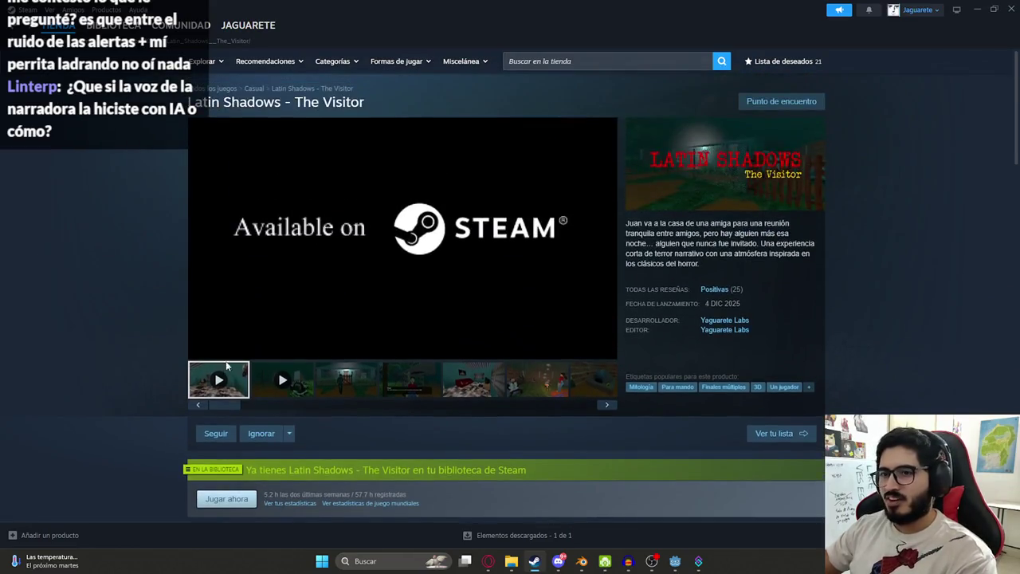
pyautogui.click(201, 348)
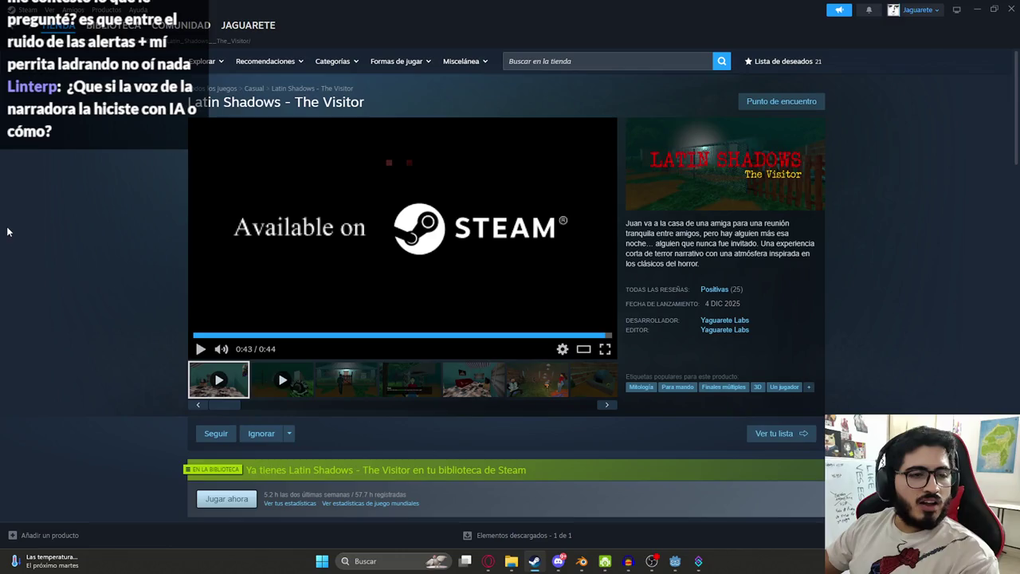
pyautogui.click(977, 8)
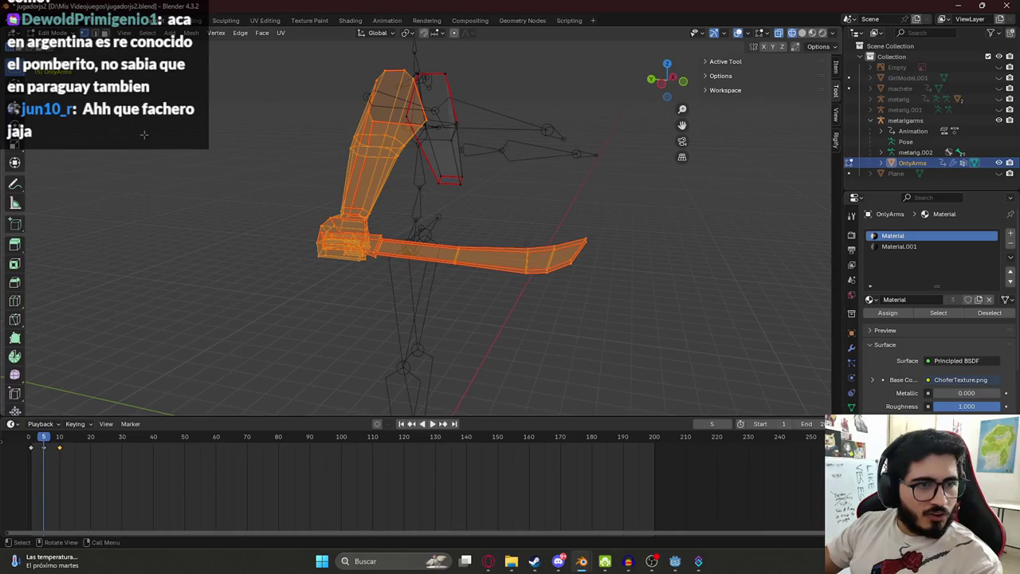
# - Invert the selection and box-select the left arm's faces instead of the right arm's
pyautogui.moveTo(407, 186)
pyautogui.mouseDown(button='middle')
pyautogui.moveTo(457, 207)
pyautogui.moveTo(439, 209)
pyautogui.moveTo(403, 178)
pyautogui.moveTo(476, 130)
pyautogui.moveTo(449, 174)
pyautogui.mouseUp(button='middle')
pyautogui.hotkey('ctrl', 'i')
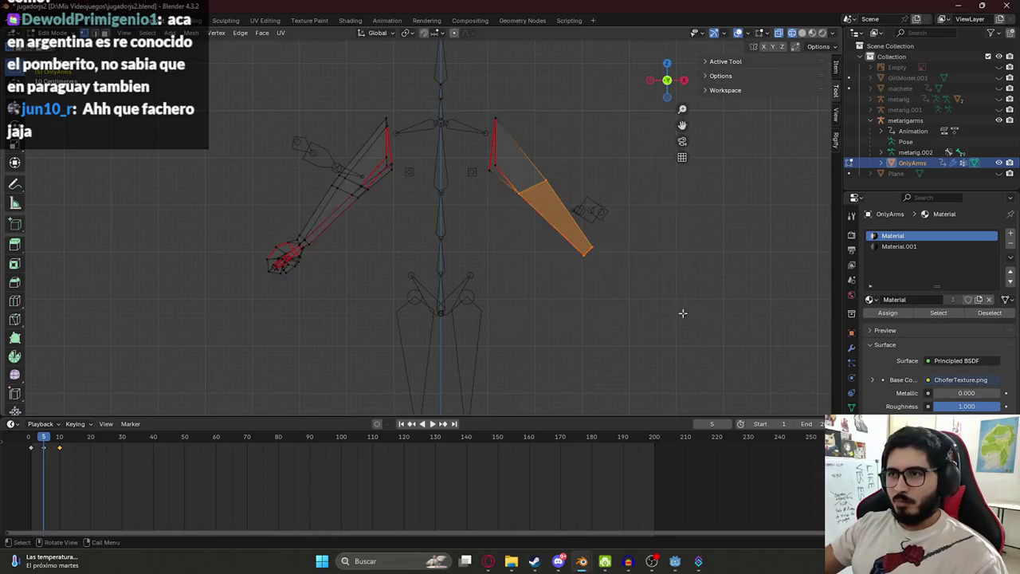
pyautogui.click(620, 163)
pyautogui.moveTo(179, 94); pyautogui.dragTo(394, 279)
# - Reselect the left arm and hand faces, leaving the machete blade faces out
pyautogui.moveTo(436, 310)
pyautogui.mouseDown(button='middle')
pyautogui.moveTo(225, 282)
pyautogui.moveTo(496, 220)
pyautogui.mouseUp(button='middle')
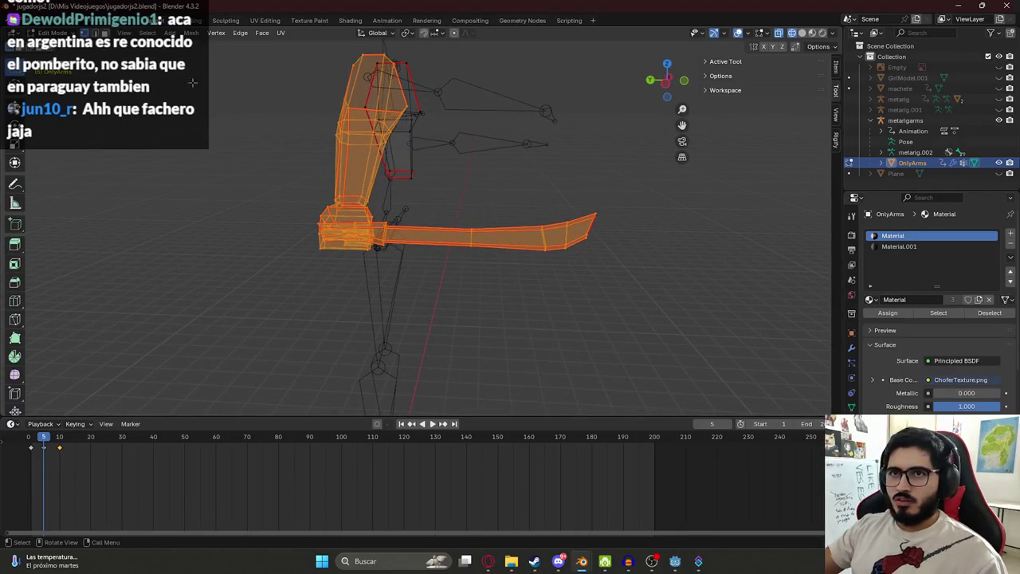
pyautogui.moveTo(449, 178); pyautogui.dragTo(598, 296)
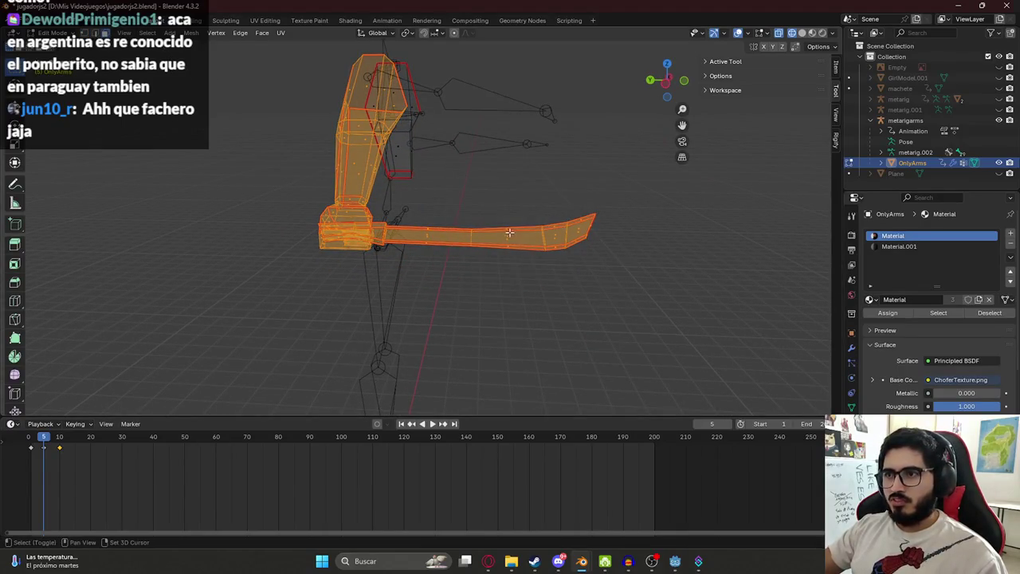
pyautogui.keyDown('shift'); pyautogui.click(511, 240); pyautogui.keyUp('shift')
pyautogui.click(458, 199)
pyautogui.moveTo(458, 200)
pyautogui.mouseDown(button='middle')
pyautogui.moveTo(385, 212)
pyautogui.moveTo(382, 270)
pyautogui.moveTo(351, 210)
pyautogui.mouseUp(button='middle')
pyautogui.moveTo(339, 177); pyautogui.dragTo(419, 336)
pyautogui.moveTo(403, 346)
pyautogui.mouseDown(button='middle')
pyautogui.moveTo(377, 290)
pyautogui.moveTo(417, 252)
pyautogui.mouseUp(button='middle')
# - Zoom in and preview the arms with Material Preview shading
pyautogui.scroll(2, 330, 196)
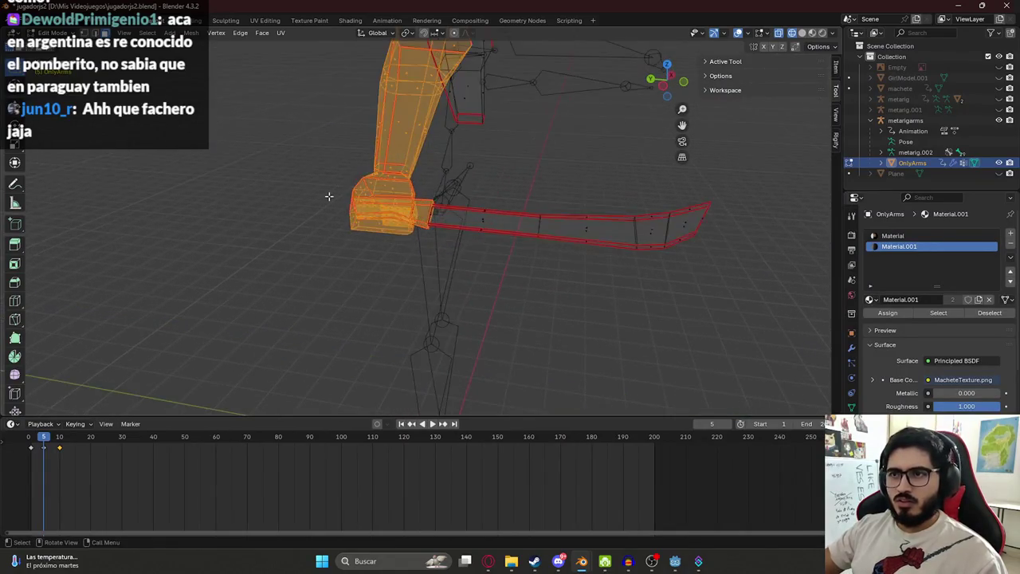
pyautogui.scroll(2, 359, 209)
pyautogui.scroll(2, 376, 219)
pyautogui.scroll(2, 376, 218)
pyautogui.scroll(2, 426, 221)
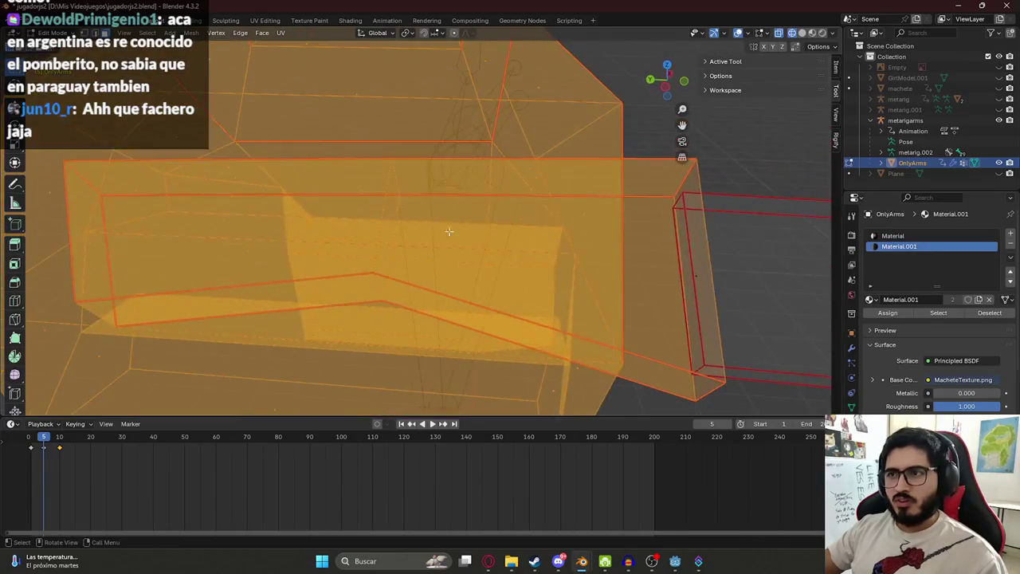
pyautogui.scroll(-4, 448, 230)
pyautogui.press('z')
pyautogui.click(514, 317)
# - Inspect the hand, switching the viewport to wireframe and then back to solid shading
pyautogui.moveTo(514, 318); pyautogui.dragTo(440, 121, button='middle')
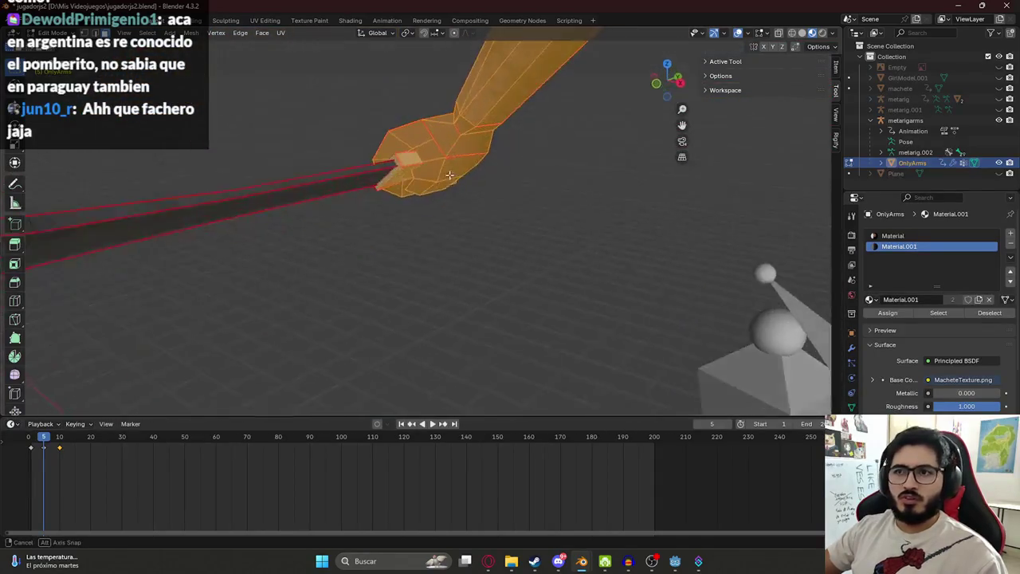
pyautogui.moveTo(439, 121); pyautogui.dragTo(404, 123, button='middle')
pyautogui.moveTo(377, 169); pyautogui.dragTo(506, 182, button='middle')
pyautogui.press('z')
pyautogui.click(386, 171)
pyautogui.press('z')
pyautogui.click(342, 234)
# - Drop one stray face from the selection and turn on X-ray view
pyautogui.moveTo(342, 235)
pyautogui.mouseDown(button='middle')
pyautogui.moveTo(374, 199)
pyautogui.moveTo(526, 151)
pyautogui.moveTo(374, 140)
pyautogui.moveTo(379, 173)
pyautogui.moveTo(317, 164)
pyautogui.mouseUp(button='middle')
pyautogui.keyDown('shift'); pyautogui.click(374, 199); pyautogui.keyUp('shift')
pyautogui.hotkey('alt', 'z')
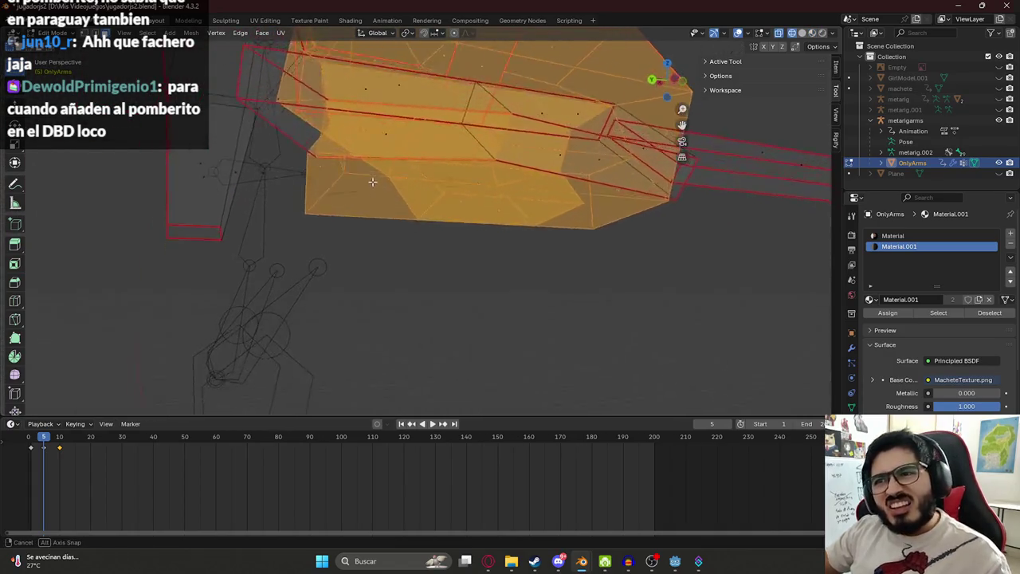
pyautogui.press('g')
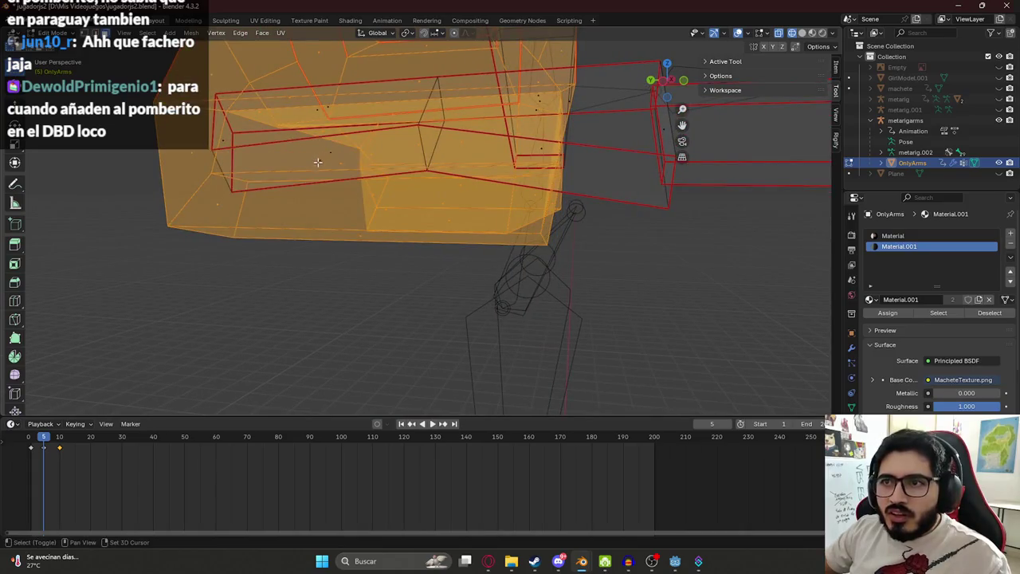
pyautogui.rightClick(681, 192)
pyautogui.moveTo(682, 192)
pyautogui.mouseDown(button='middle')
pyautogui.moveTo(512, 200)
pyautogui.moveTo(453, 214)
pyautogui.moveTo(485, 206)
pyautogui.moveTo(428, 203)
pyautogui.mouseUp(button='middle')
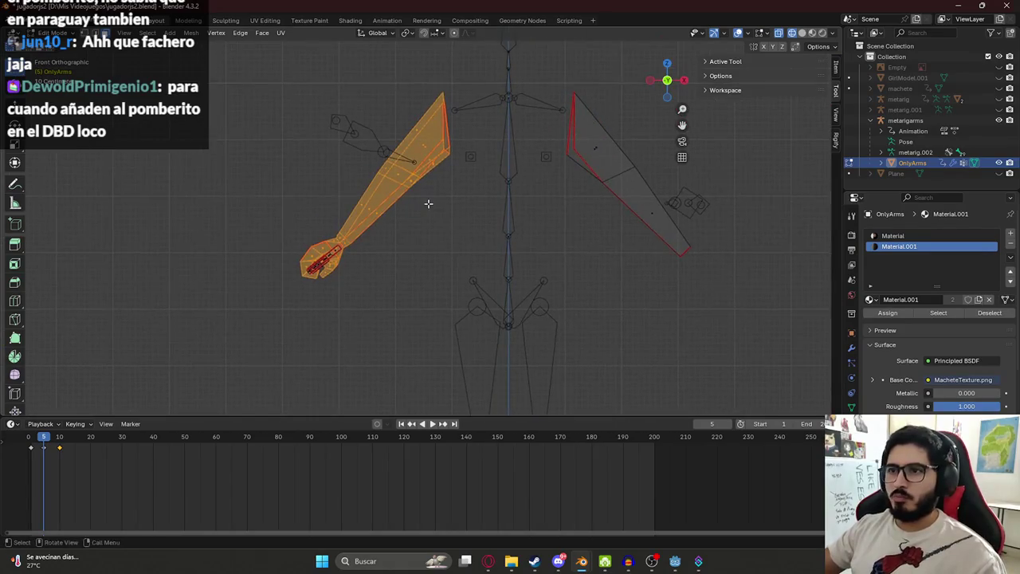
# - Duplicate the arm faces, mirror the copy with S X -1, and move it right along X
pyautogui.press('g')
pyautogui.click(428, 203)
pyautogui.write('sx')
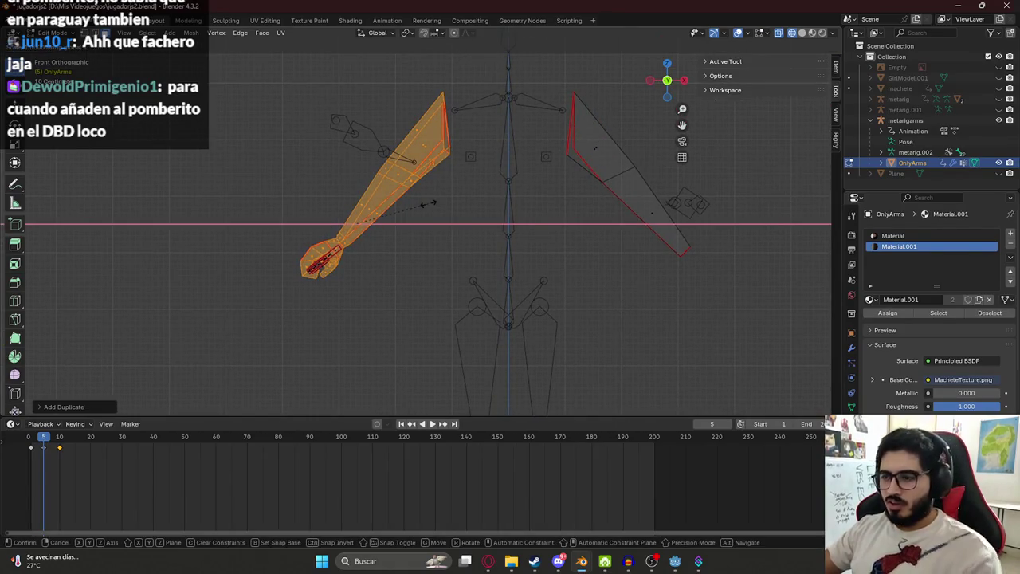
pyautogui.write('-1')
pyautogui.press('Return')
pyautogui.press('g')
pyautogui.press('x')
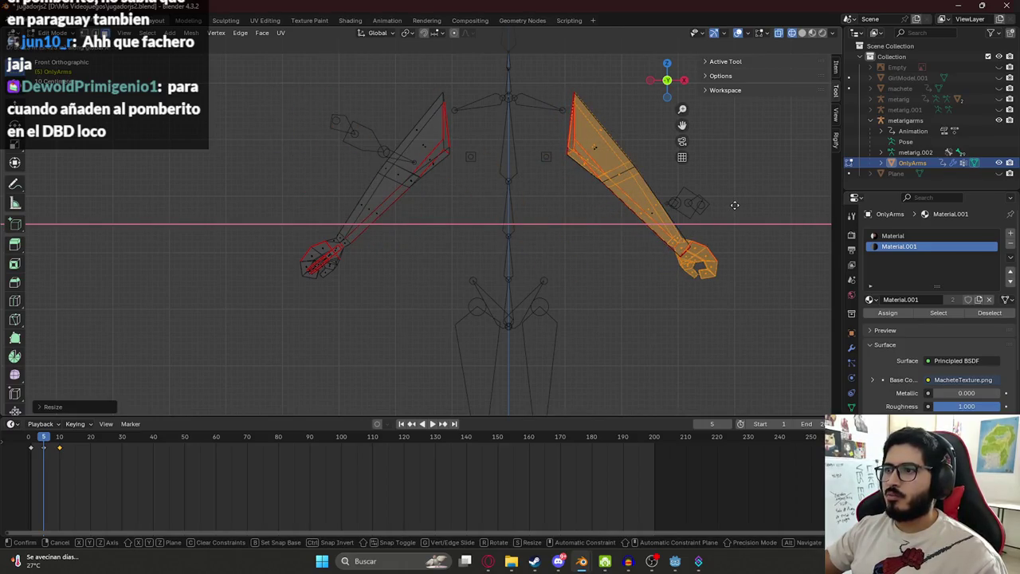
pyautogui.click(734, 205)
# - Delete the currently selected arm faces
pyautogui.scroll(3, 576, 209)
pyautogui.keyDown('shift'); pyautogui.moveTo(576, 210); pyautogui.dragTo(489, 212, button='middle'); pyautogui.keyUp('shift')
pyautogui.moveTo(538, 162); pyautogui.dragTo(507, 202, button='middle')
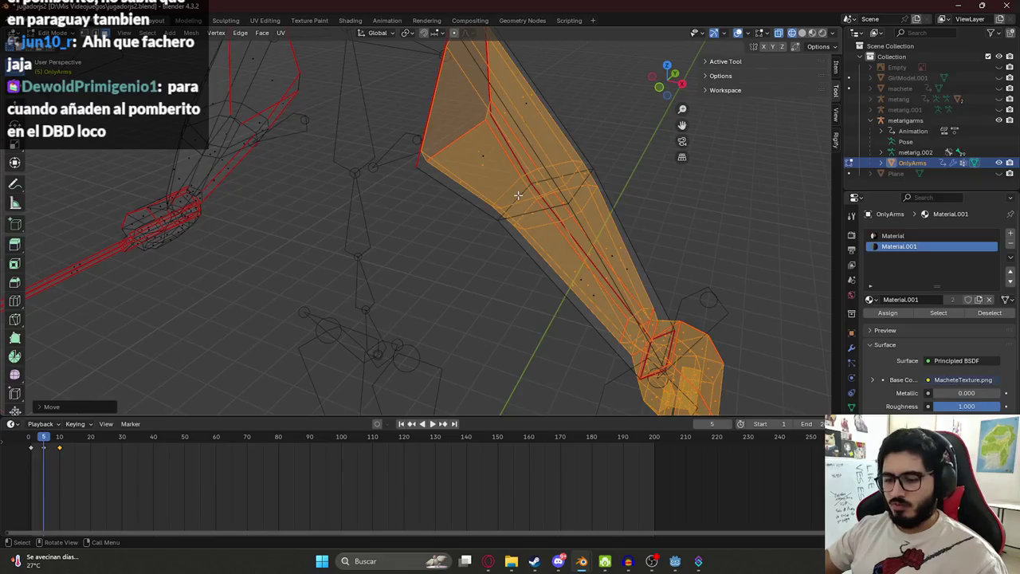
pyautogui.scroll(-5, 518, 194)
pyautogui.scroll(-2, 518, 194)
pyautogui.press('x')
pyautogui.click(468, 183)
# - Reveal the hidden hand geometry with Alt+H, return to solid shading, and deselect everything
pyautogui.hotkey('alt', 'h')
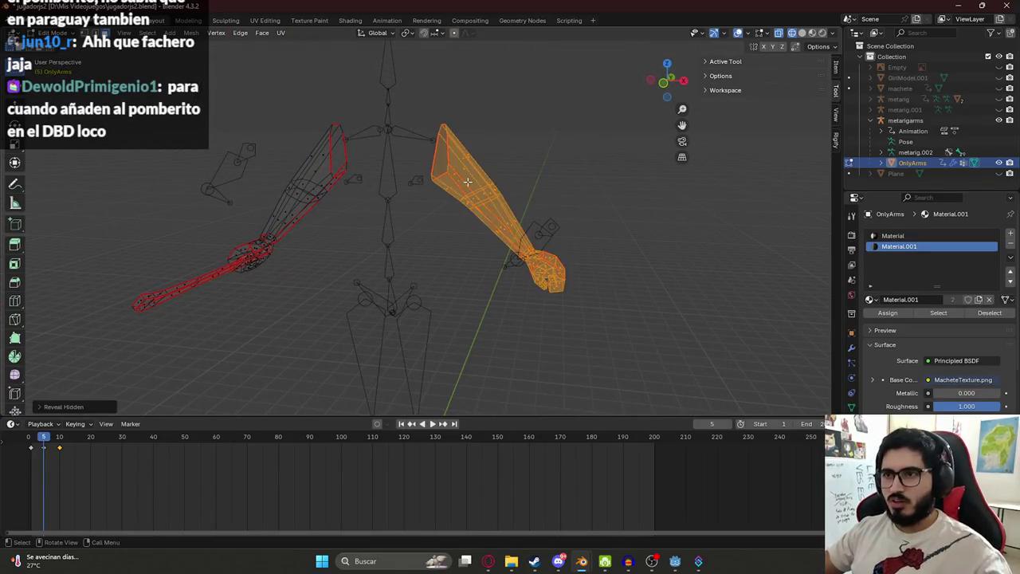
pyautogui.press('z')
pyautogui.click(509, 252)
pyautogui.click(559, 161)
pyautogui.moveTo(521, 167)
pyautogui.mouseDown(button='middle')
pyautogui.moveTo(510, 209)
pyautogui.moveTo(444, 228)
pyautogui.mouseUp(button='middle')
pyautogui.scroll(3, 528, 237)
pyautogui.scroll(-3, 550, 225)
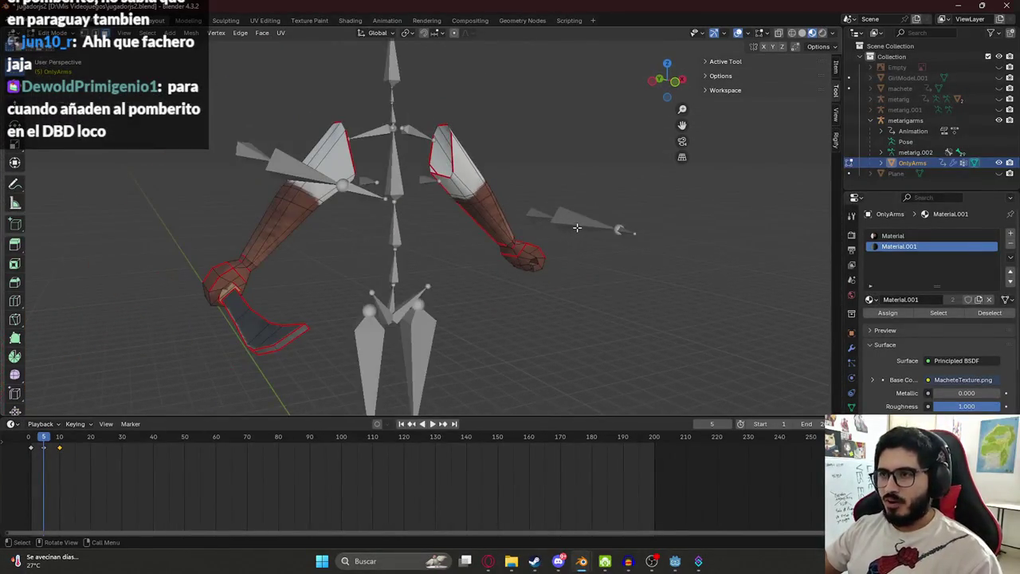
# - Leave Edit Mode and reset the arm rig to its rest pose with Alt+R
pyautogui.click(126, 33)
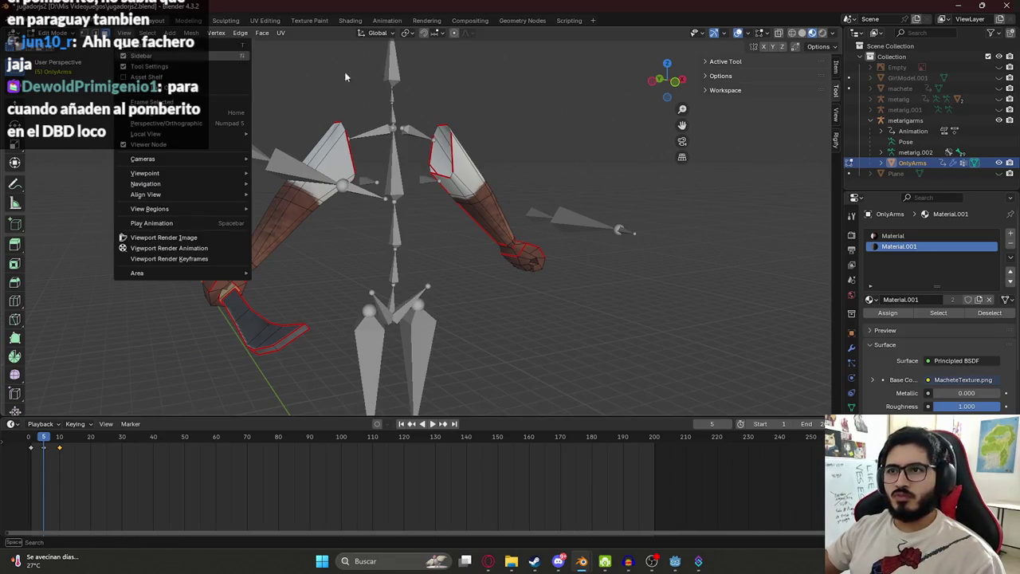
pyautogui.press('Tab')
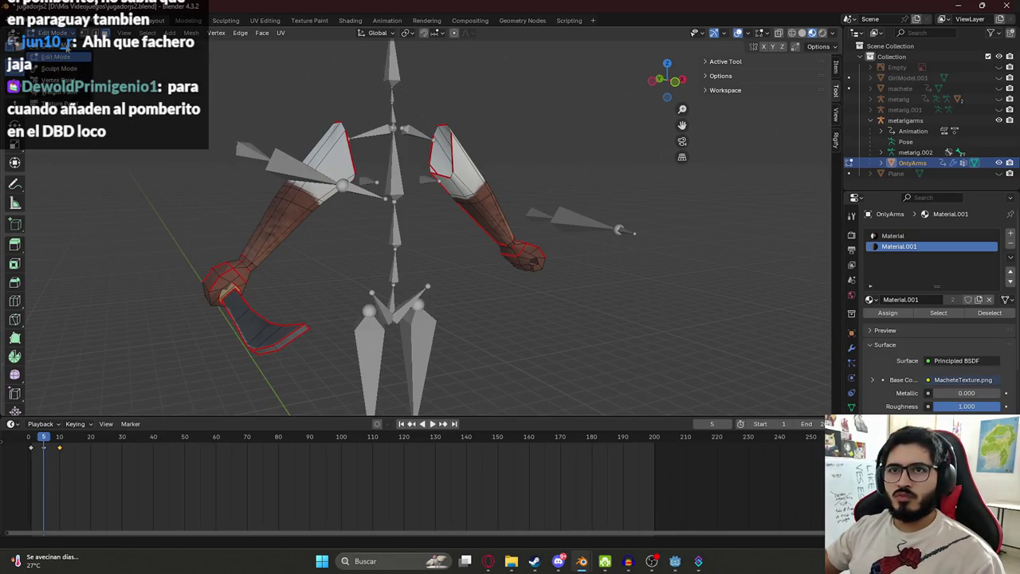
pyautogui.click(420, 333)
pyautogui.moveTo(420, 334)
pyautogui.mouseDown(button='middle')
pyautogui.moveTo(424, 247)
pyautogui.moveTo(394, 36)
pyautogui.mouseUp(button='middle')
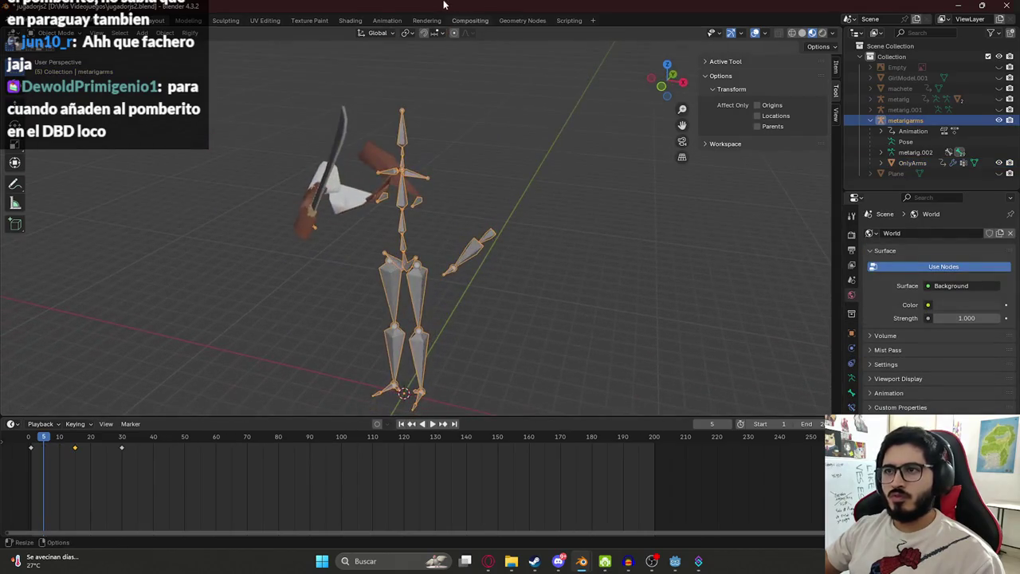
pyautogui.click(387, 20)
pyautogui.hotkey('alt', 'r')
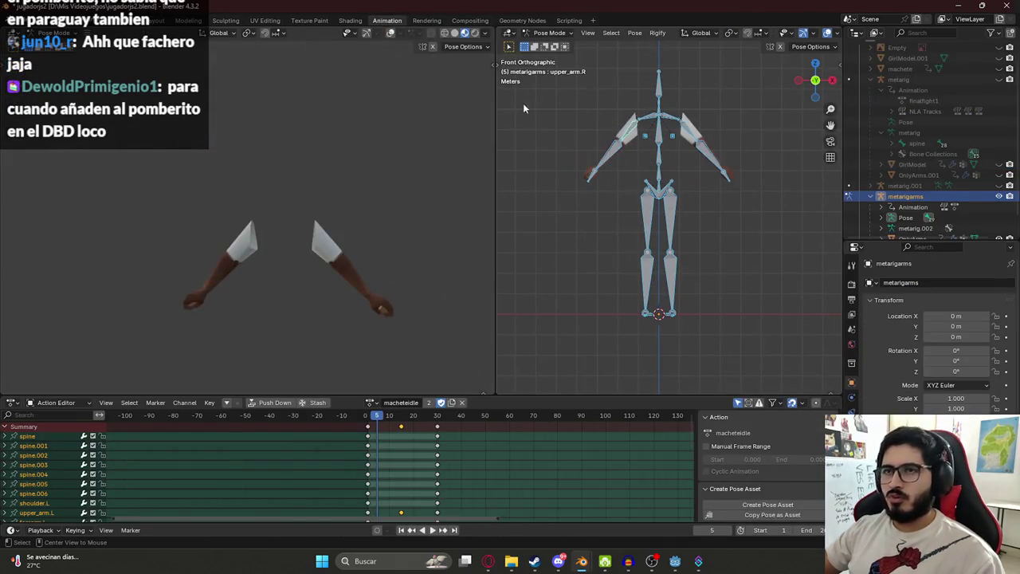
pyautogui.click(153, 20)
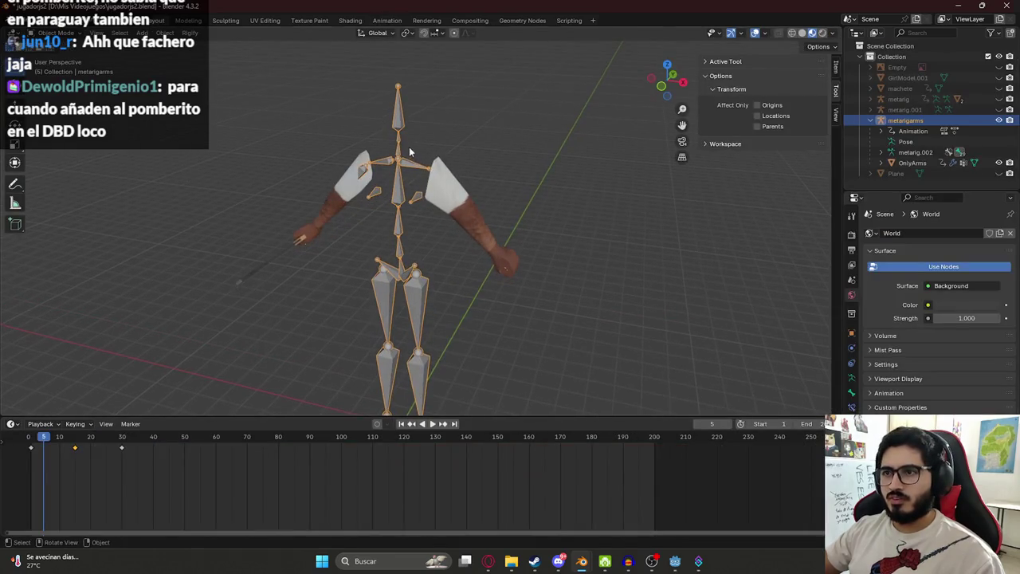
pyautogui.scroll(2, 404, 144)
pyautogui.scroll(2, 467, 187)
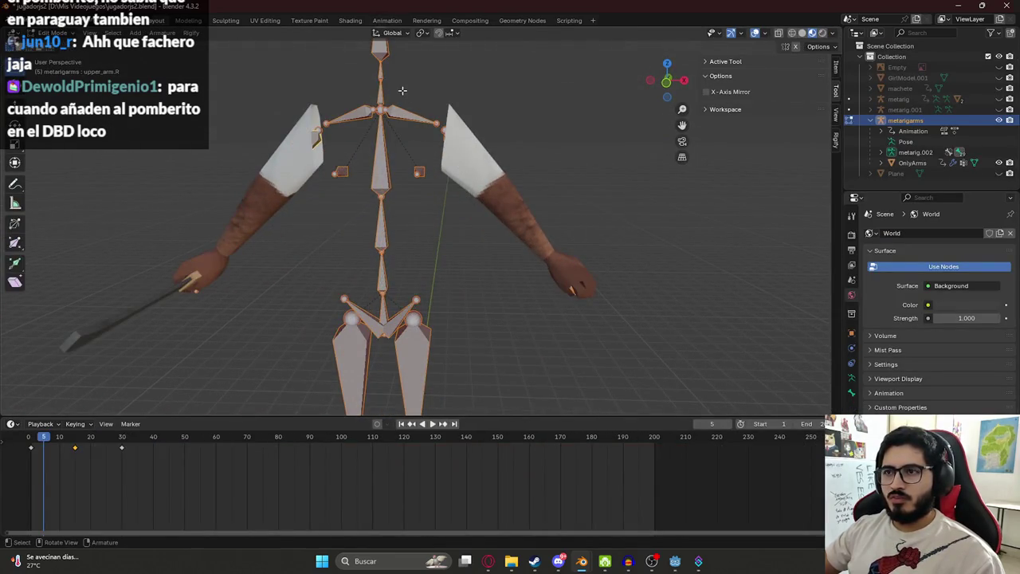
pyautogui.hotkey('ctrl', 'Tab')
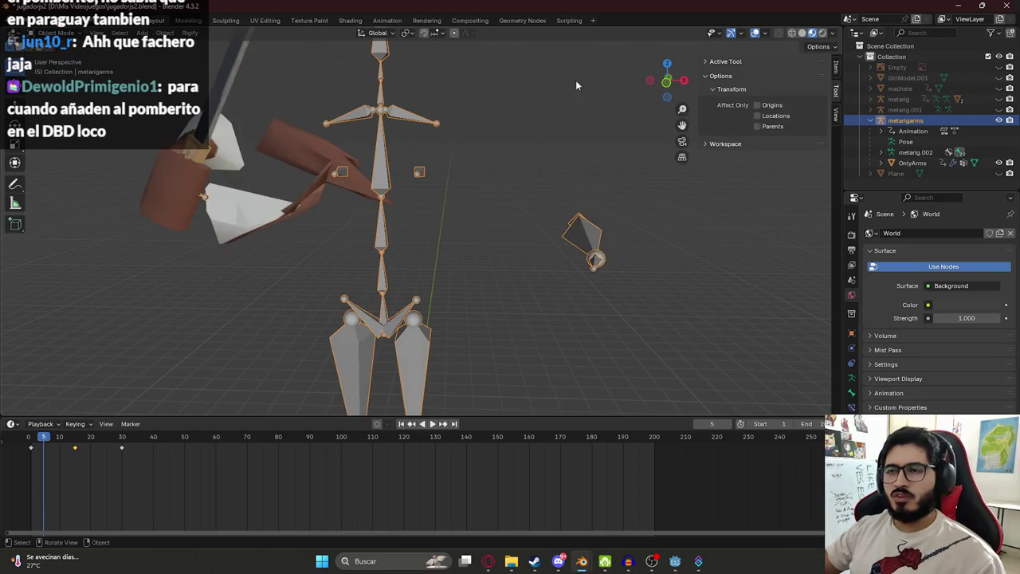
# - Select the rig plus OnlyArms and switch OnlyArms into Weight Paint mode
pyautogui.click(386, 21)
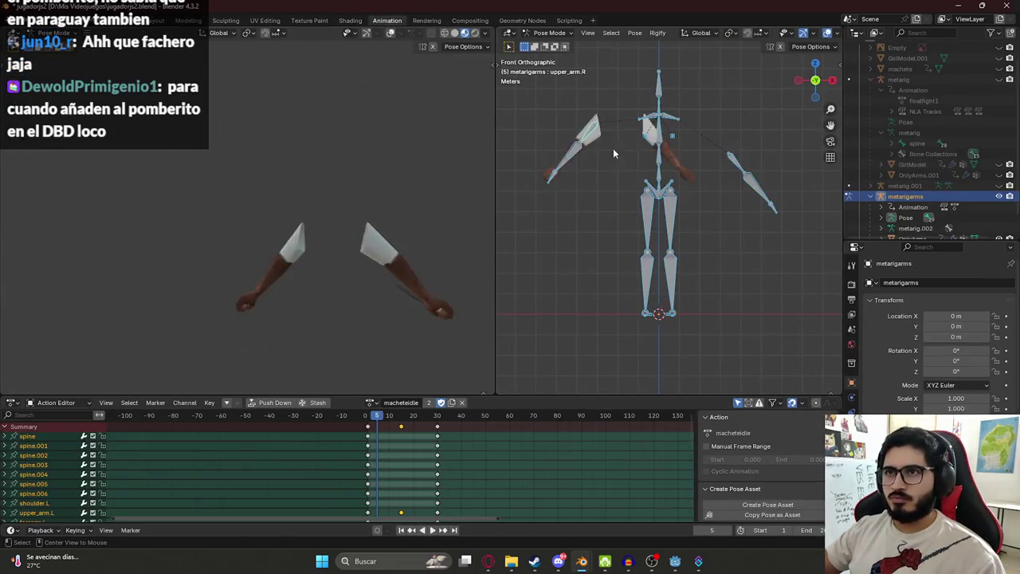
pyautogui.click(161, 20)
pyautogui.click(458, 141)
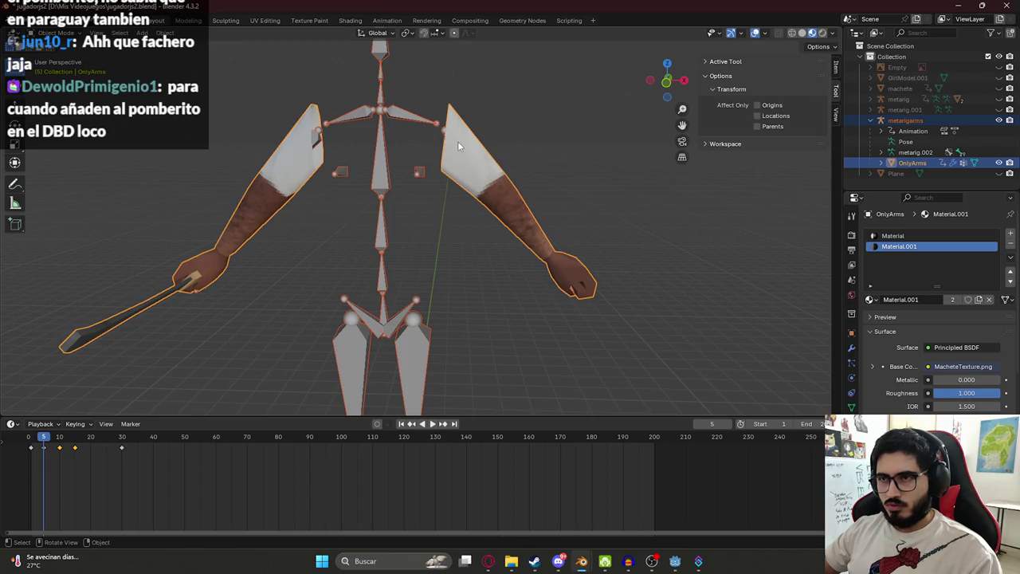
pyautogui.keyDown('shift'); pyautogui.click(478, 132); pyautogui.keyUp('shift')
pyautogui.keyDown('shift'); pyautogui.click(446, 123); pyautogui.keyUp('shift')
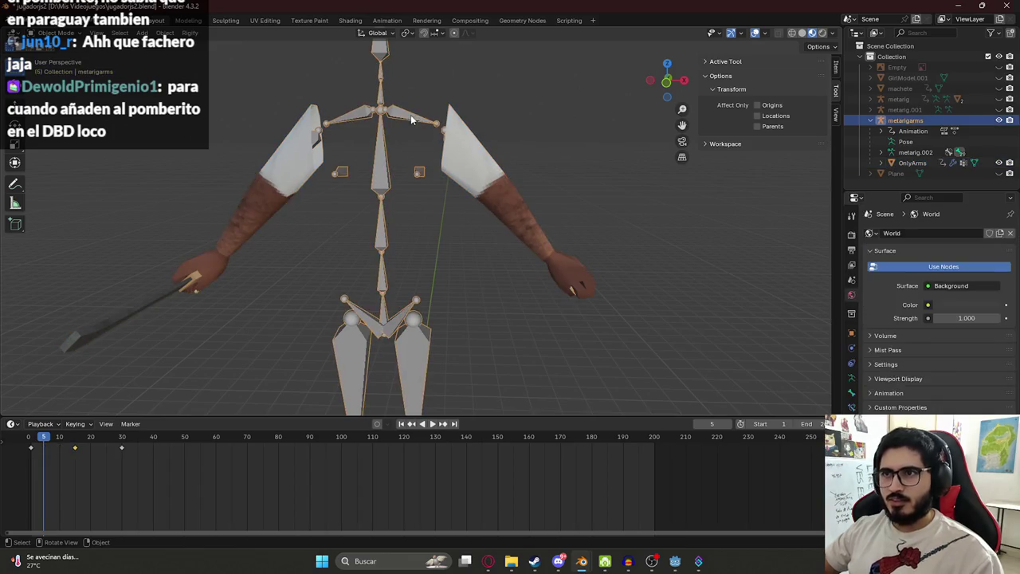
pyautogui.keyDown('shift'); pyautogui.click(304, 154); pyautogui.keyUp('shift')
pyautogui.hotkey('ctrl', 'Tab')
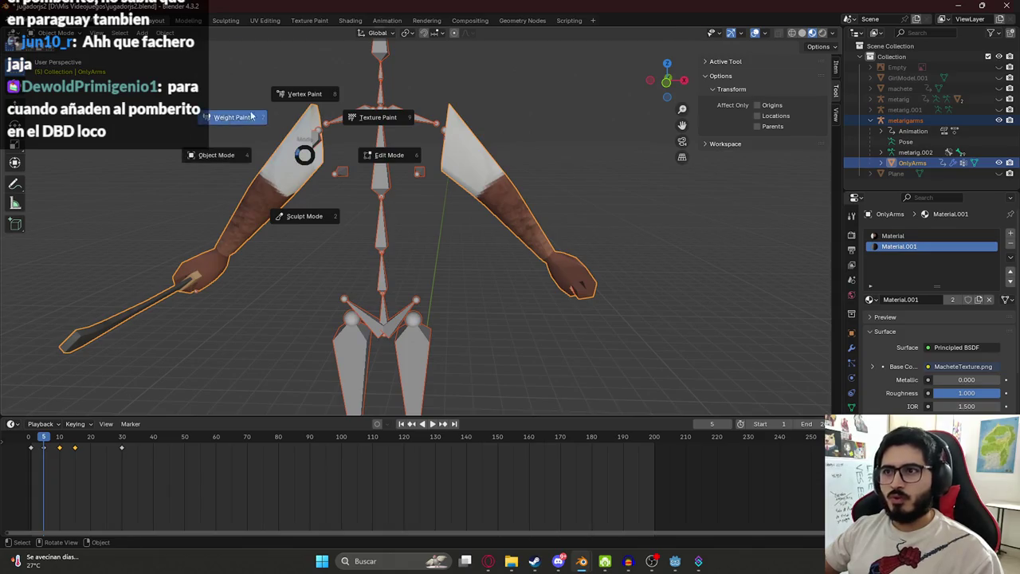
pyautogui.click(229, 118)
# - Select forearm.R and paint its stray weights on the right arm down to zero
pyautogui.keyDown('ctrl'); pyautogui.click(251, 211); pyautogui.keyUp('ctrl')
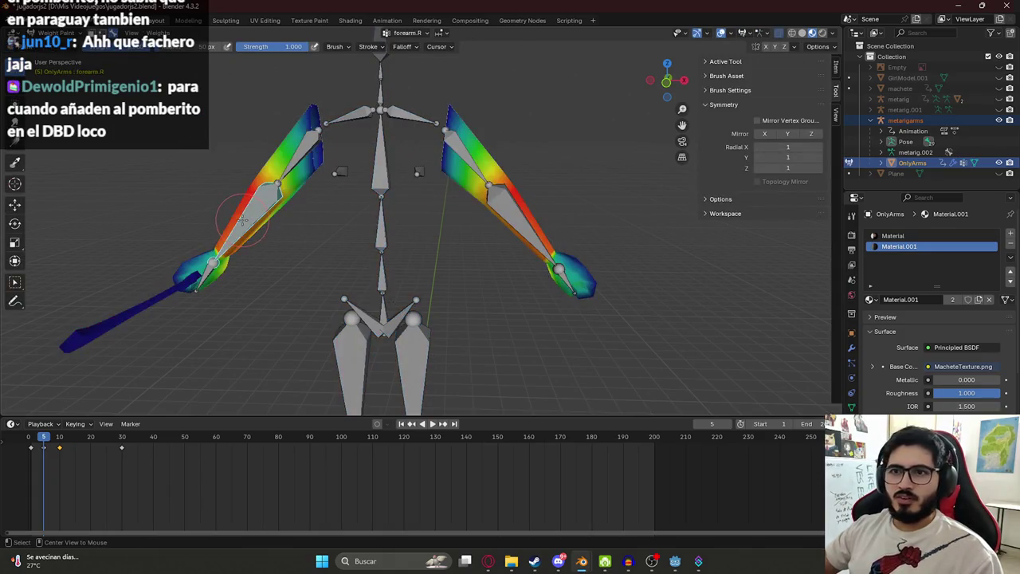
pyautogui.scroll(-2, 460, 170)
pyautogui.keyDown('ctrl'); pyautogui.moveTo(518, 231); pyautogui.dragTo(443, 169); pyautogui.keyUp('ctrl')
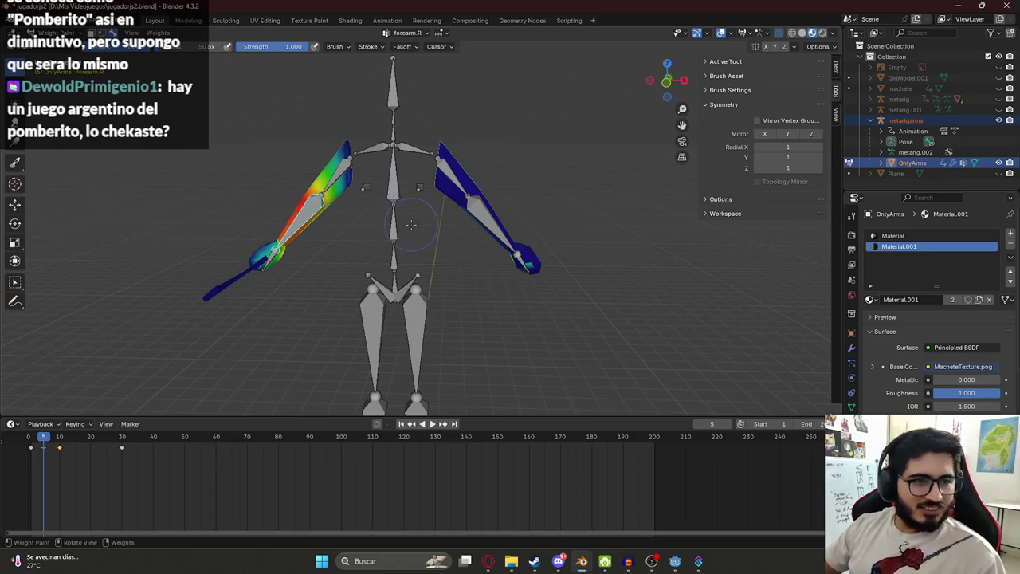
pyautogui.moveTo(411, 224); pyautogui.dragTo(476, 288, button='middle')
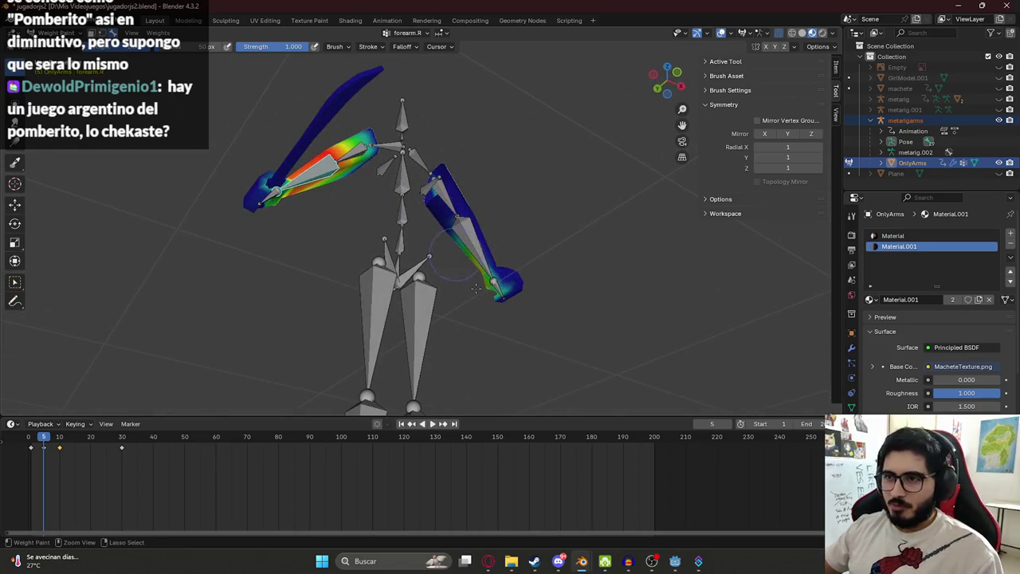
pyautogui.moveTo(465, 271)
pyautogui.mouseDown(button='middle')
pyautogui.moveTo(340, 253)
pyautogui.moveTo(336, 265)
pyautogui.mouseUp(button='middle')
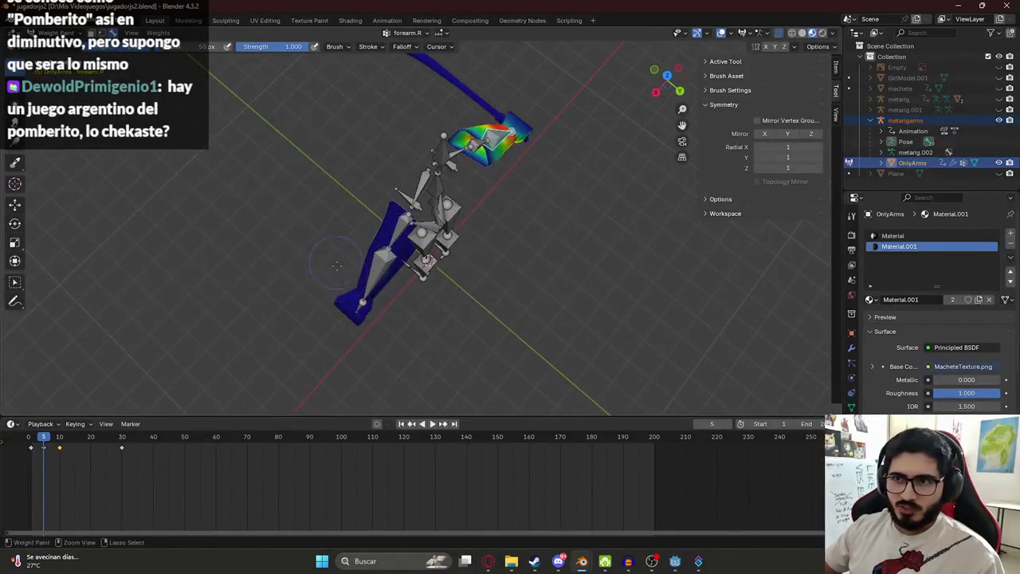
pyautogui.moveTo(362, 320); pyautogui.dragTo(475, 251, button='middle')
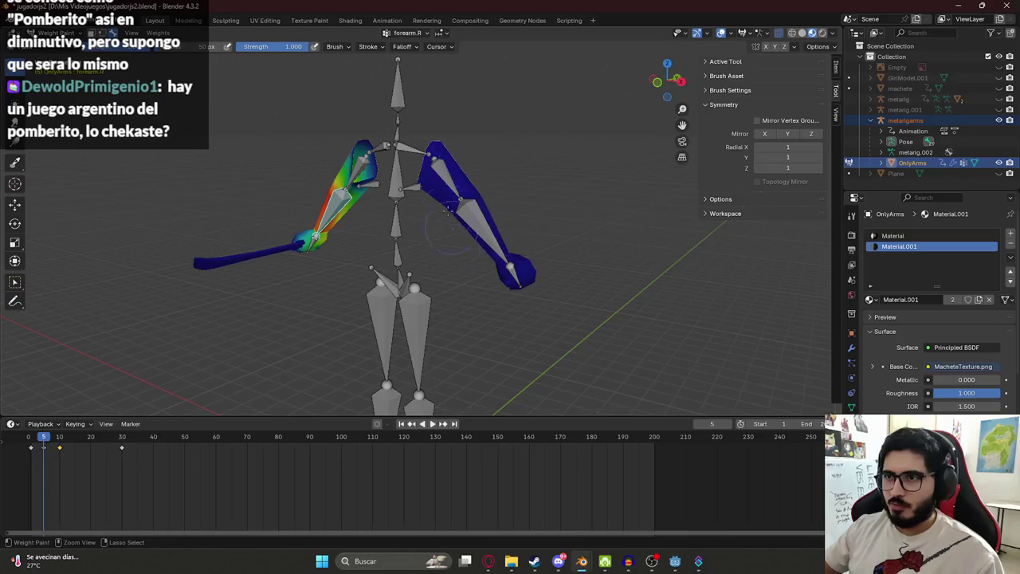
pyautogui.moveTo(581, 282); pyautogui.dragTo(390, 224, button='middle')
pyautogui.moveTo(272, 271); pyautogui.dragTo(533, 226, button='middle')
pyautogui.moveTo(467, 221); pyautogui.dragTo(334, 272, button='middle')
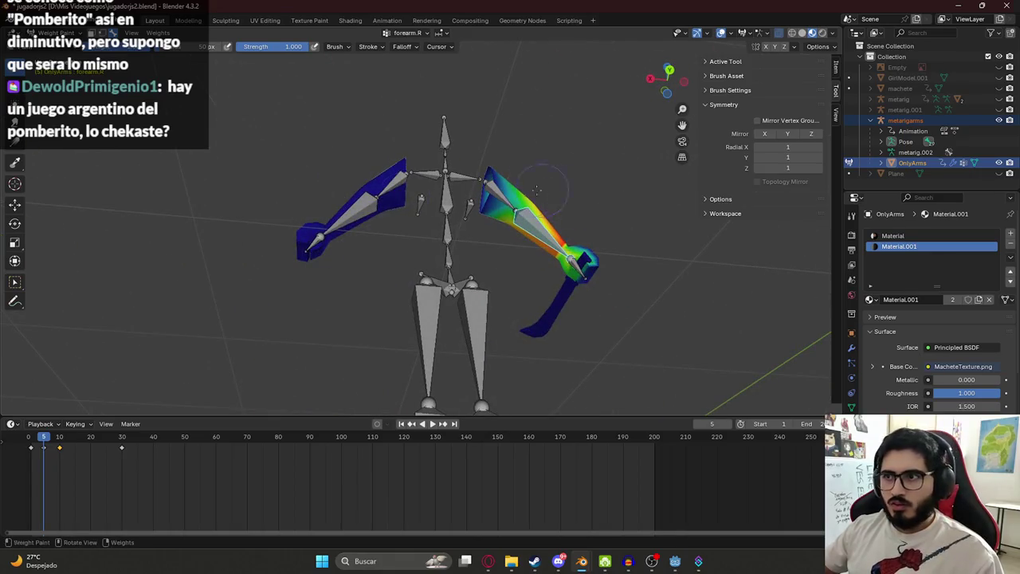
# - Inspect the upper_arm.R bone's weights from several angles
pyautogui.keyDown('ctrl'); pyautogui.click(510, 187); pyautogui.keyUp('ctrl')
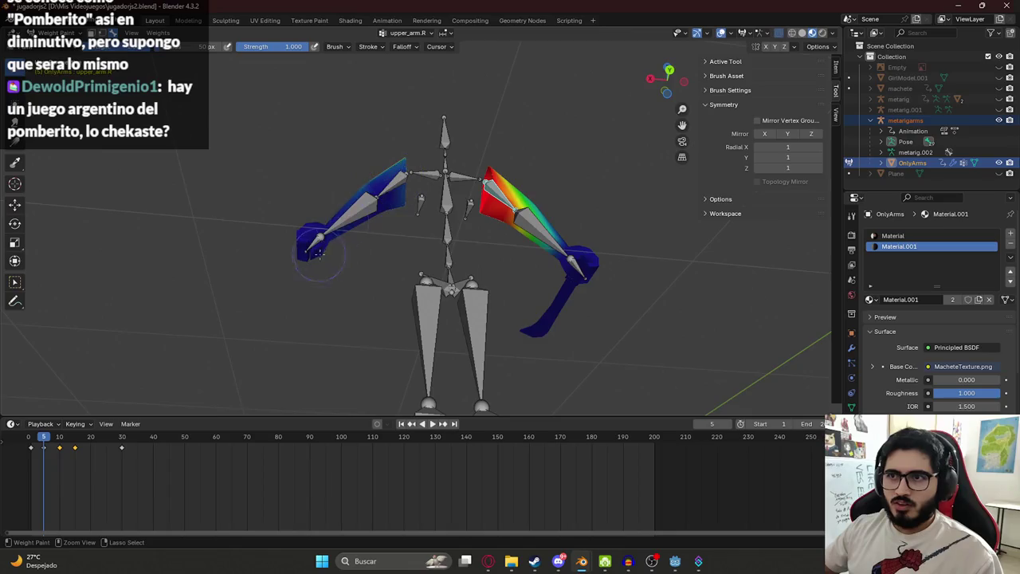
pyautogui.moveTo(319, 253); pyautogui.dragTo(403, 155, button='middle')
pyautogui.moveTo(326, 267); pyautogui.dragTo(454, 158, button='middle')
pyautogui.moveTo(528, 215)
pyautogui.mouseDown(button='middle')
pyautogui.moveTo(397, 253)
pyautogui.moveTo(558, 275)
pyautogui.mouseUp(button='middle')
# - Select hand.R and paint away its stray weights on the right hand
pyautogui.keyDown('ctrl'); pyautogui.click(572, 278); pyautogui.keyUp('ctrl')
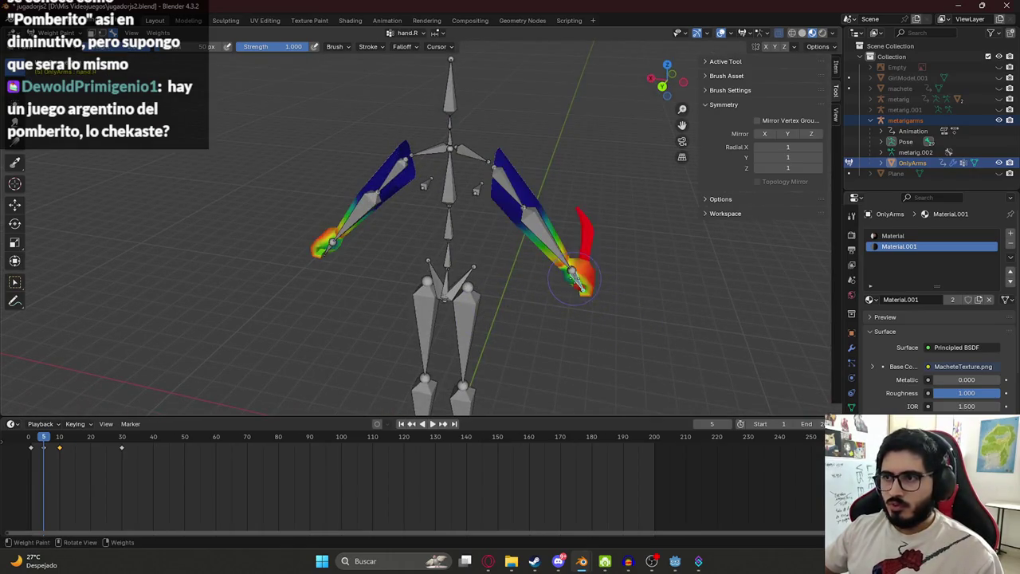
pyautogui.moveTo(335, 237); pyautogui.dragTo(485, 275, button='middle')
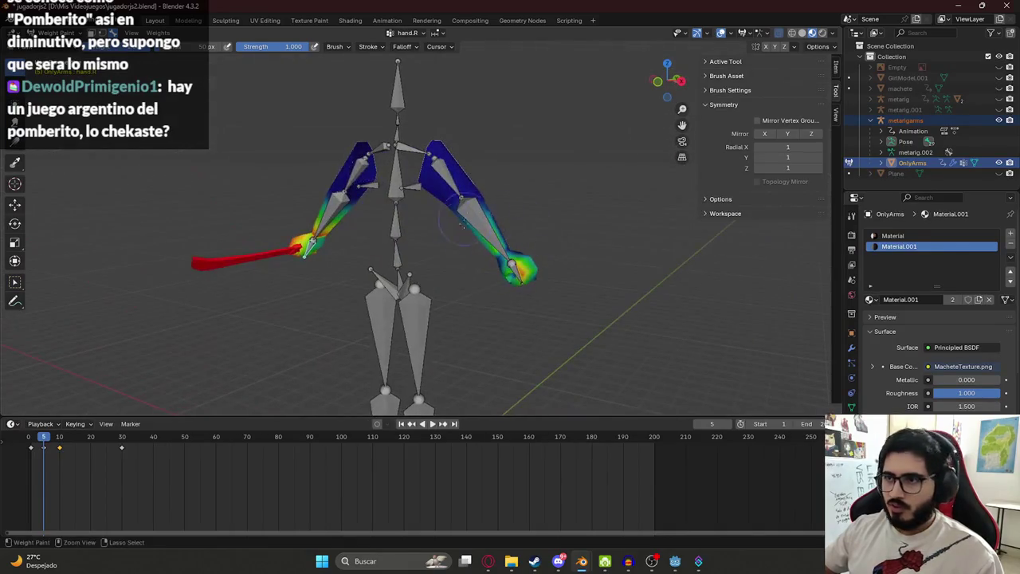
pyautogui.moveTo(486, 275); pyautogui.dragTo(518, 284)
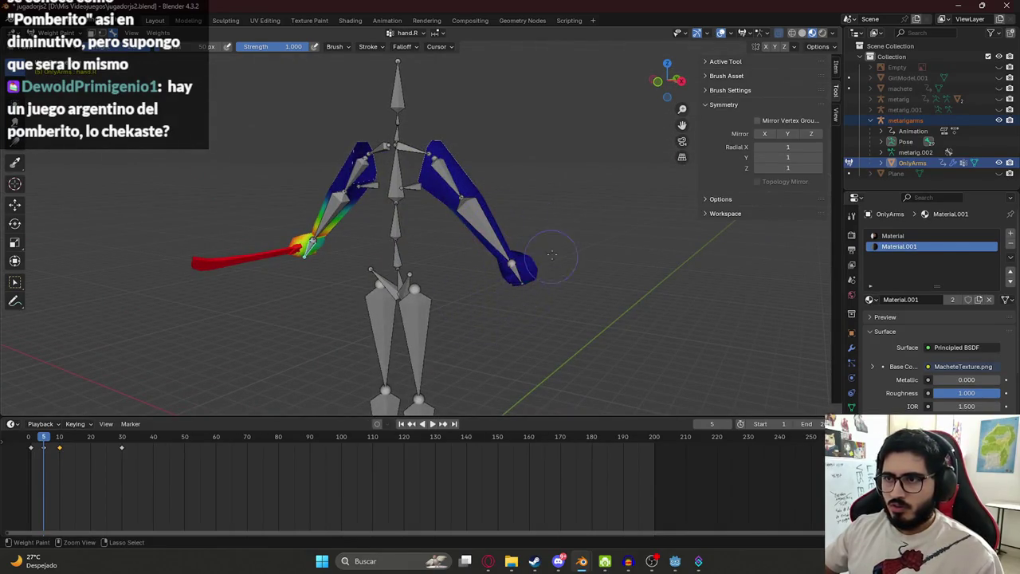
pyautogui.moveTo(552, 254); pyautogui.dragTo(321, 252, button='middle')
pyautogui.moveTo(374, 226)
pyautogui.mouseDown(button='middle')
pyautogui.moveTo(516, 177)
pyautogui.moveTo(325, 237)
pyautogui.mouseUp(button='middle')
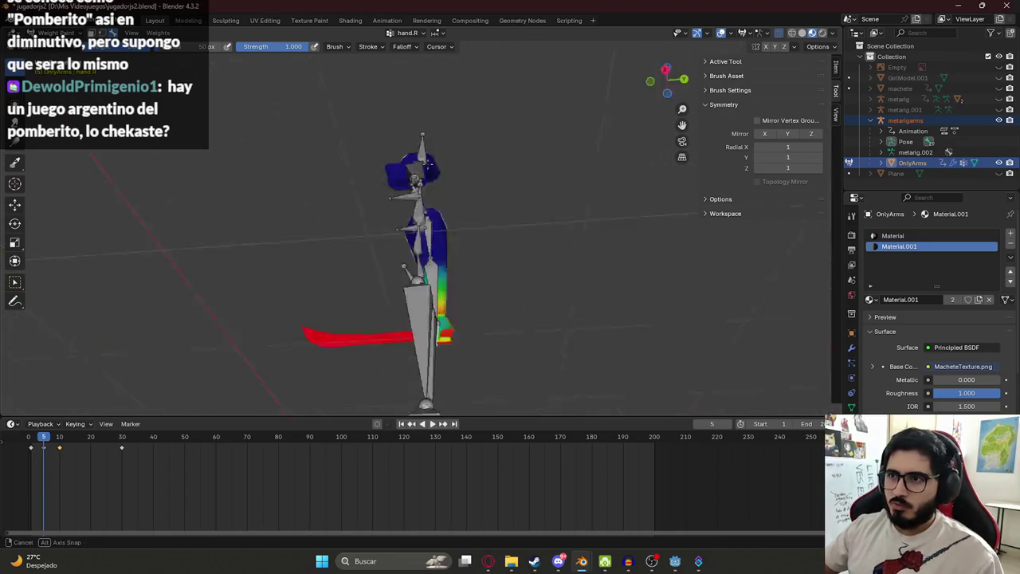
pyautogui.moveTo(400, 188); pyautogui.dragTo(480, 218, button='middle')
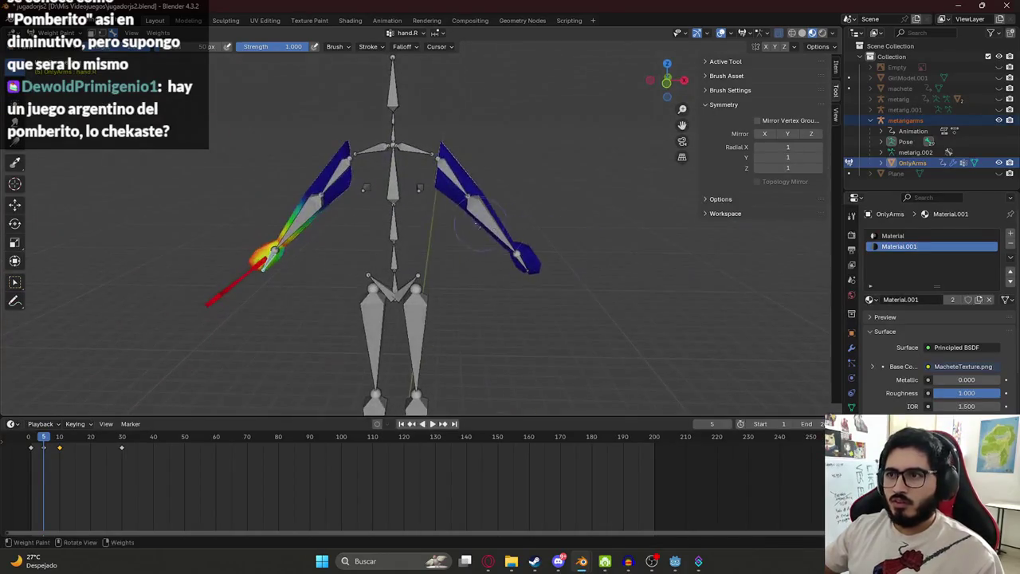
pyautogui.keyDown('ctrl'); pyautogui.click(241, 224); pyautogui.keyUp('ctrl')
# - Rotate forearm.R to test the bend, then check the upper_arm.R and hand.R weights
pyautogui.press('r')
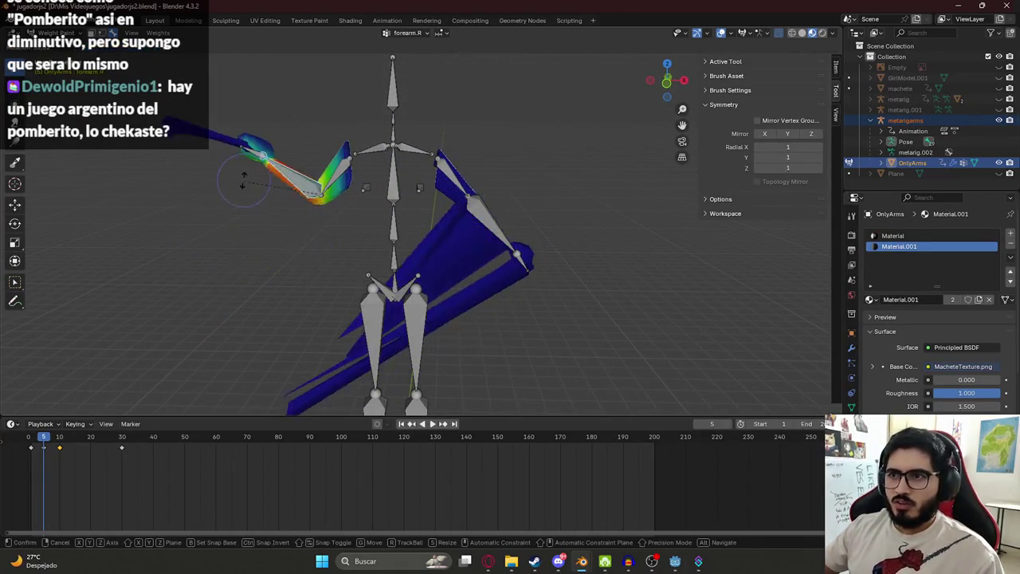
pyautogui.click(242, 157)
pyautogui.moveTo(241, 157); pyautogui.dragTo(352, 281, button='middle')
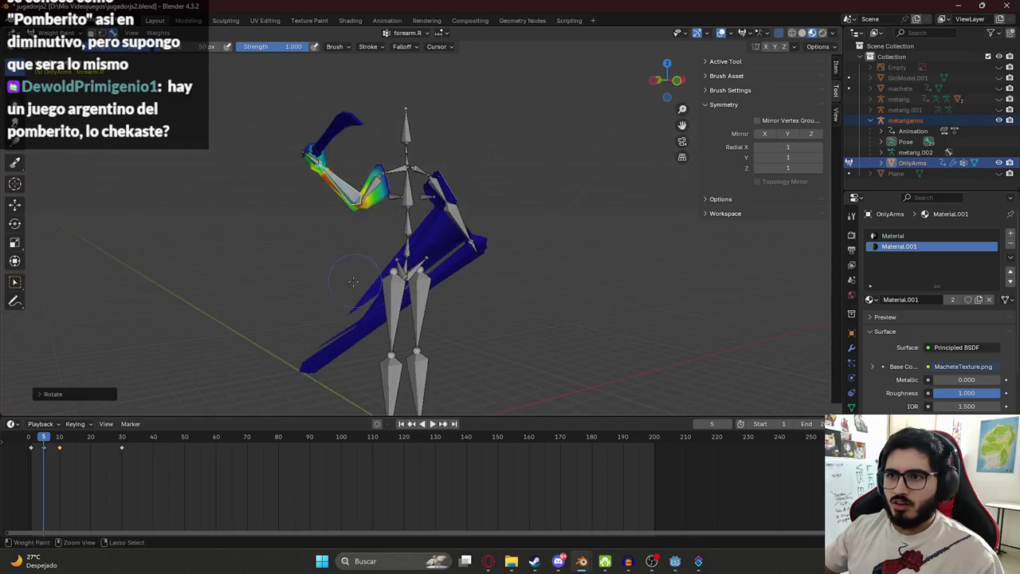
pyautogui.keyDown('ctrl'); pyautogui.click(381, 181); pyautogui.keyUp('ctrl')
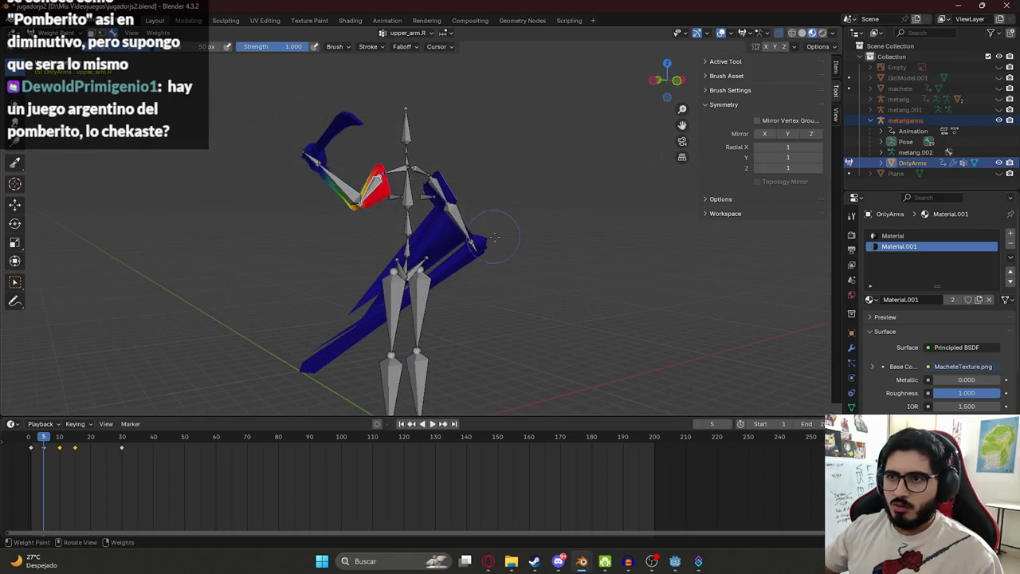
pyautogui.keyDown('ctrl'); pyautogui.click(317, 156); pyautogui.keyUp('ctrl')
pyautogui.moveTo(317, 156)
pyautogui.mouseDown(button='middle')
pyautogui.moveTo(374, 207)
pyautogui.moveTo(500, 214)
pyautogui.moveTo(365, 255)
pyautogui.mouseUp(button='middle')
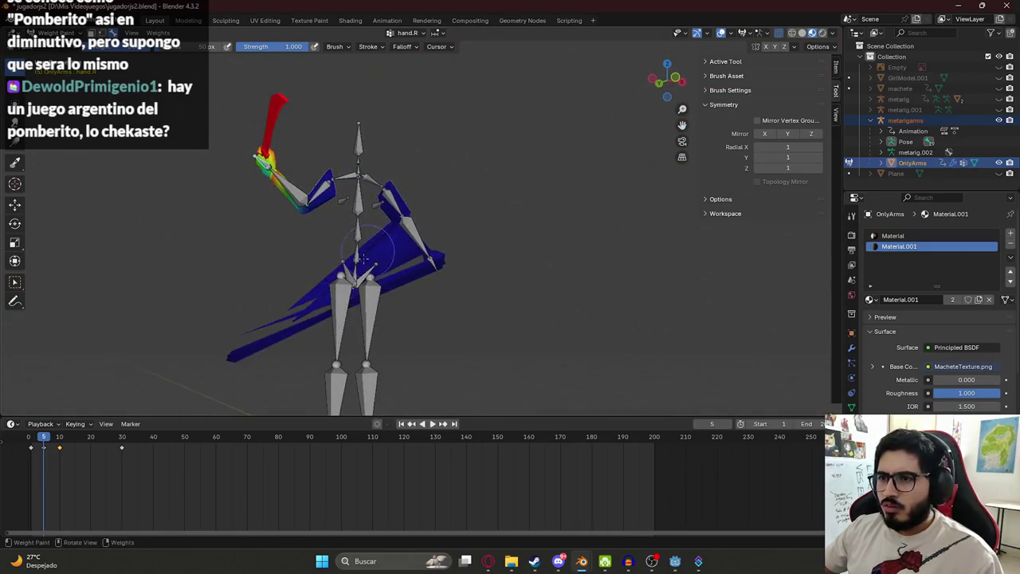
pyautogui.moveTo(319, 303)
pyautogui.mouseDown(button='middle')
pyautogui.moveTo(391, 246)
pyautogui.moveTo(382, 250)
pyautogui.mouseUp(button='middle')
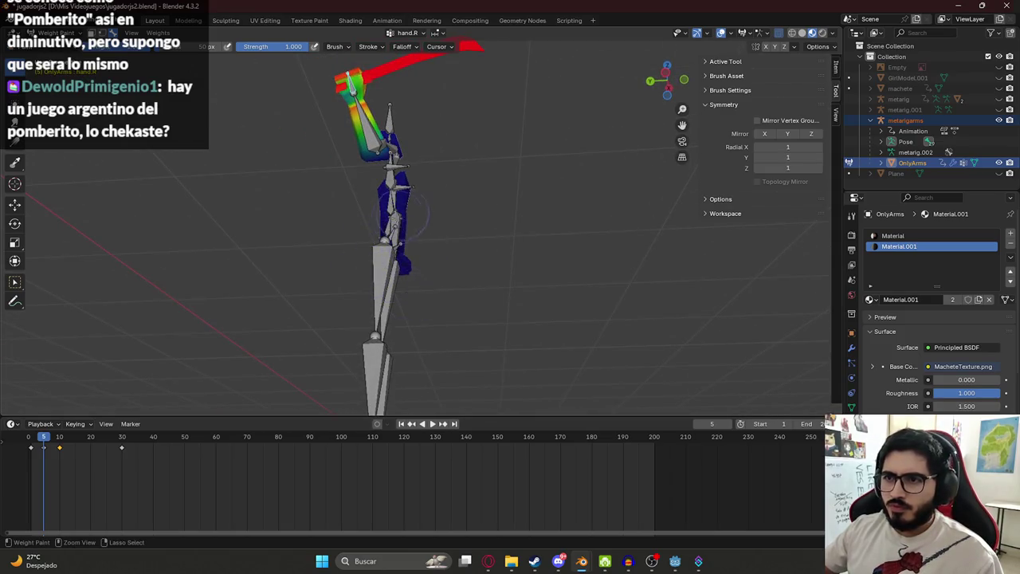
pyautogui.moveTo(406, 213); pyautogui.dragTo(522, 304, button='middle')
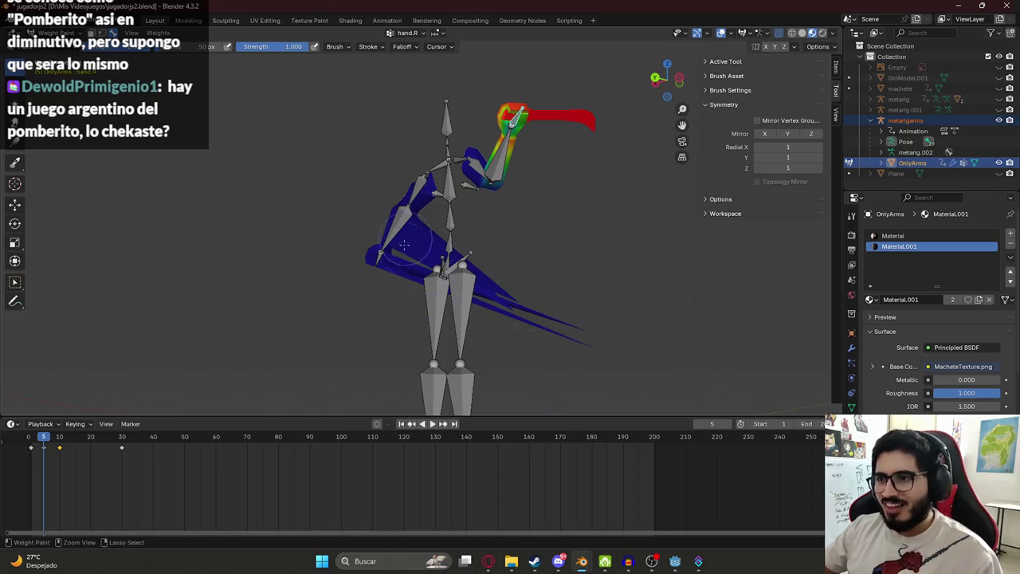
pyautogui.moveTo(404, 245); pyautogui.dragTo(512, 250, button='middle')
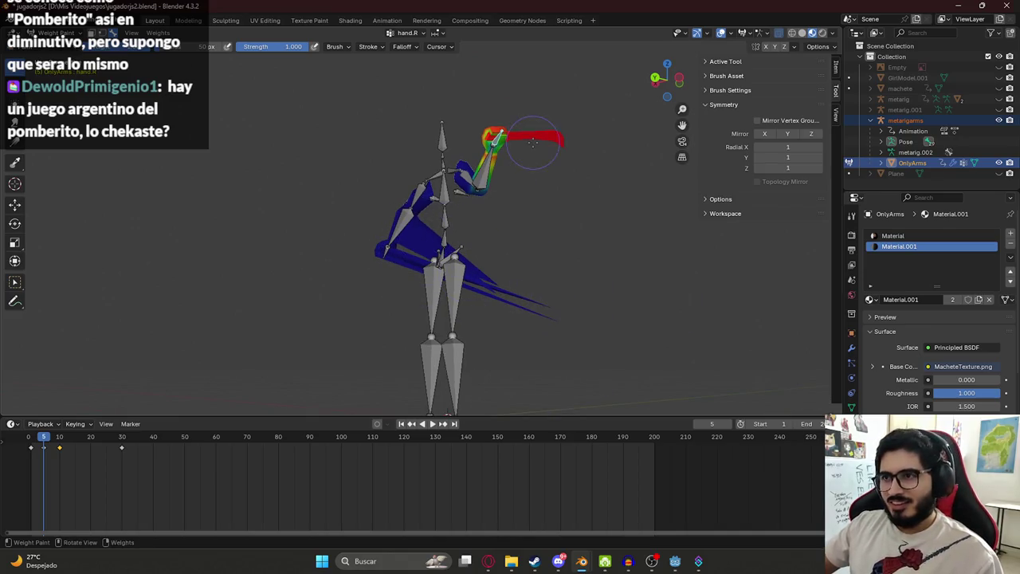
# - Review the forearm.R and upper_arm.R weights from several angles
pyautogui.keyDown('ctrl'); pyautogui.click(486, 153); pyautogui.keyUp('ctrl')
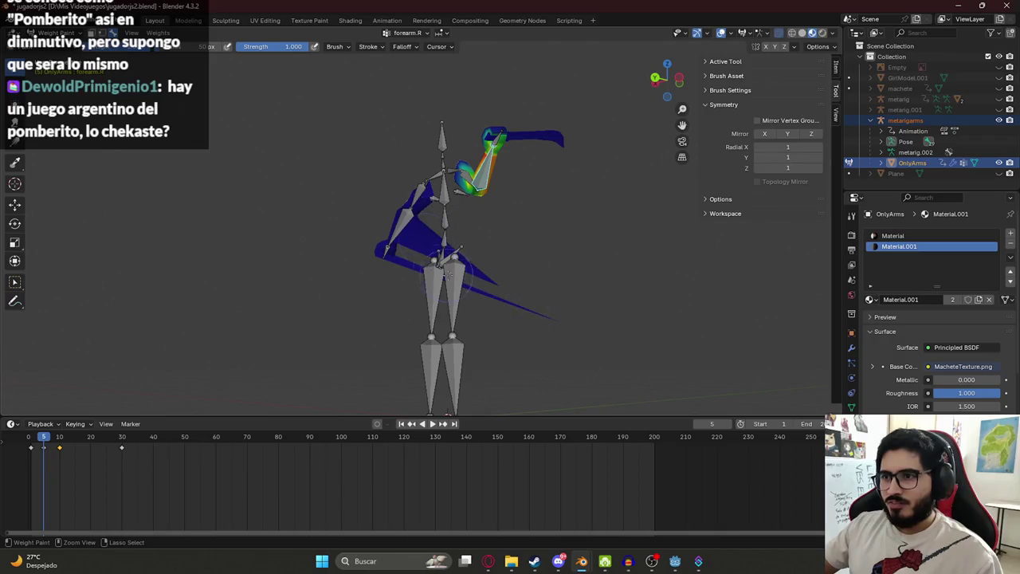
pyautogui.keyDown('ctrl'); pyautogui.click(458, 153); pyautogui.keyUp('ctrl')
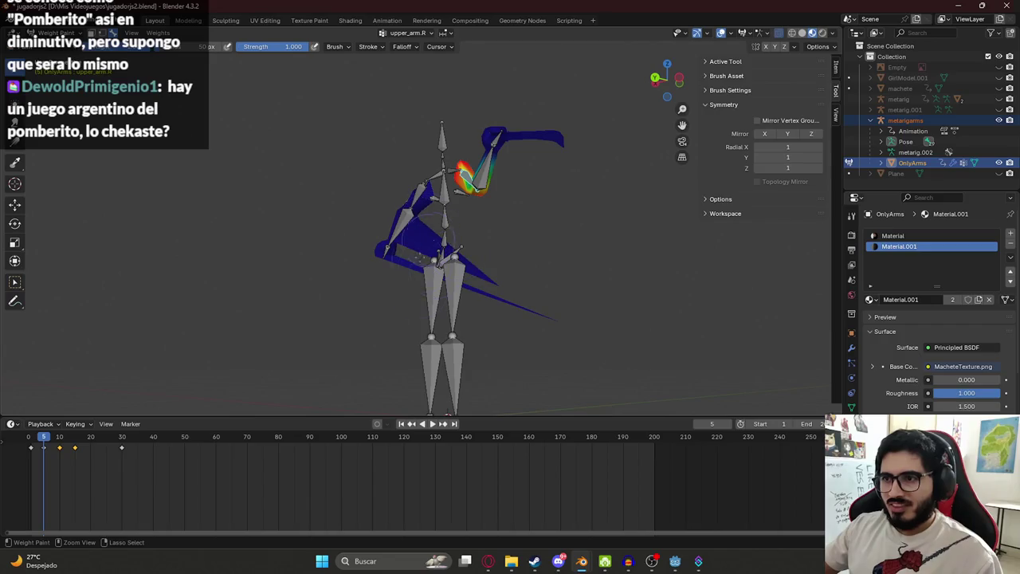
pyautogui.moveTo(446, 311); pyautogui.dragTo(397, 227, button='middle')
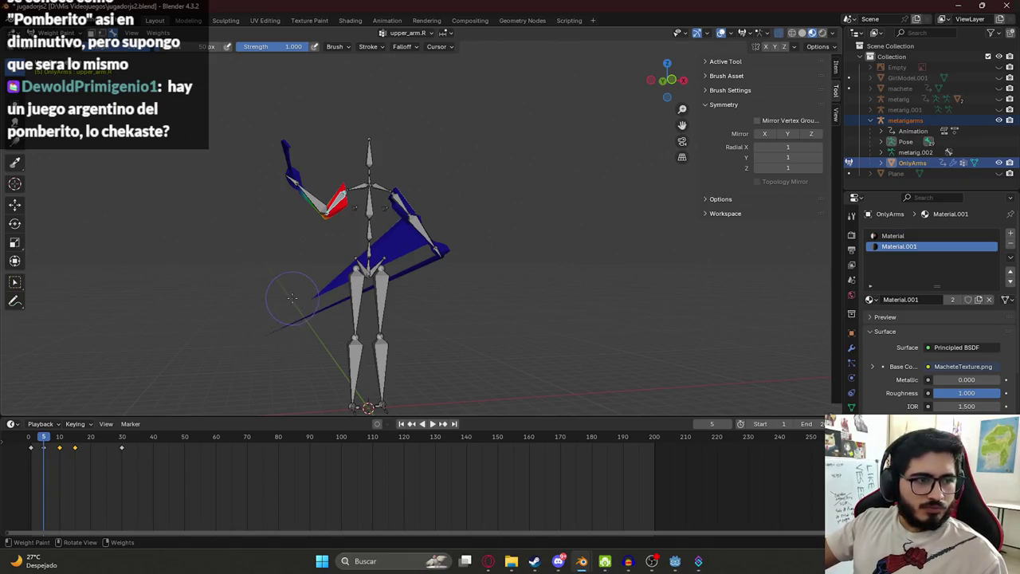
pyautogui.moveTo(293, 298); pyautogui.dragTo(326, 289, button='middle')
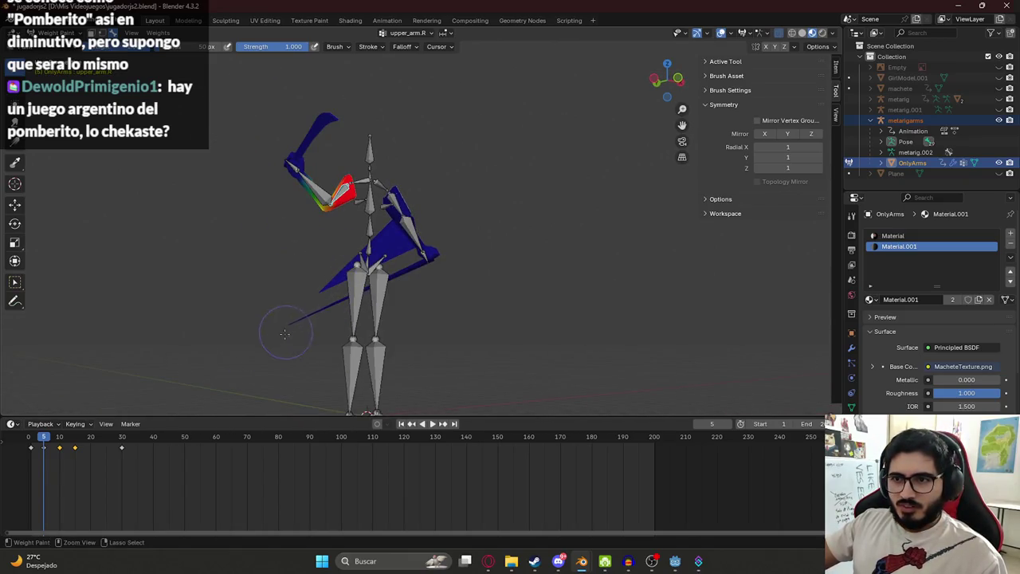
pyautogui.moveTo(391, 254)
pyautogui.mouseDown(button='middle')
pyautogui.moveTo(444, 234)
pyautogui.moveTo(387, 209)
pyautogui.mouseUp(button='middle')
# - Rotate the right upper arm into a new pose
pyautogui.keyDown('ctrl'); pyautogui.click(385, 208); pyautogui.keyUp('ctrl')
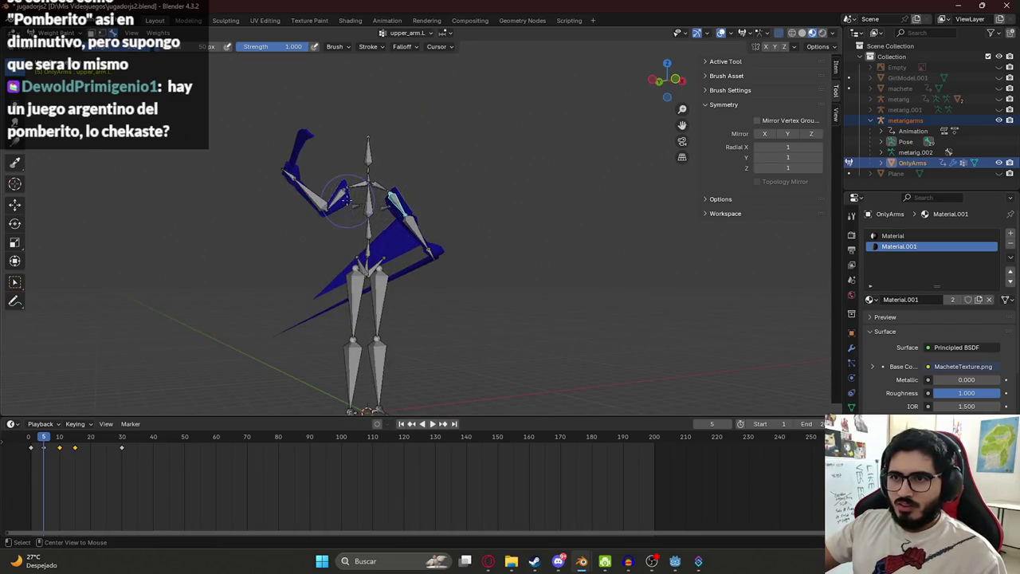
pyautogui.keyDown('ctrl'); pyautogui.click(317, 200); pyautogui.keyUp('ctrl')
pyautogui.press('r')
pyautogui.click(177, 209)
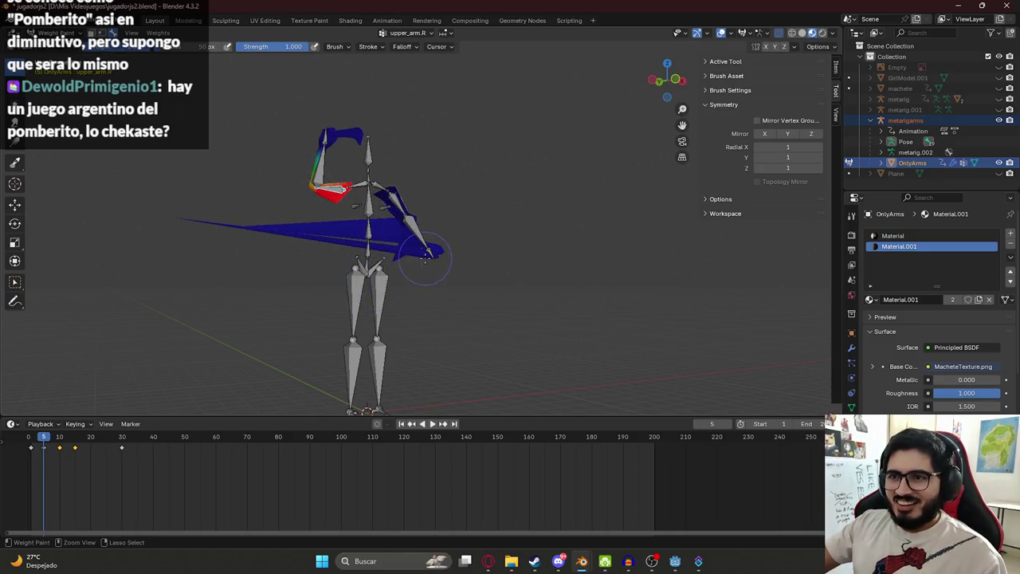
pyautogui.moveTo(405, 239); pyautogui.dragTo(416, 252, button='middle')
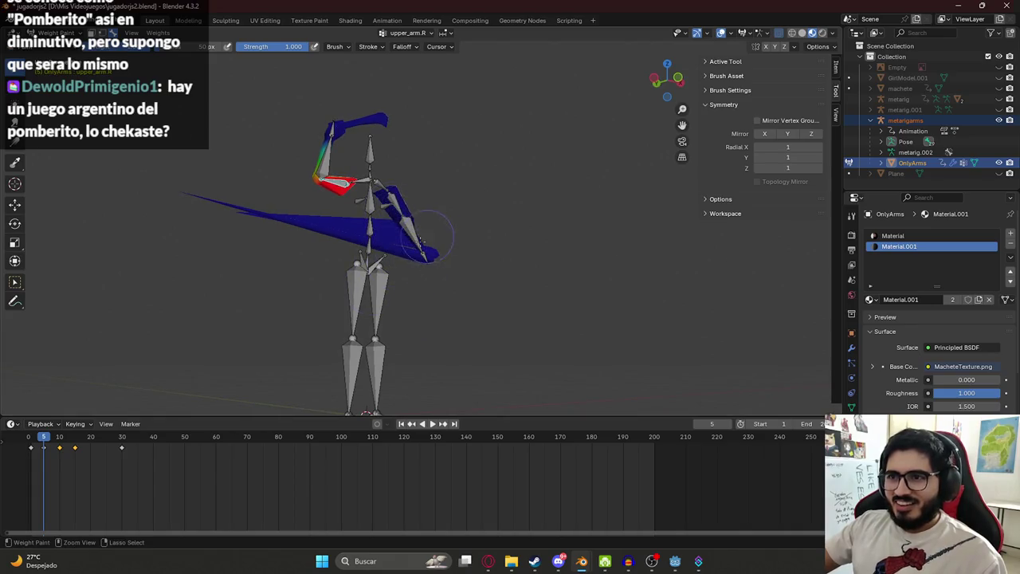
pyautogui.moveTo(264, 224); pyautogui.dragTo(581, 199, button='middle')
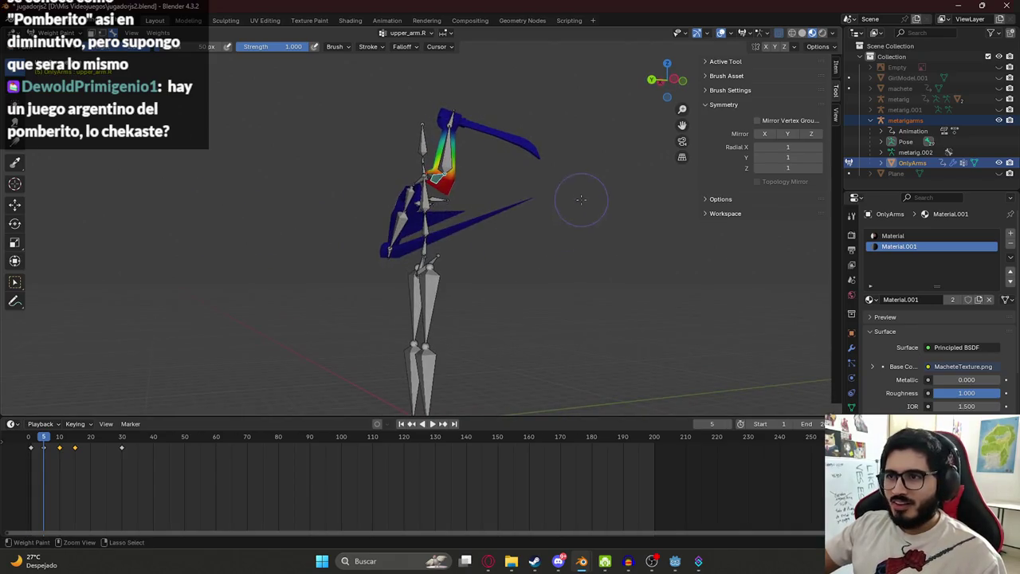
# - Check the right forearm and hand weights on the posed arm and machete
pyautogui.keyDown('ctrl'); pyautogui.click(451, 163); pyautogui.keyUp('ctrl')
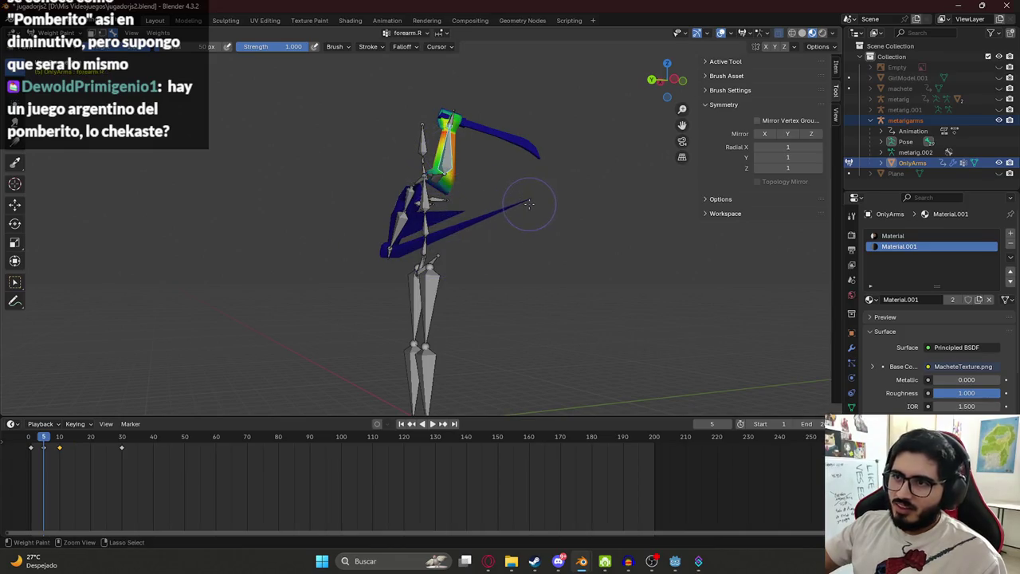
pyautogui.keyDown('ctrl'); pyautogui.click(451, 121); pyautogui.keyUp('ctrl')
pyautogui.moveTo(537, 205); pyautogui.dragTo(370, 269, button='middle')
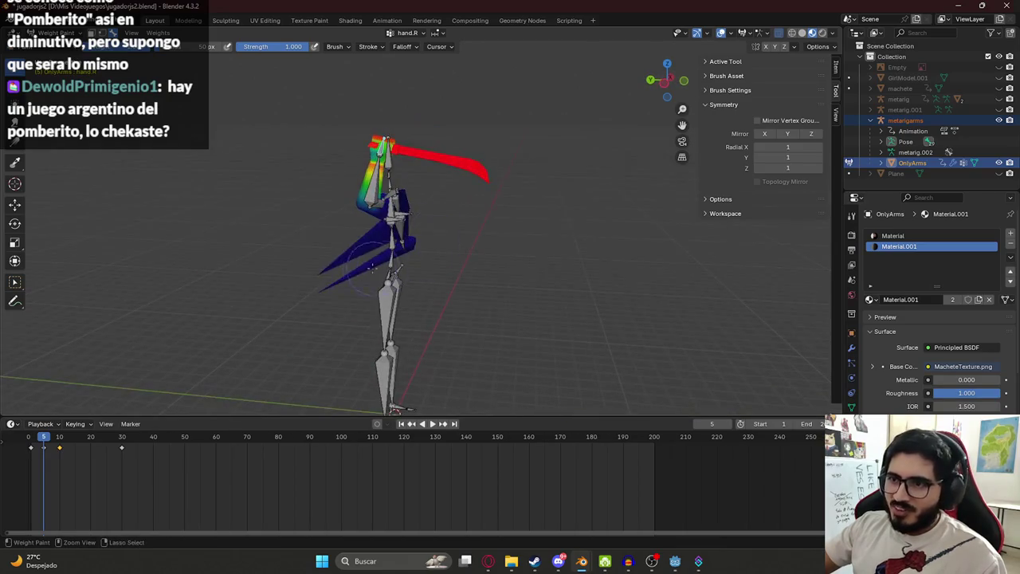
pyautogui.scroll(2, 383, 159)
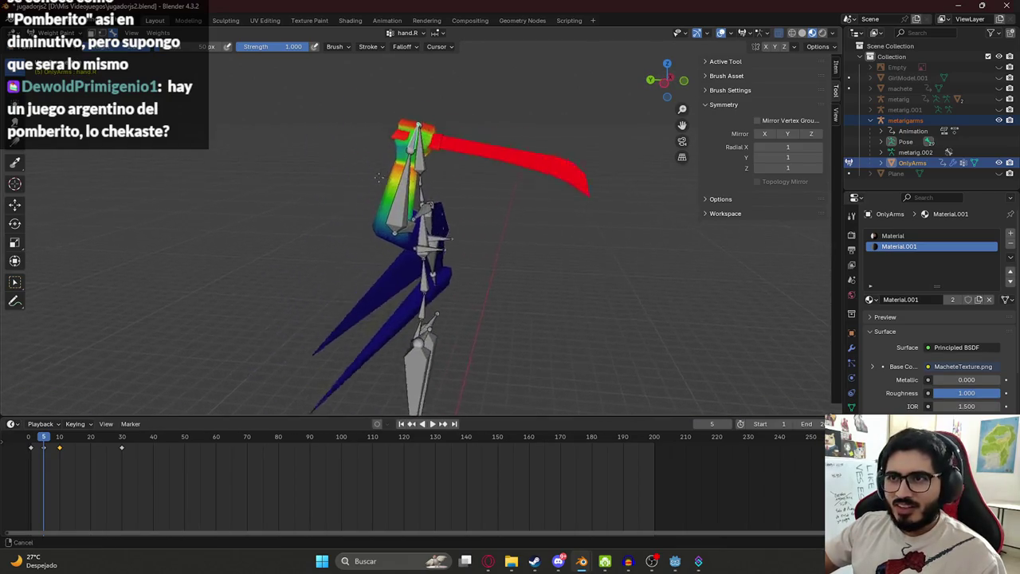
pyautogui.scroll(2, 371, 191)
pyautogui.scroll(2, 359, 220)
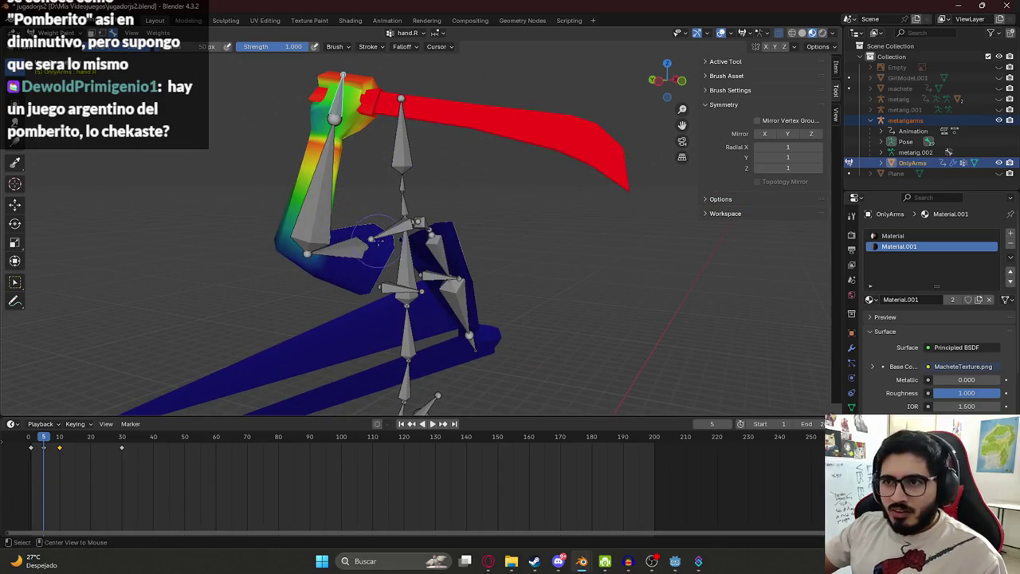
pyautogui.keyDown('ctrl'); pyautogui.click(352, 229); pyautogui.keyUp('ctrl')
pyautogui.moveTo(352, 230); pyautogui.dragTo(293, 266, button='middle')
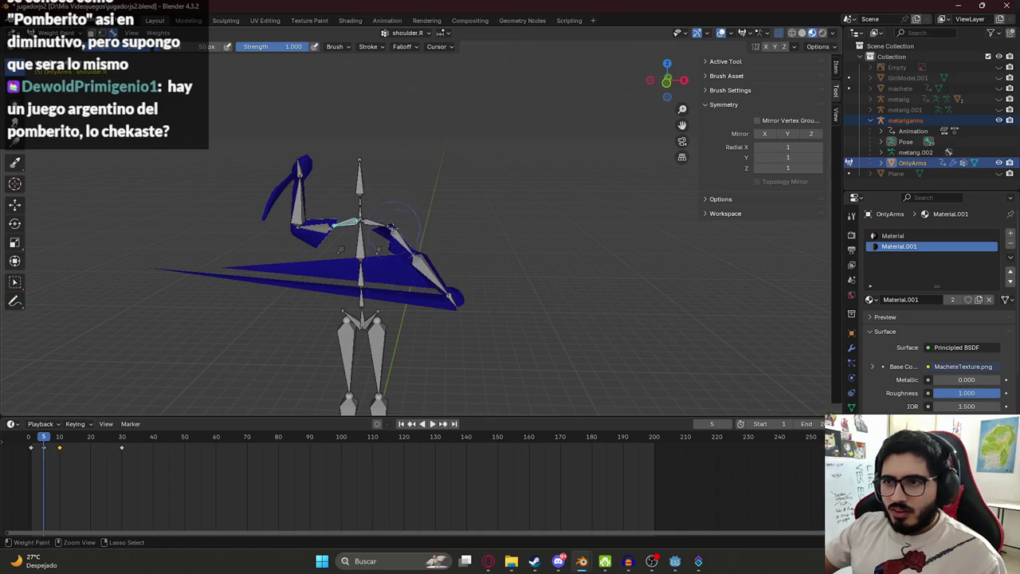
pyautogui.moveTo(392, 223); pyautogui.dragTo(355, 257, button='middle')
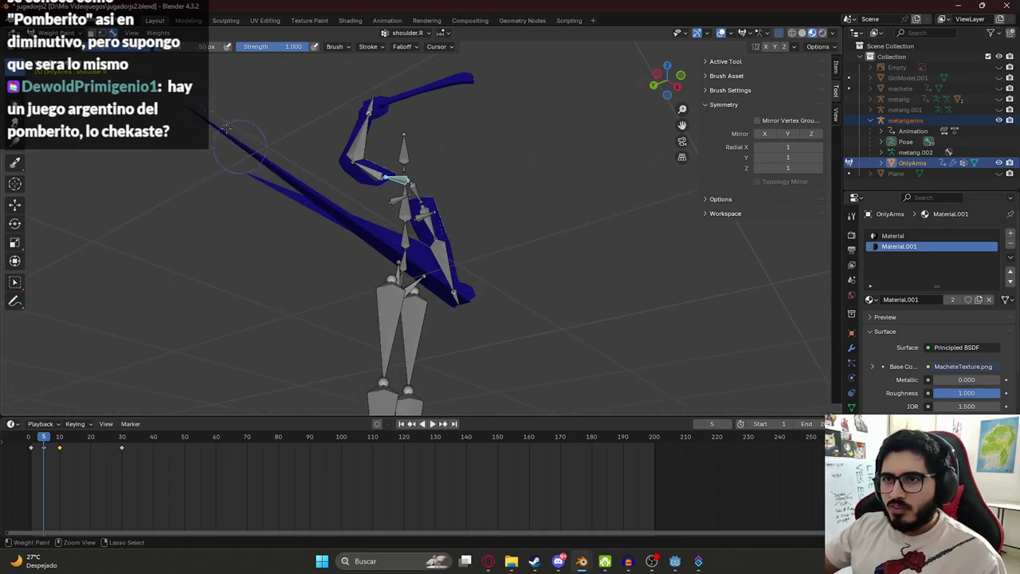
pyautogui.moveTo(237, 147); pyautogui.dragTo(327, 180, button='middle')
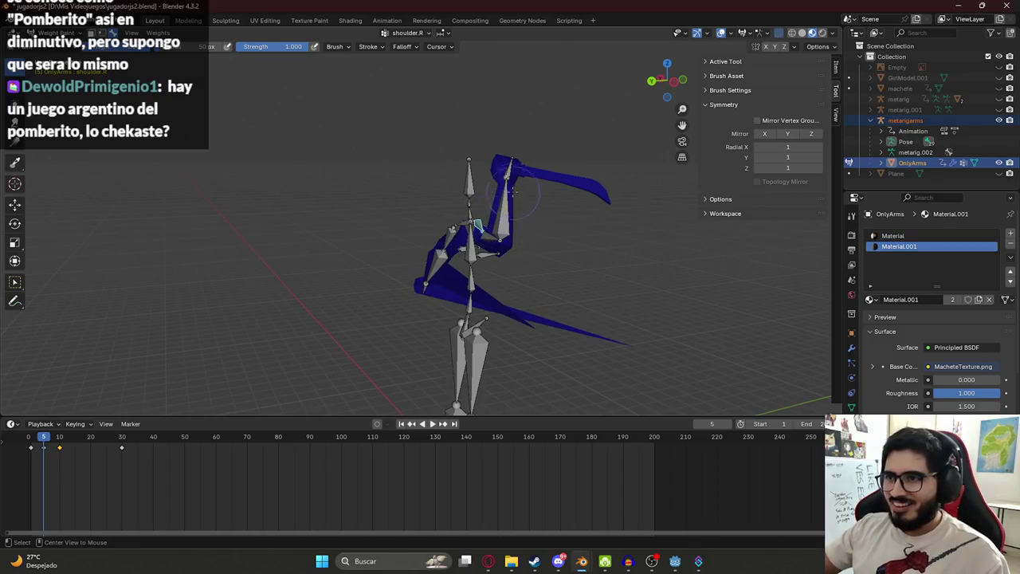
pyautogui.keyDown('ctrl'); pyautogui.click(475, 227); pyautogui.keyUp('ctrl')
pyautogui.moveTo(475, 227); pyautogui.dragTo(482, 195, button='middle')
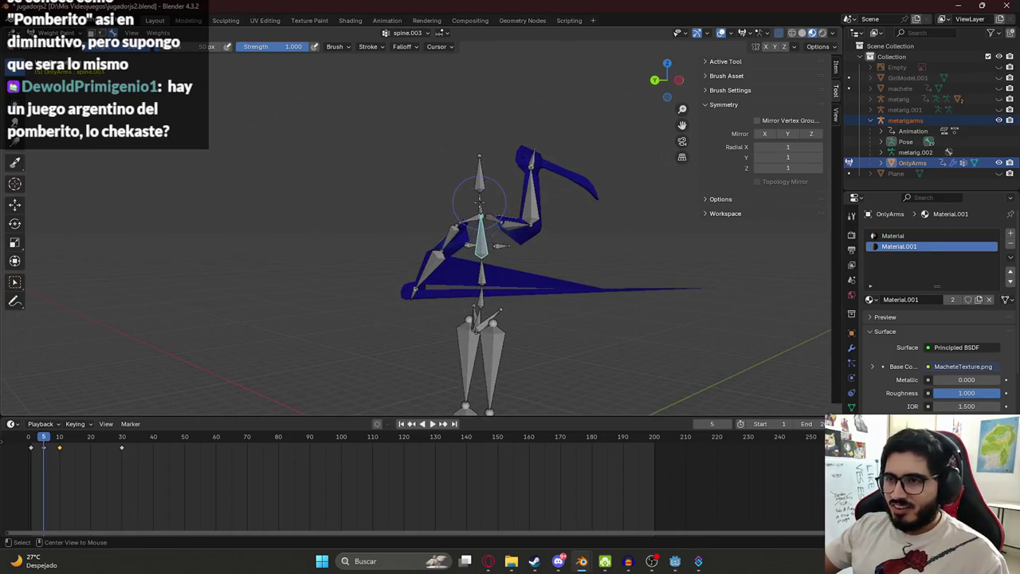
pyautogui.keyDown('ctrl'); pyautogui.click(482, 315); pyautogui.keyUp('ctrl')
pyautogui.keyDown('ctrl'); pyautogui.click(505, 218); pyautogui.keyUp('ctrl')
pyautogui.keyDown('ctrl'); pyautogui.click(525, 227); pyautogui.keyUp('ctrl')
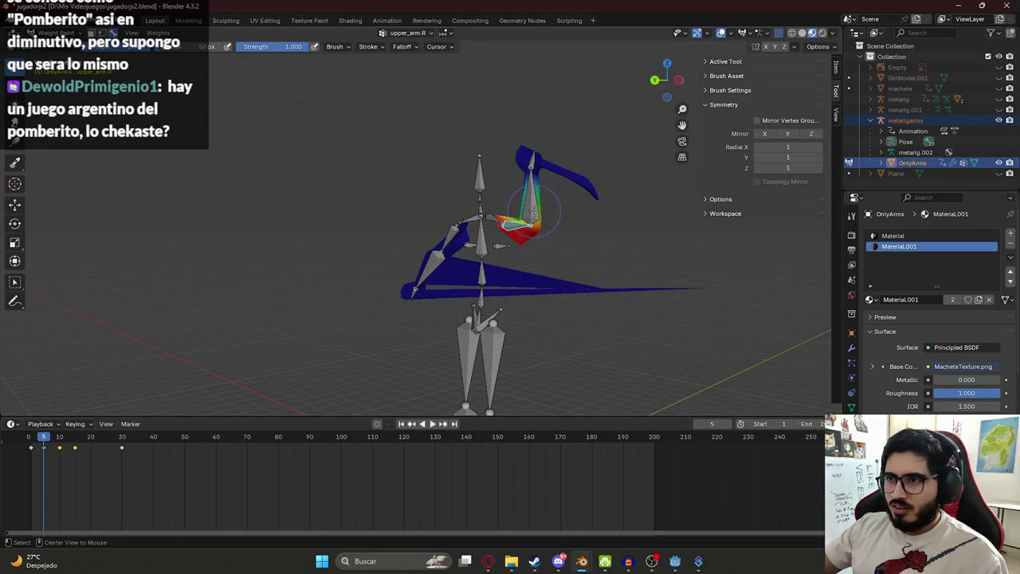
pyautogui.keyDown('ctrl'); pyautogui.click(528, 155); pyautogui.keyUp('ctrl')
pyautogui.keyDown('ctrl'); pyautogui.click(532, 155); pyautogui.keyUp('ctrl')
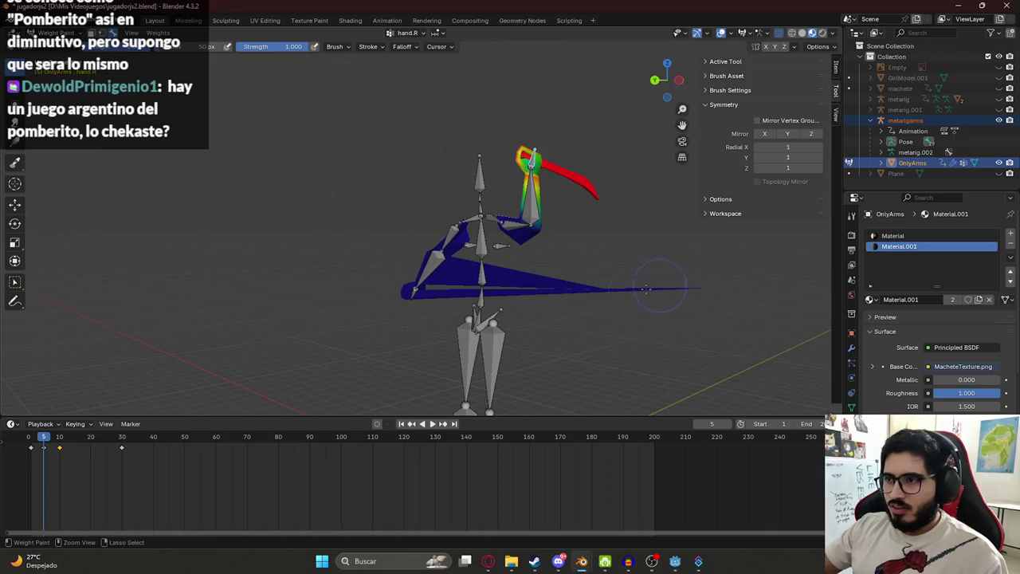
pyautogui.scroll(-2, 646, 288)
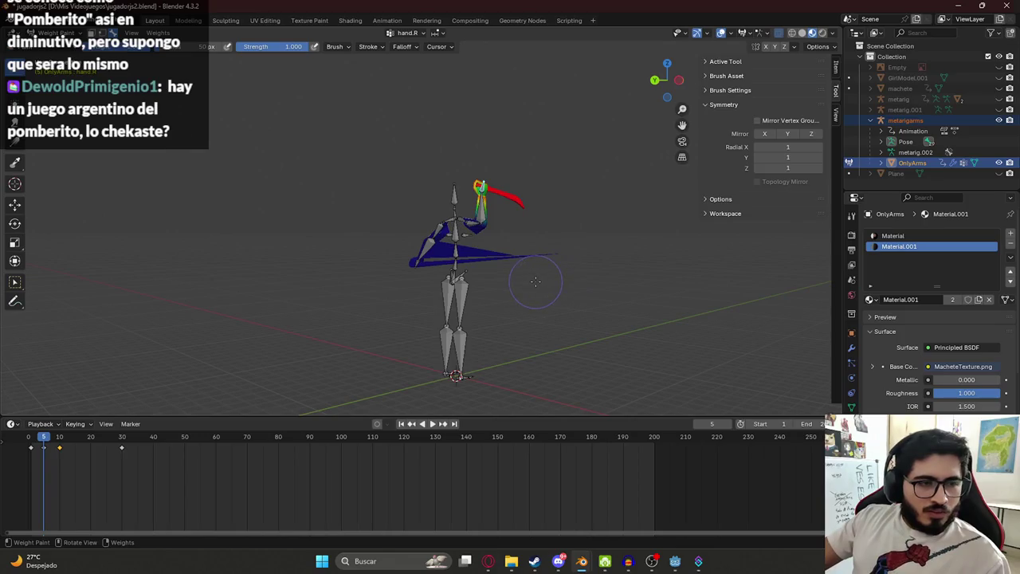
pyautogui.scroll(2, 526, 207)
pyautogui.scroll(3, 536, 182)
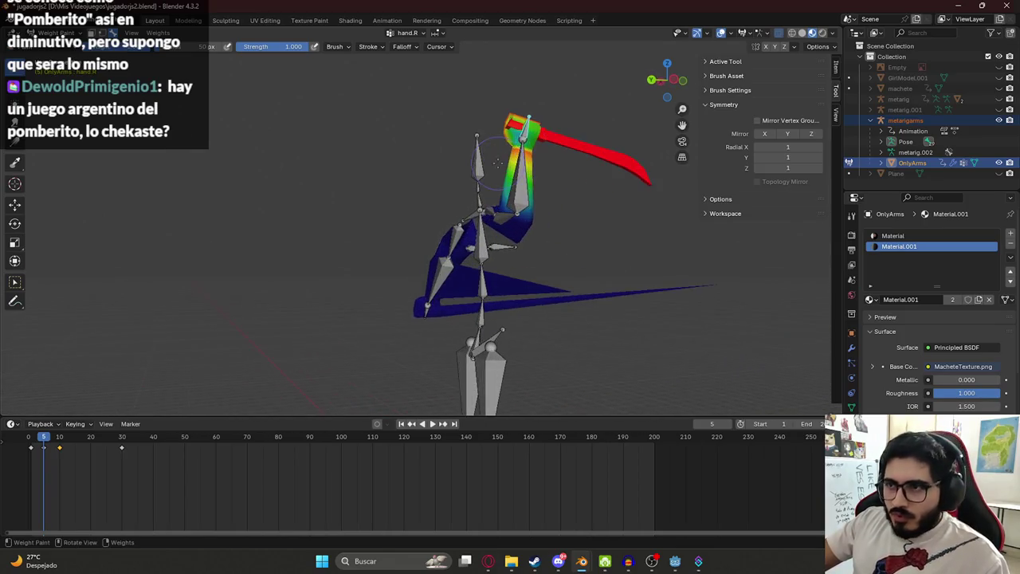
pyautogui.keyDown('ctrl'); pyautogui.click(534, 182); pyautogui.keyUp('ctrl')
pyautogui.moveTo(748, 266)
pyautogui.mouseDown(button='middle')
pyautogui.moveTo(672, 284)
pyautogui.moveTo(581, 282)
pyautogui.mouseUp(button='middle')
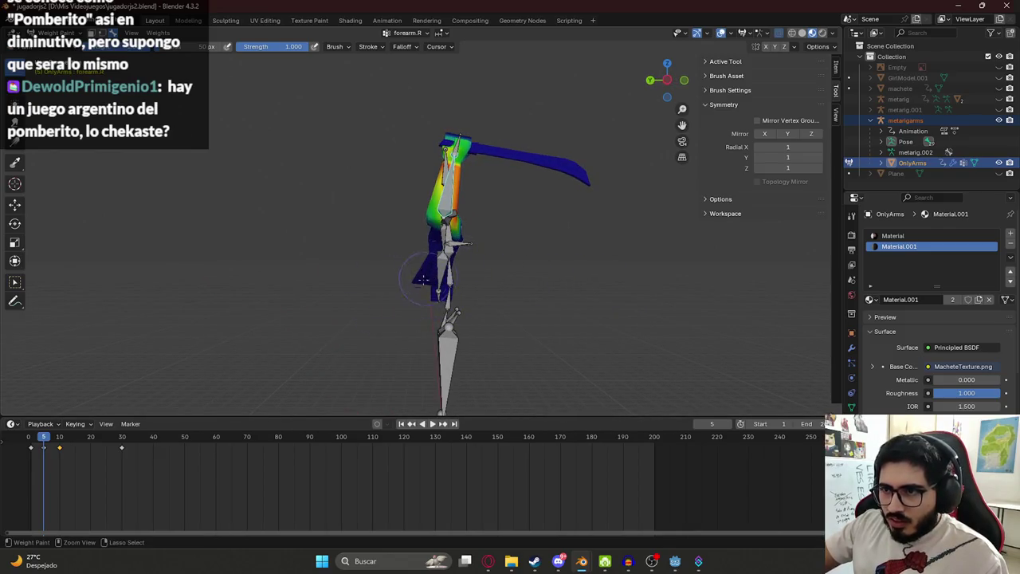
pyautogui.keyDown('ctrl'); pyautogui.click(456, 149); pyautogui.keyUp('ctrl')
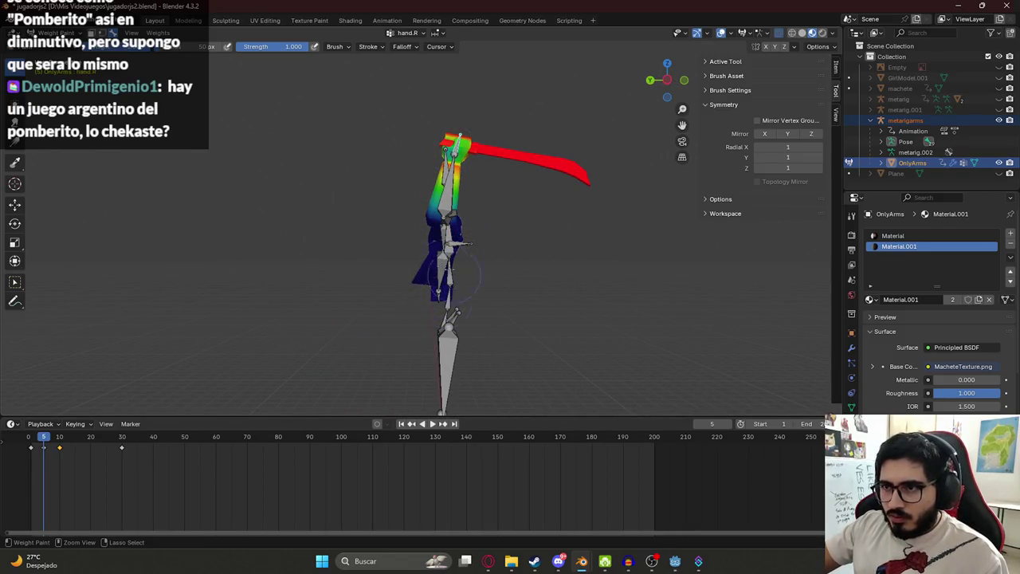
pyautogui.moveTo(432, 214); pyautogui.dragTo(558, 239, button='middle')
pyautogui.keyDown('ctrl'); pyautogui.click(522, 203); pyautogui.keyUp('ctrl')
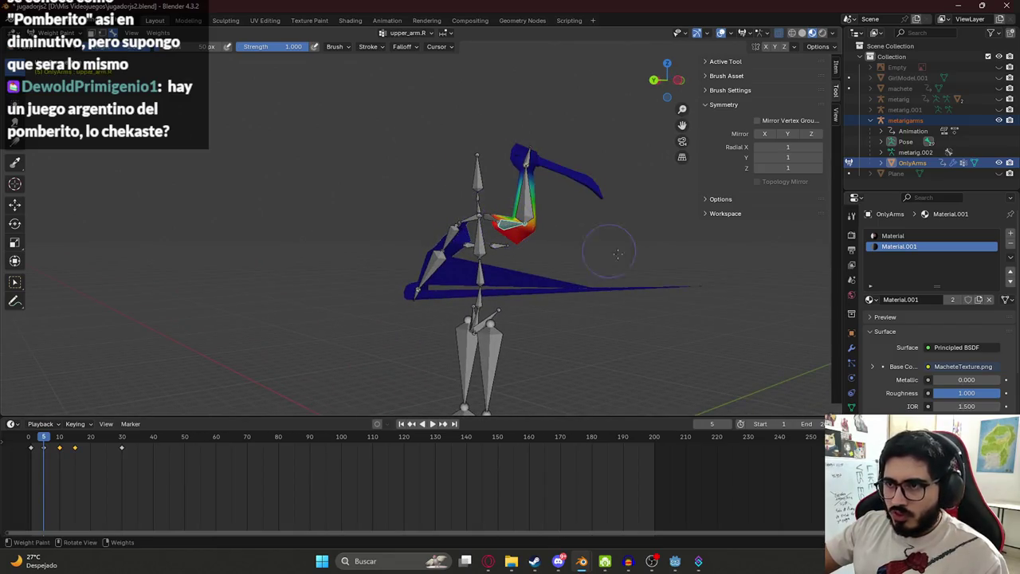
pyautogui.moveTo(608, 290); pyautogui.dragTo(514, 282, button='middle')
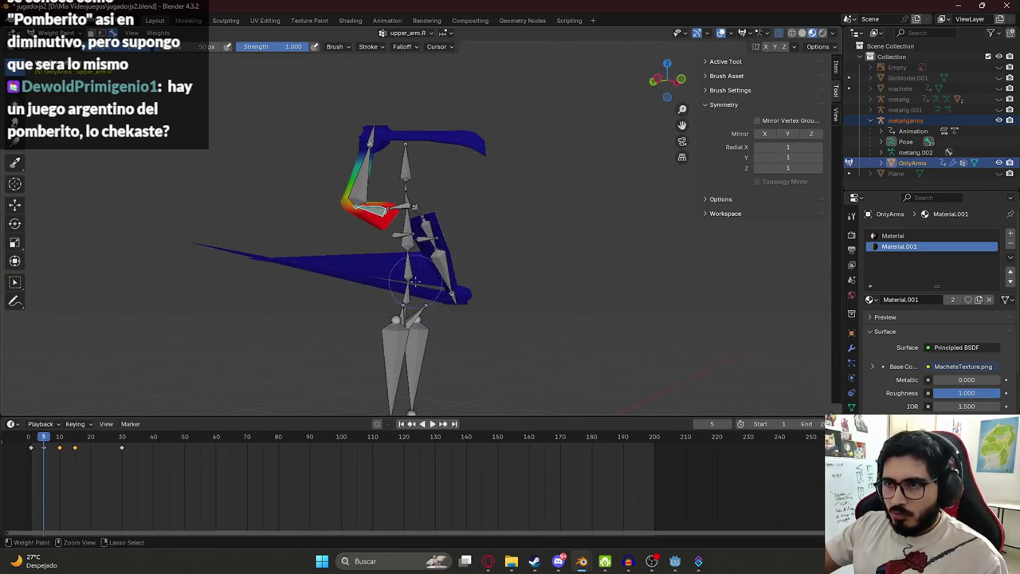
pyautogui.keyDown('ctrl'); pyautogui.click(371, 209); pyautogui.keyUp('ctrl')
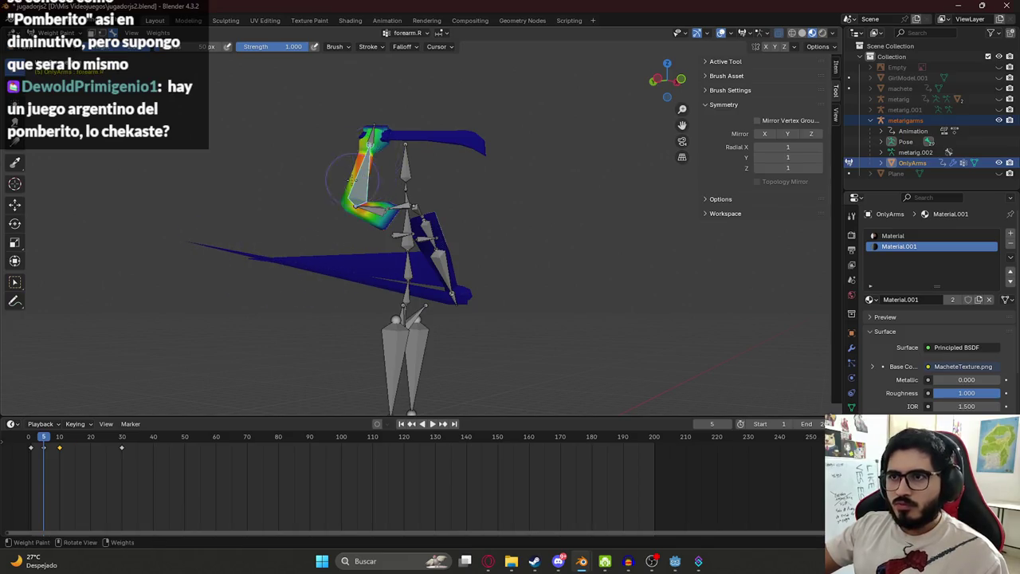
pyautogui.moveTo(371, 209); pyautogui.dragTo(321, 230, button='middle')
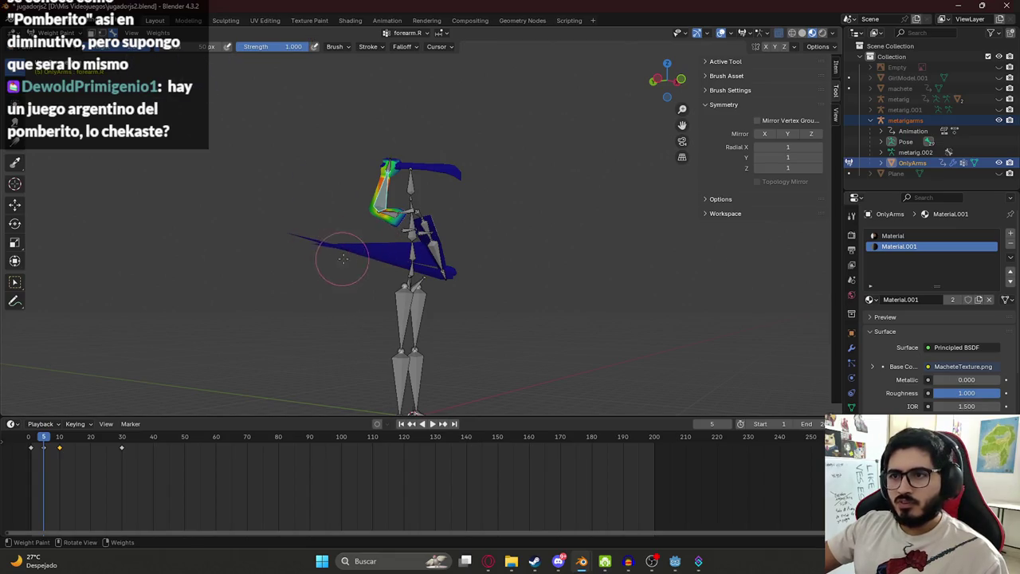
pyautogui.moveTo(430, 259)
pyautogui.mouseDown(button='middle')
pyautogui.moveTo(442, 263)
pyautogui.moveTo(415, 261)
pyautogui.mouseUp(button='middle')
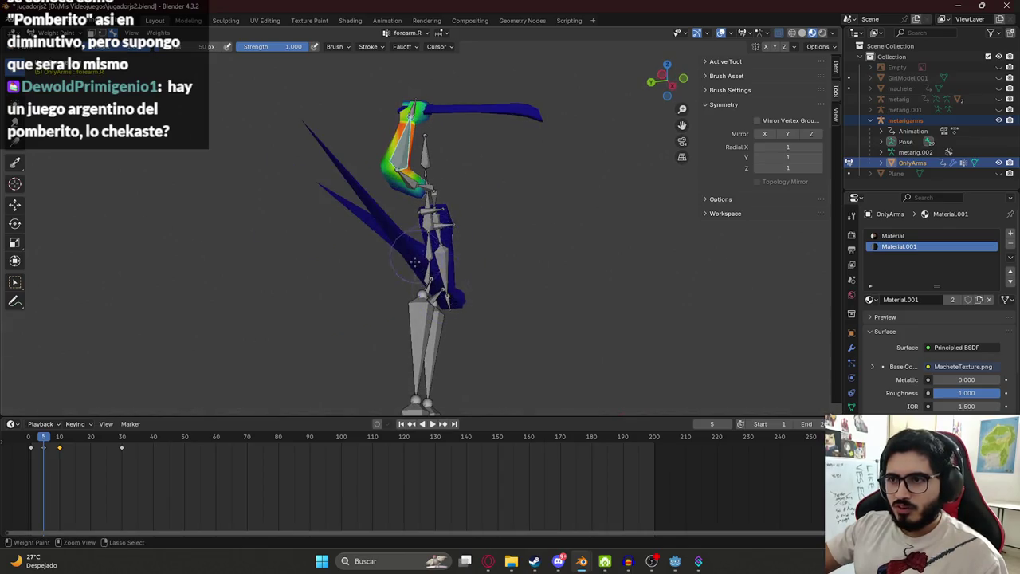
pyautogui.keyDown('ctrl'); pyautogui.click(432, 248); pyautogui.keyUp('ctrl')
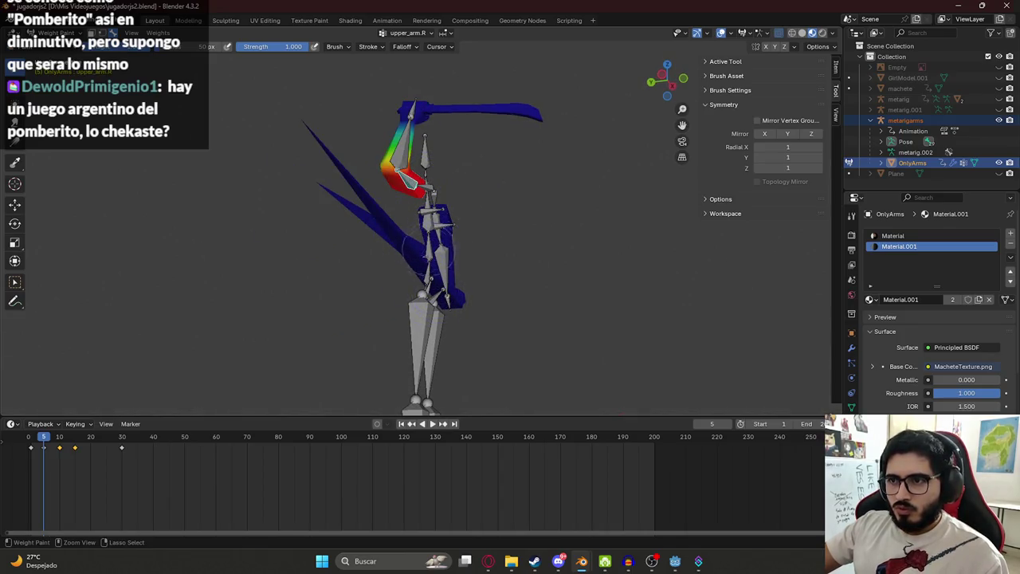
pyautogui.keyDown('ctrl'); pyautogui.click(411, 104); pyautogui.keyUp('ctrl')
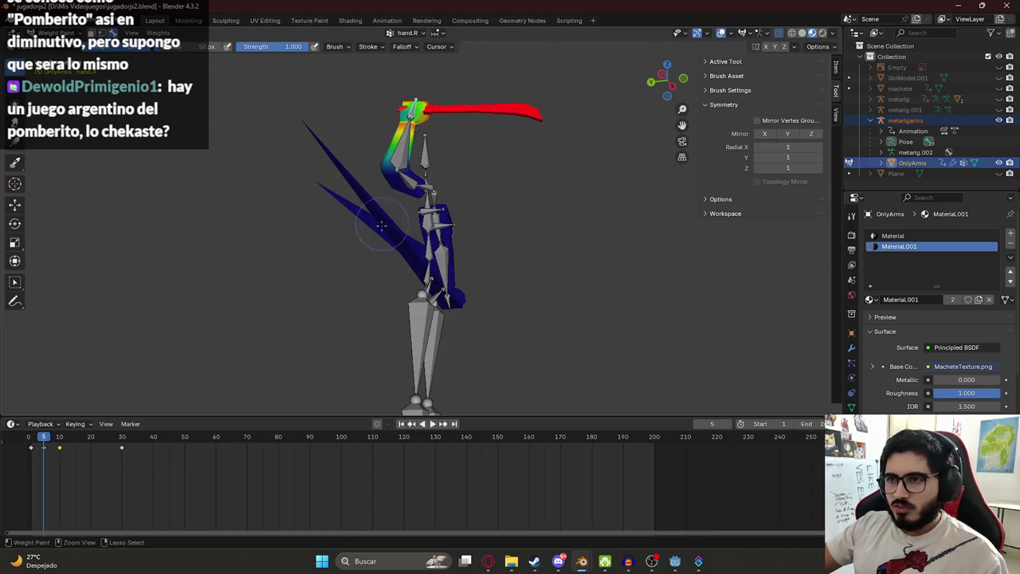
pyautogui.moveTo(382, 227); pyautogui.dragTo(410, 239, button='middle')
pyautogui.keyDown('ctrl'); pyautogui.click(411, 235); pyautogui.keyUp('ctrl')
pyautogui.keyDown('ctrl'); pyautogui.click(419, 224); pyautogui.keyUp('ctrl')
pyautogui.keyDown('ctrl'); pyautogui.click(381, 203); pyautogui.keyUp('ctrl')
pyautogui.moveTo(381, 204)
pyautogui.mouseDown(button='middle')
pyautogui.moveTo(505, 286)
pyautogui.moveTo(544, 149)
pyautogui.moveTo(502, 150)
pyautogui.moveTo(478, 135)
pyautogui.mouseUp(button='middle')
pyautogui.keyDown('ctrl'); pyautogui.click(440, 102); pyautogui.keyUp('ctrl')
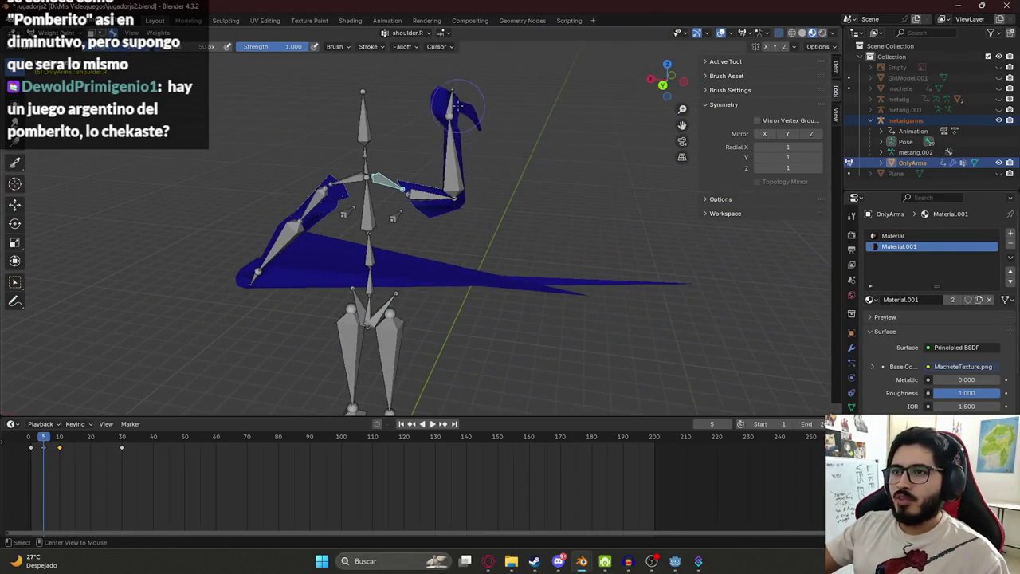
pyautogui.press('r')
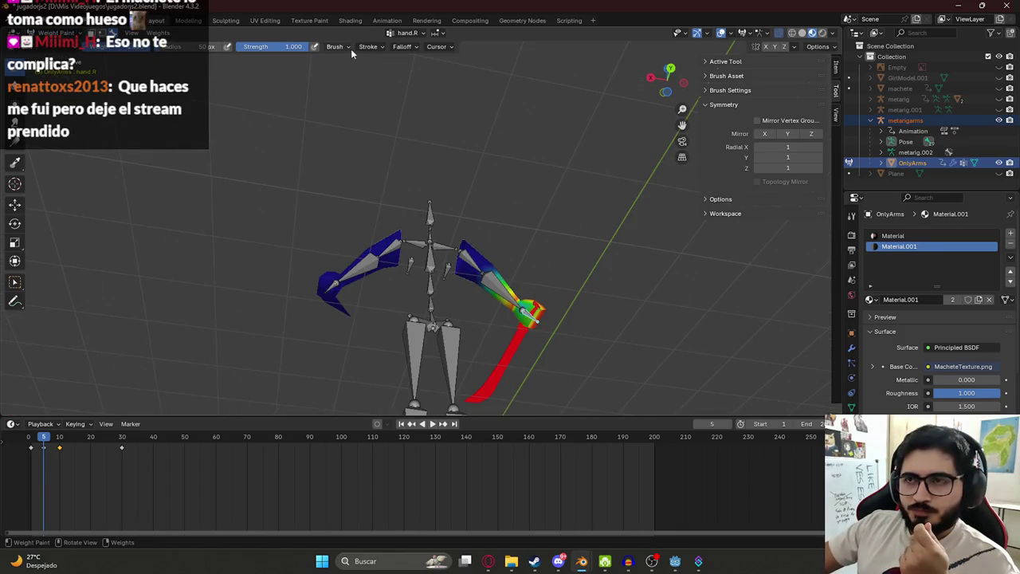
# - Open the weight brush settings and drop down its Blend list, currently set to Mix
pyautogui.click(138, 50)
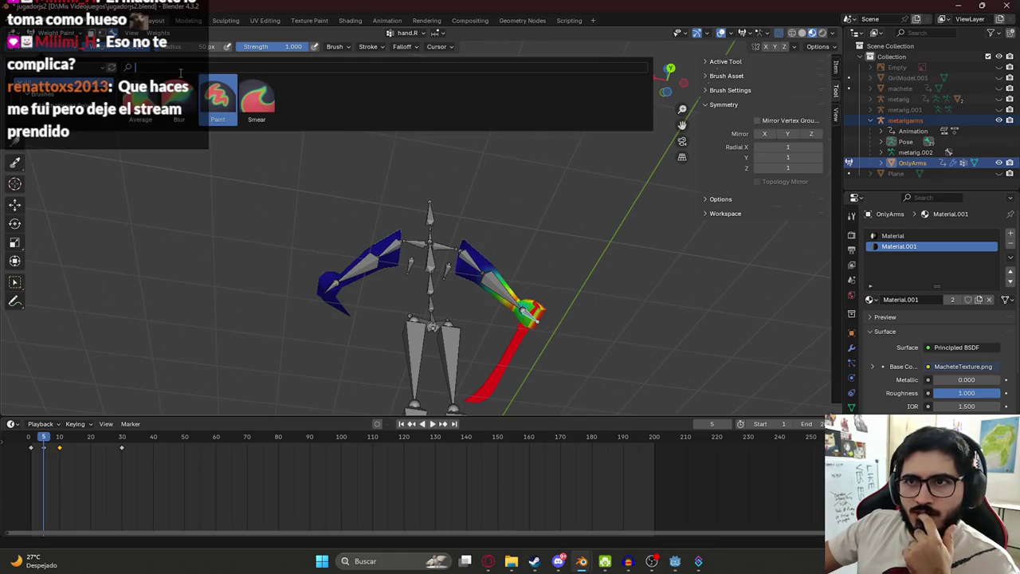
pyautogui.click(334, 47)
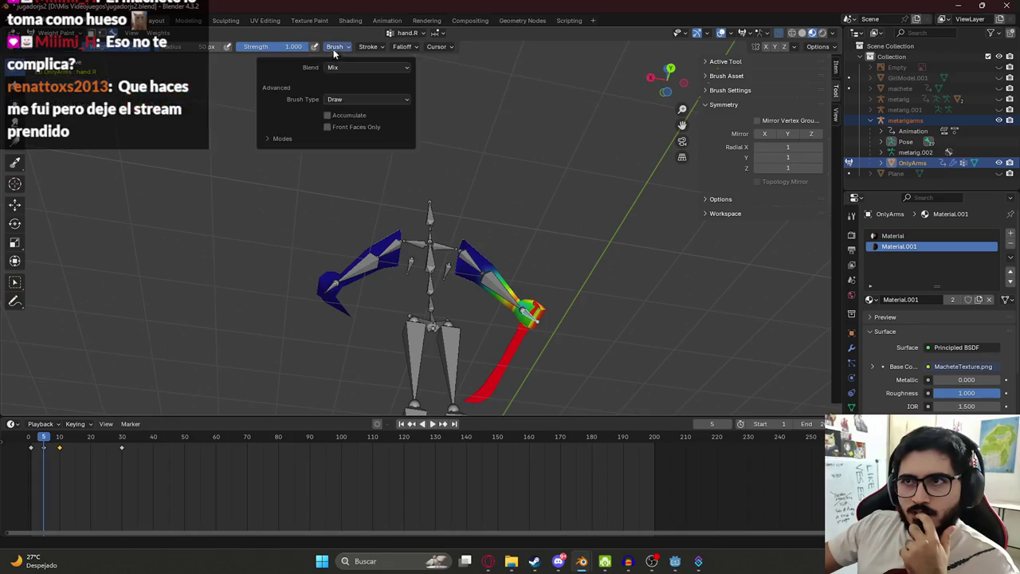
pyautogui.click(340, 46)
pyautogui.click(343, 67)
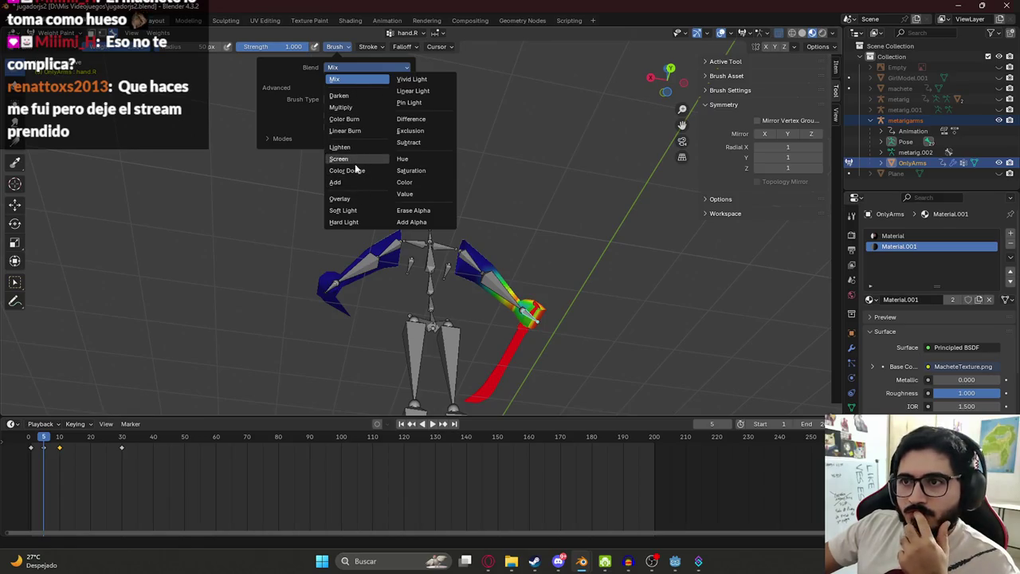
# - Test-rotate the right forearm bone and orbit to inspect the raised arm
pyautogui.click(424, 130)
pyautogui.moveTo(375, 191)
pyautogui.mouseDown(button='middle')
pyautogui.moveTo(404, 194)
pyautogui.moveTo(437, 127)
pyautogui.mouseUp(button='middle')
pyautogui.keyDown('ctrl'); pyautogui.click(275, 176); pyautogui.keyUp('ctrl')
pyautogui.press('r')
pyautogui.click(375, 186)
pyautogui.moveTo(383, 184); pyautogui.dragTo(405, 235, button='middle')
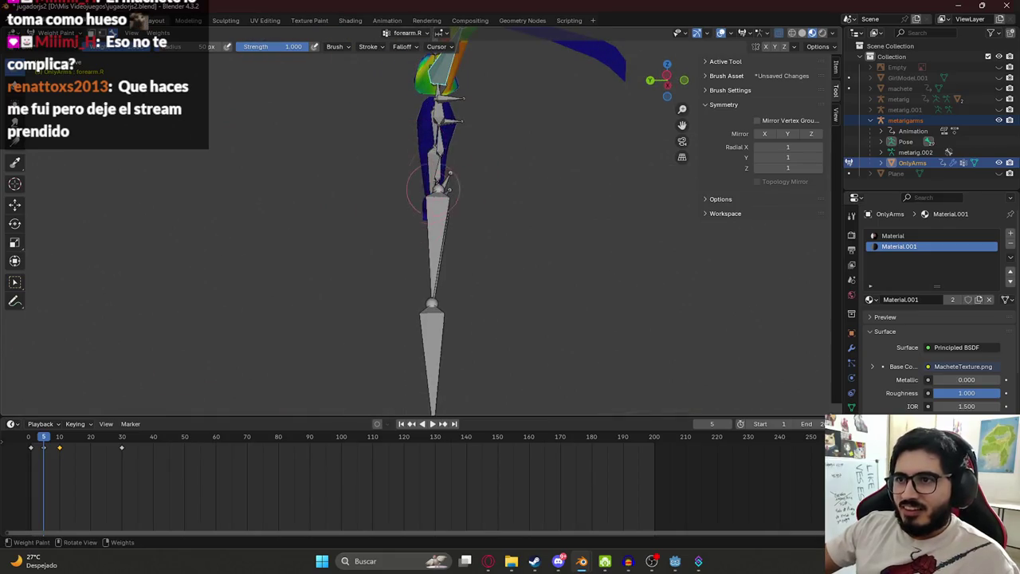
pyautogui.moveTo(452, 143); pyautogui.dragTo(481, 124, button='middle')
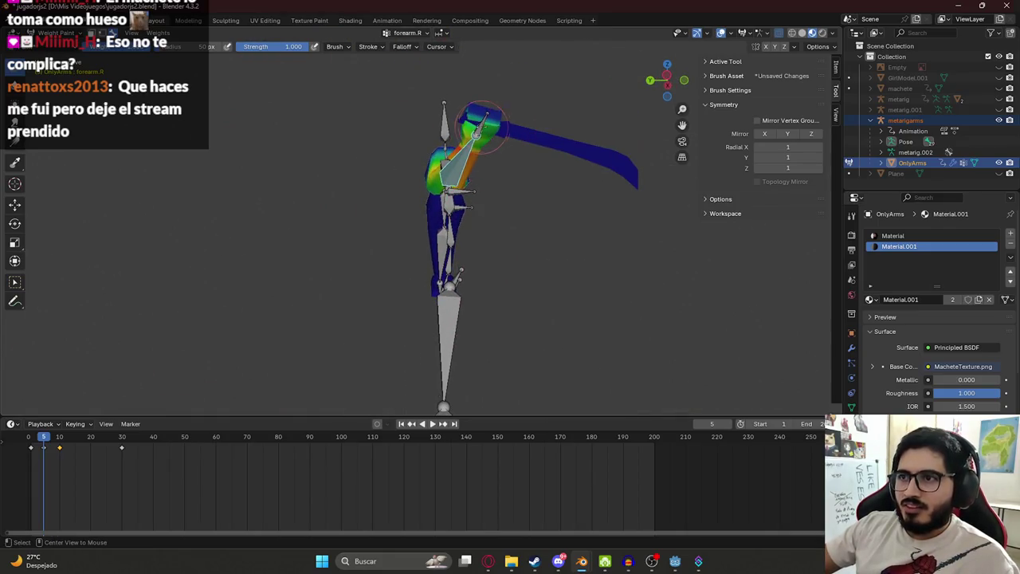
# - Test-raise the right upper arm, then undo the arm pose changes
pyautogui.keyDown('ctrl'); pyautogui.click(437, 168); pyautogui.keyUp('ctrl')
pyautogui.moveTo(442, 163); pyautogui.dragTo(500, 171, button='middle')
pyautogui.press('r')
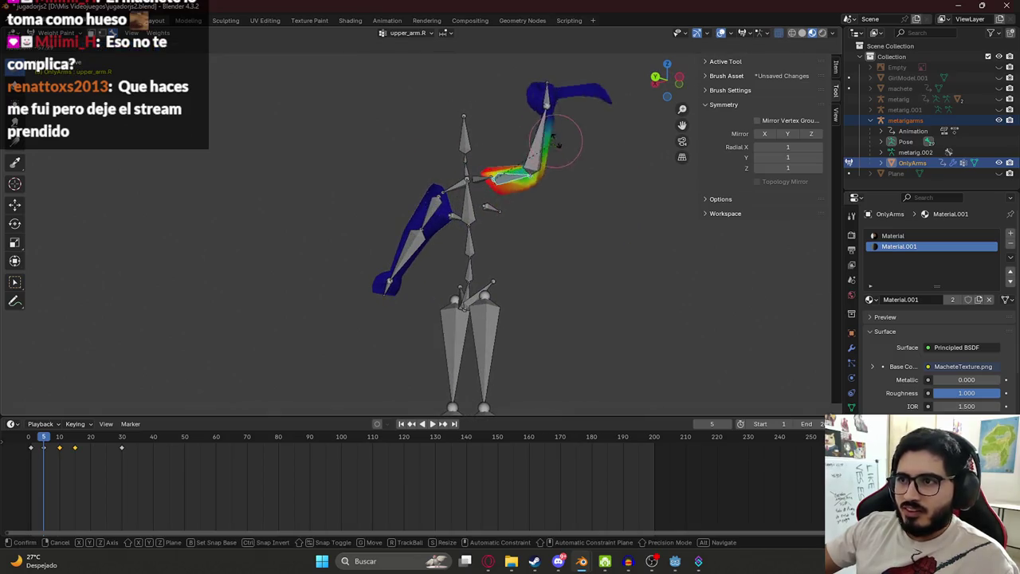
pyautogui.click(610, 155)
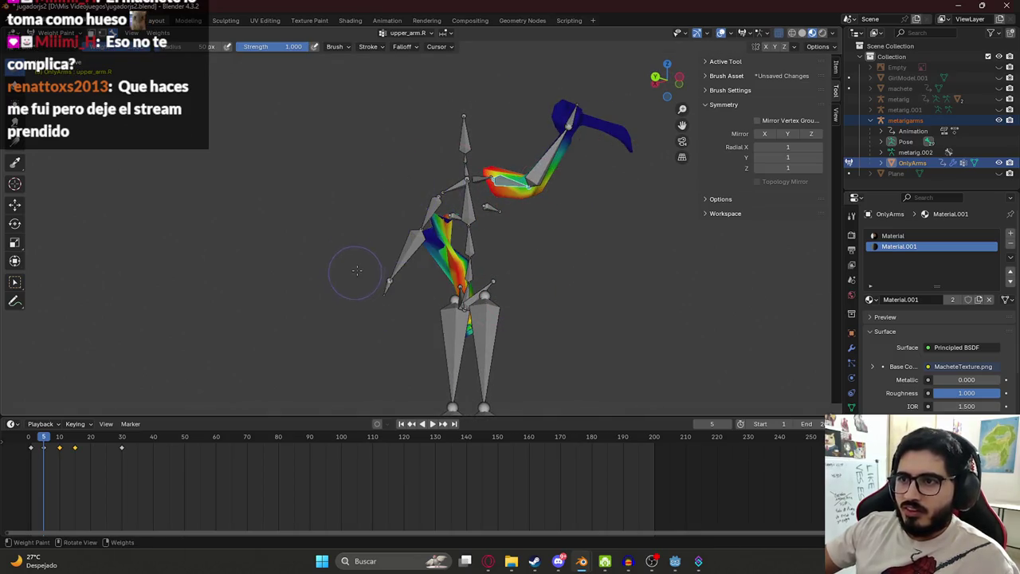
pyautogui.hotkey('ctrl', 'z')
pyautogui.moveTo(375, 239)
pyautogui.mouseDown(button='middle')
pyautogui.moveTo(398, 247)
pyautogui.moveTo(412, 233)
pyautogui.mouseUp(button='middle')
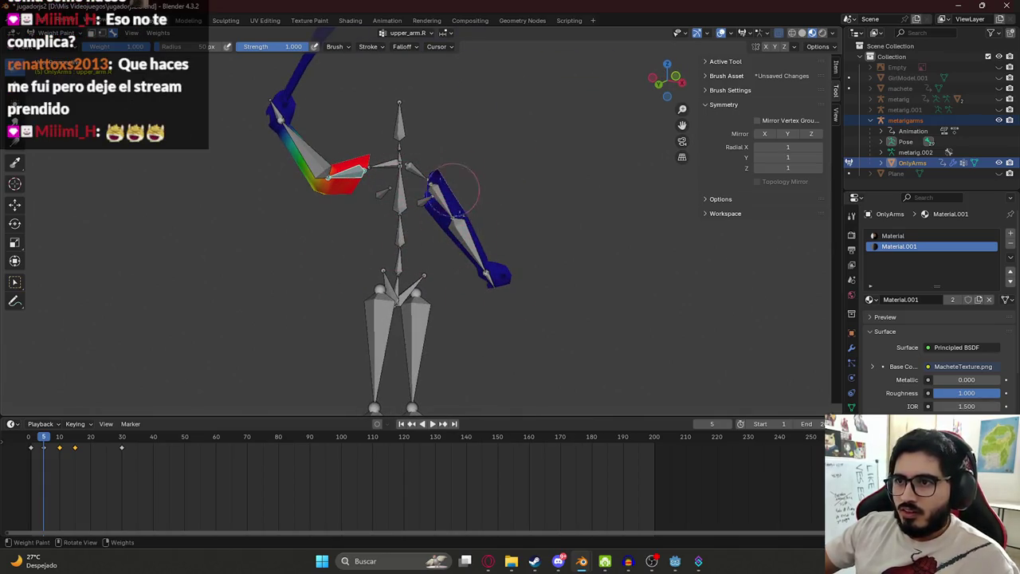
pyautogui.hotkey('ctrl', 'z')
# - Test-rotate the right shoulder, upper arm, forearm and hand bones to check deformation
pyautogui.keyDown('ctrl'); pyautogui.click(370, 168); pyautogui.keyUp('ctrl')
pyautogui.press('r')
pyautogui.moveTo(336, 129); pyautogui.dragTo(295, 126)
pyautogui.moveTo(295, 125); pyautogui.dragTo(431, 180, button='middle')
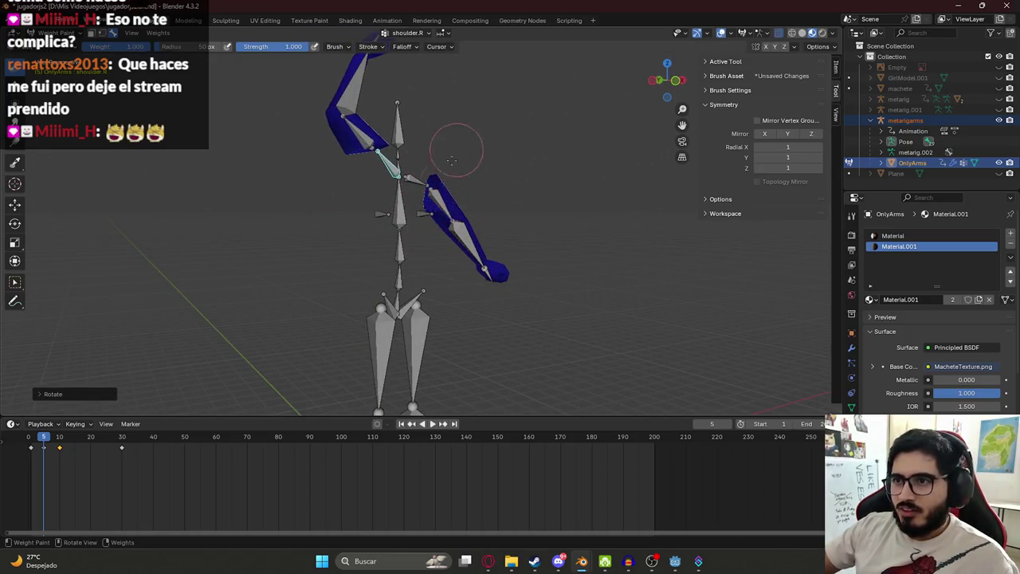
pyautogui.keyDown('ctrl'); pyautogui.click(365, 136); pyautogui.keyUp('ctrl')
pyautogui.press('r')
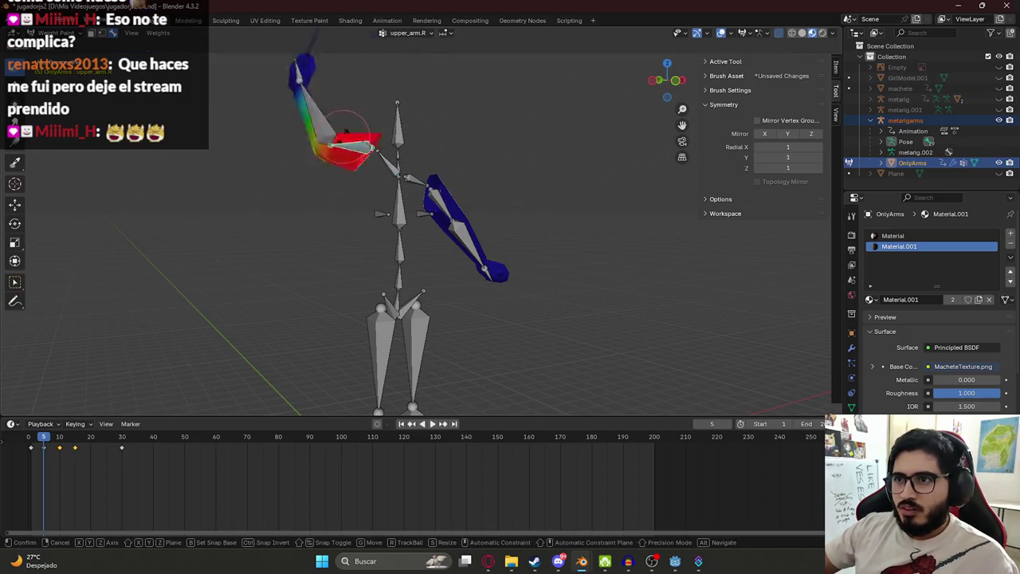
pyautogui.click(311, 127)
pyautogui.keyDown('ctrl'); pyautogui.click(351, 163); pyautogui.keyUp('ctrl')
pyautogui.press('r')
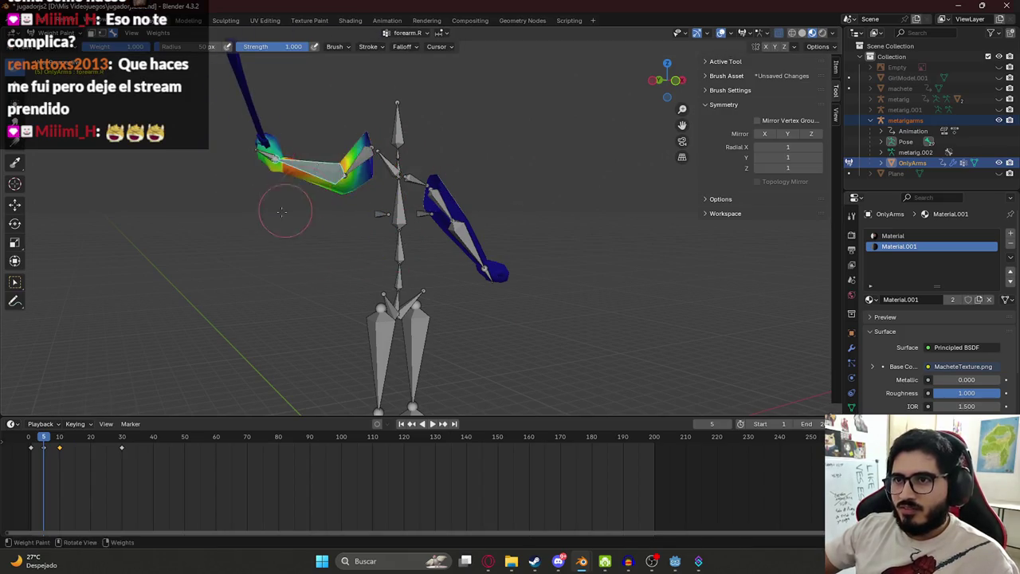
pyautogui.click(258, 171)
pyautogui.keyDown('ctrl'); pyautogui.click(275, 179); pyautogui.keyUp('ctrl')
pyautogui.press('r')
pyautogui.click(305, 256)
# - Clear all bone rotations to rest pose, save jugadorjs2.blend, and select upper_arm.L
pyautogui.press('a')
pyautogui.hotkey('alt', 'r')
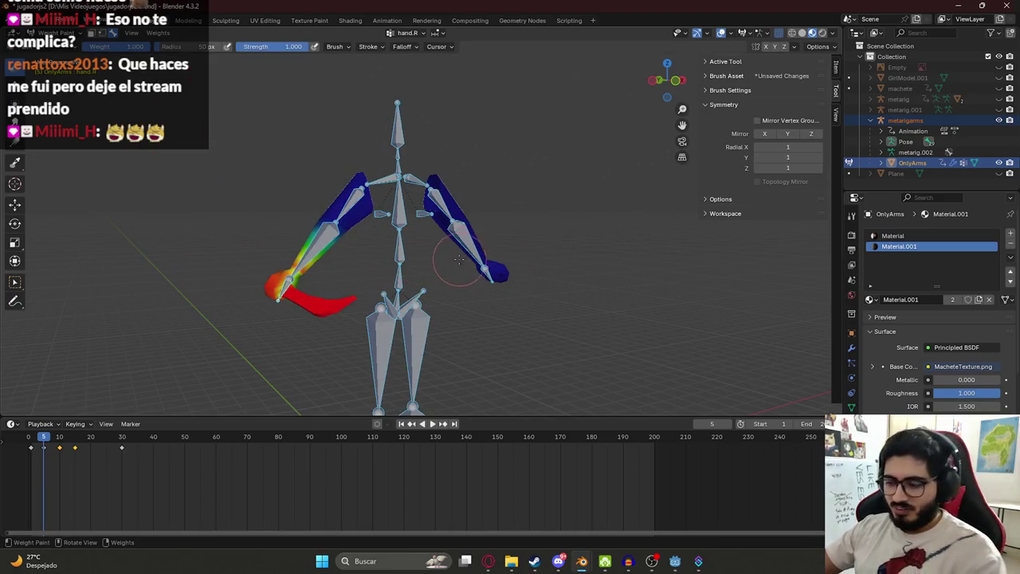
pyautogui.press('KP_1')
pyautogui.hotkey('alt', 'a')
pyautogui.hotkey('ctrl', 's')
pyautogui.keyDown('ctrl'); pyautogui.click(417, 167); pyautogui.keyUp('ctrl')
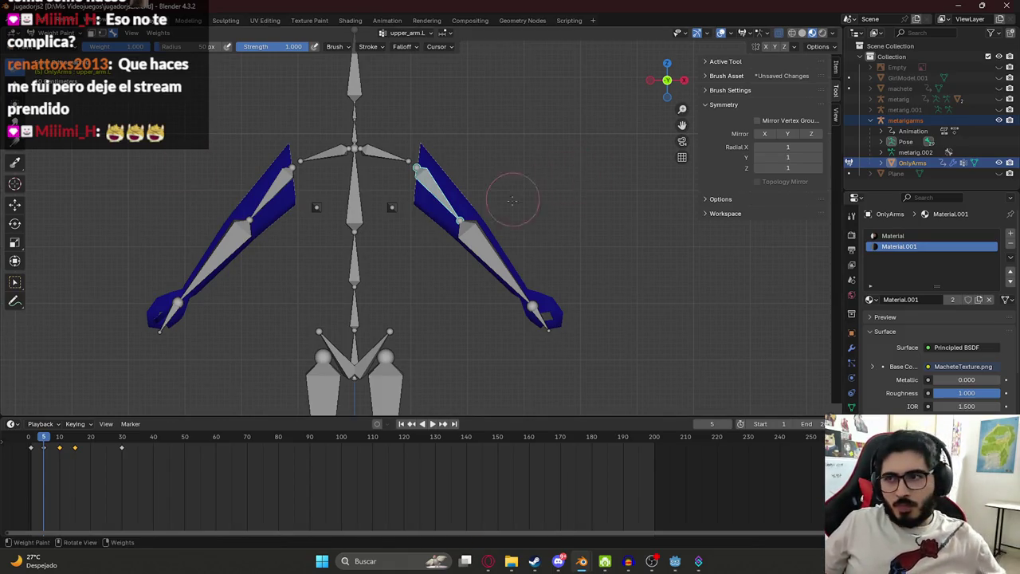
pyautogui.moveTo(278, 282); pyautogui.dragTo(206, 284, button='middle')
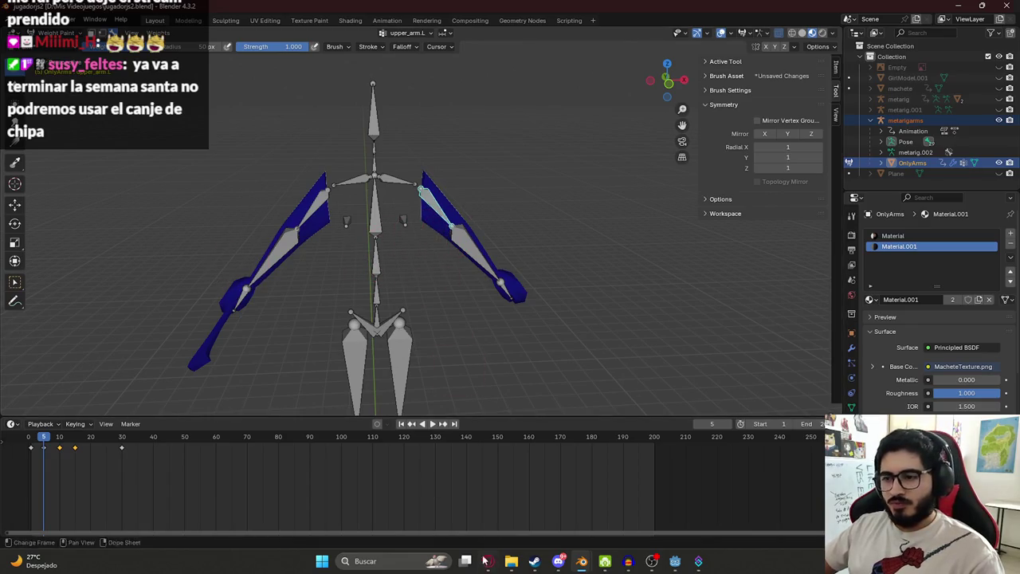
pyautogui.hotkey('alt', 'Tab')
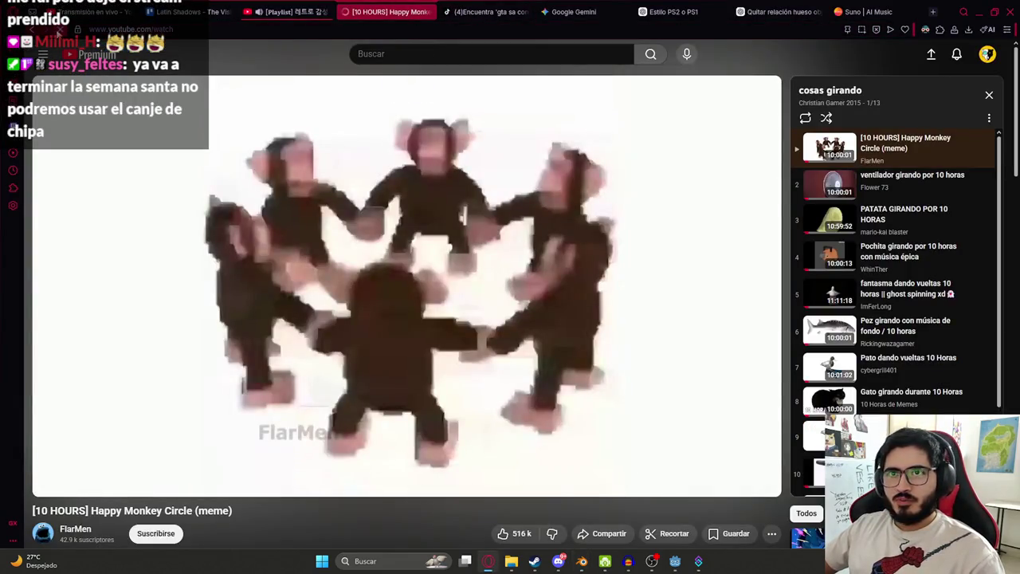
# - Pause the Happy Monkey Circle video on YouTube, check notifications, and return to Blender
pyautogui.press('f')
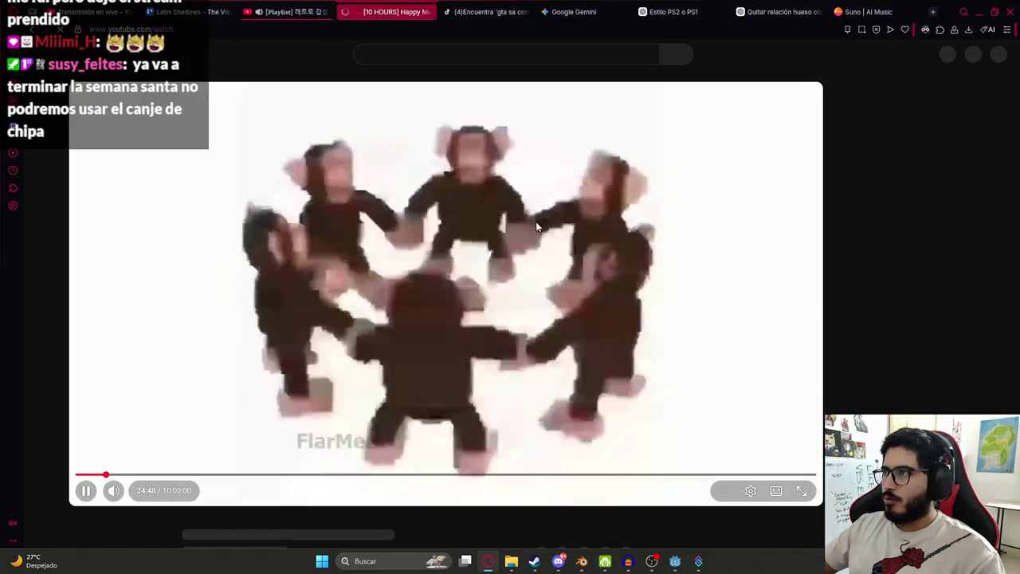
pyautogui.click(881, 114)
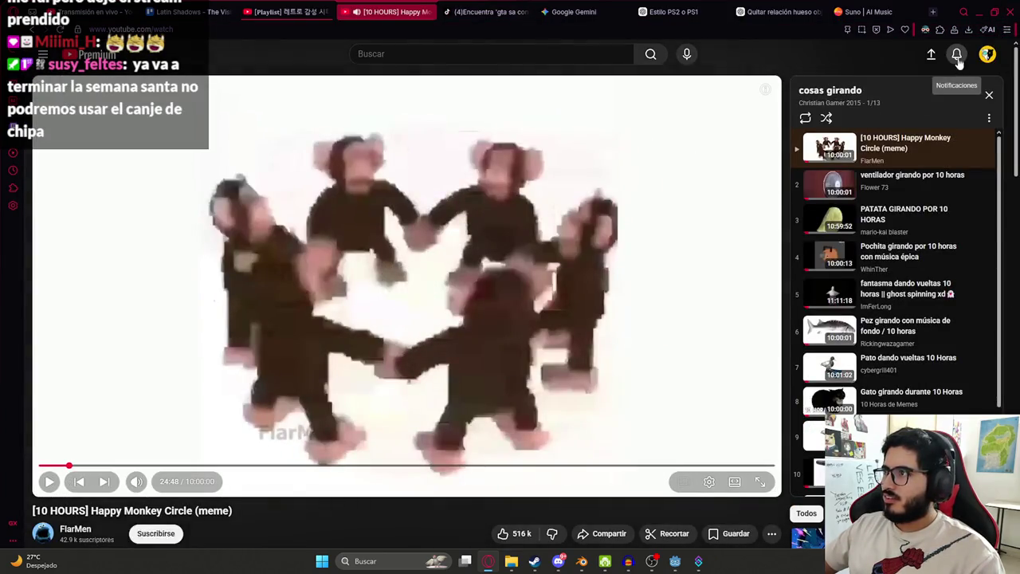
pyautogui.click(957, 56)
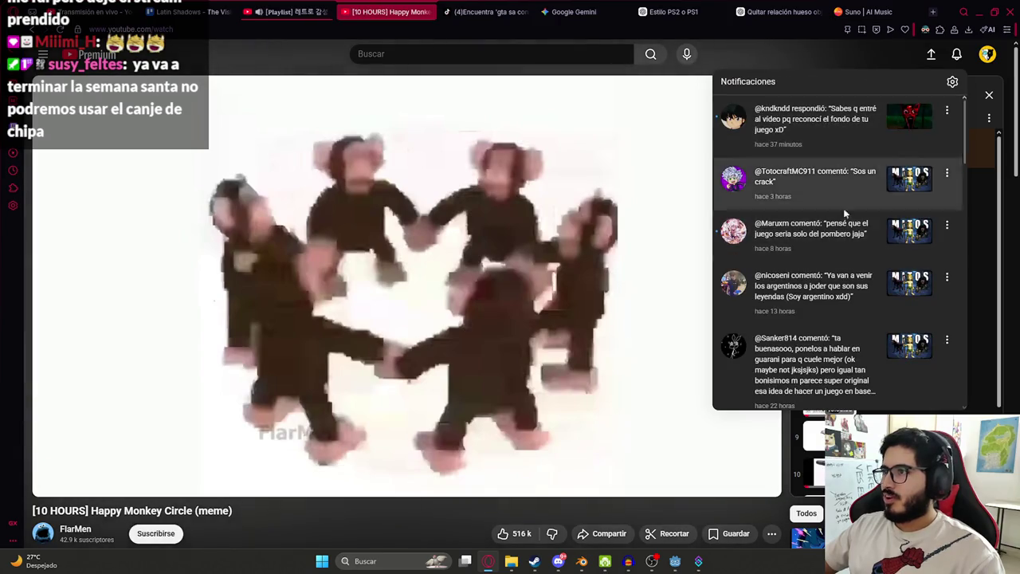
pyautogui.scroll(-5, 869, 263)
pyautogui.scroll(5, 876, 286)
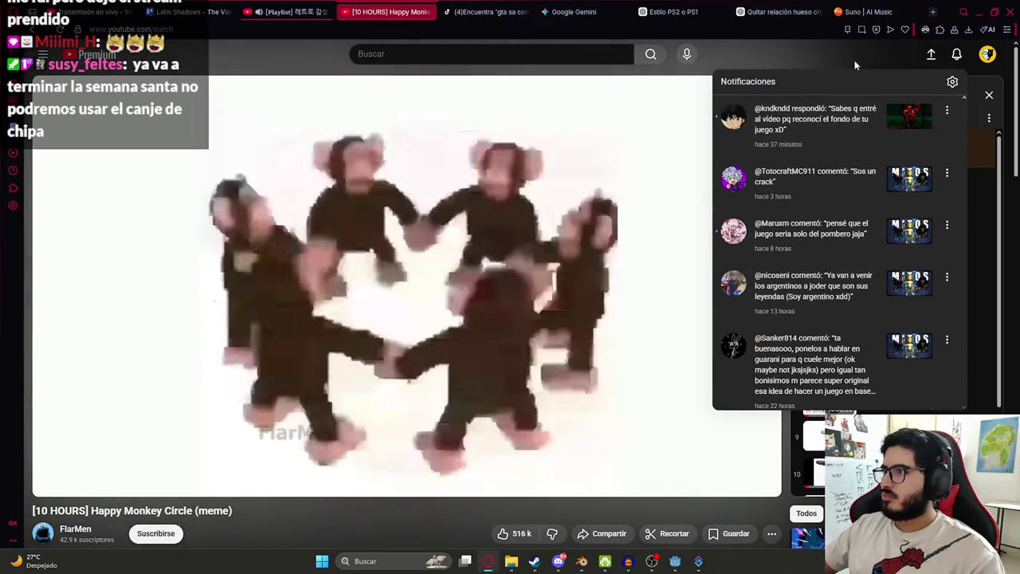
pyautogui.click(855, 66)
pyautogui.hotkey('alt', 'Tab')
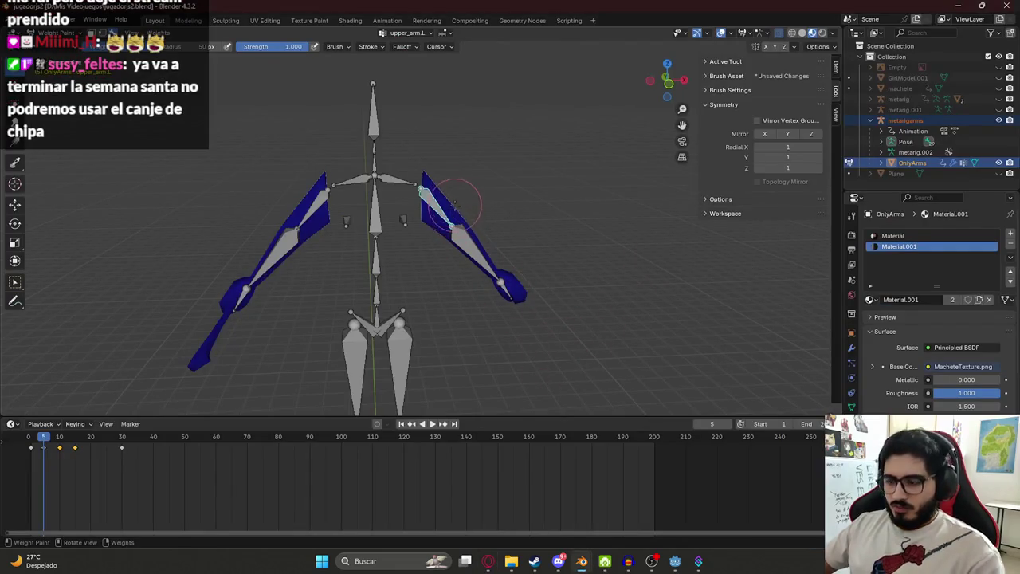
# - Set the weight brush blend mode to Mix
pyautogui.press('KP_1')
pyautogui.scroll(3, 434, 217)
pyautogui.scroll(-2, 428, 219)
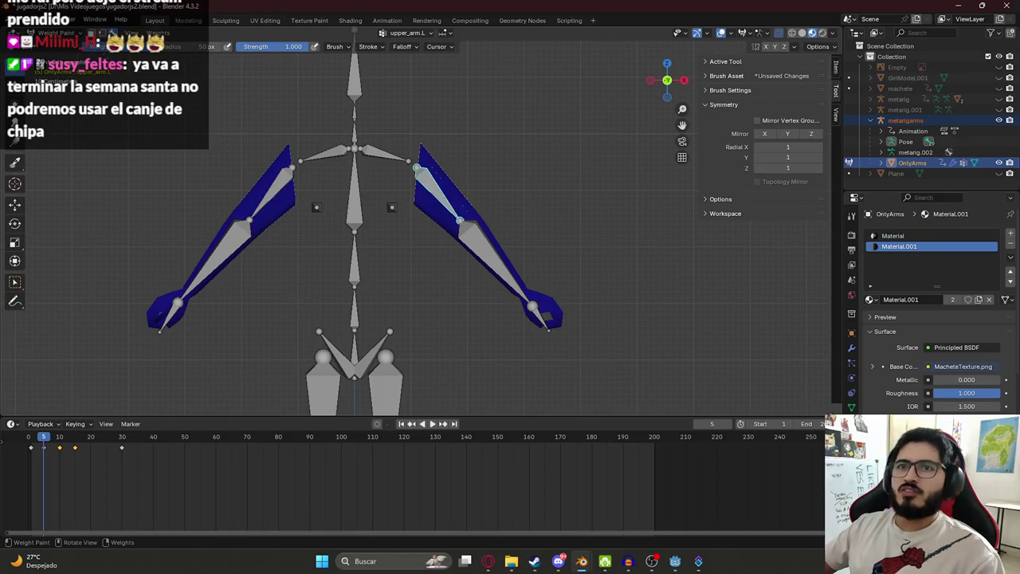
pyautogui.click(338, 48)
pyautogui.click(333, 68)
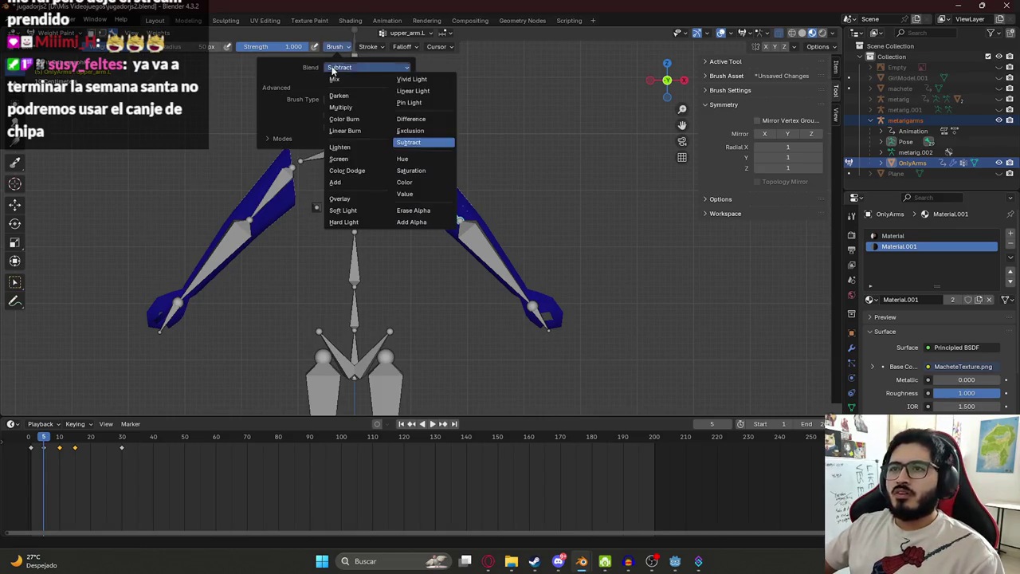
pyautogui.click(343, 79)
# - Paint upper_arm.L weights along the left arm from shoulder down to the hand
pyautogui.moveTo(459, 170); pyautogui.dragTo(429, 209)
pyautogui.scroll(-2, 430, 209)
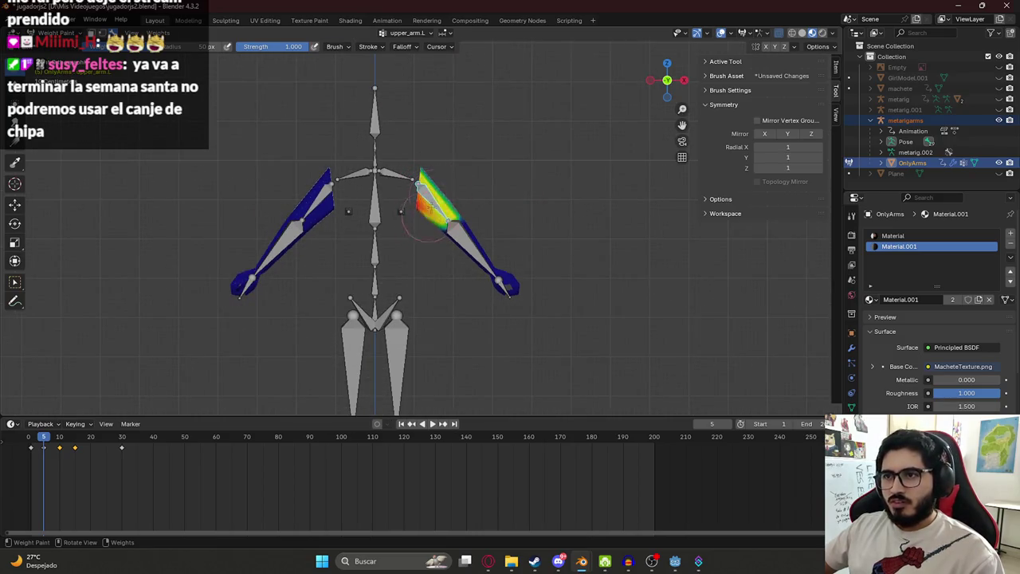
pyautogui.moveTo(447, 168); pyautogui.dragTo(382, 169, button='middle')
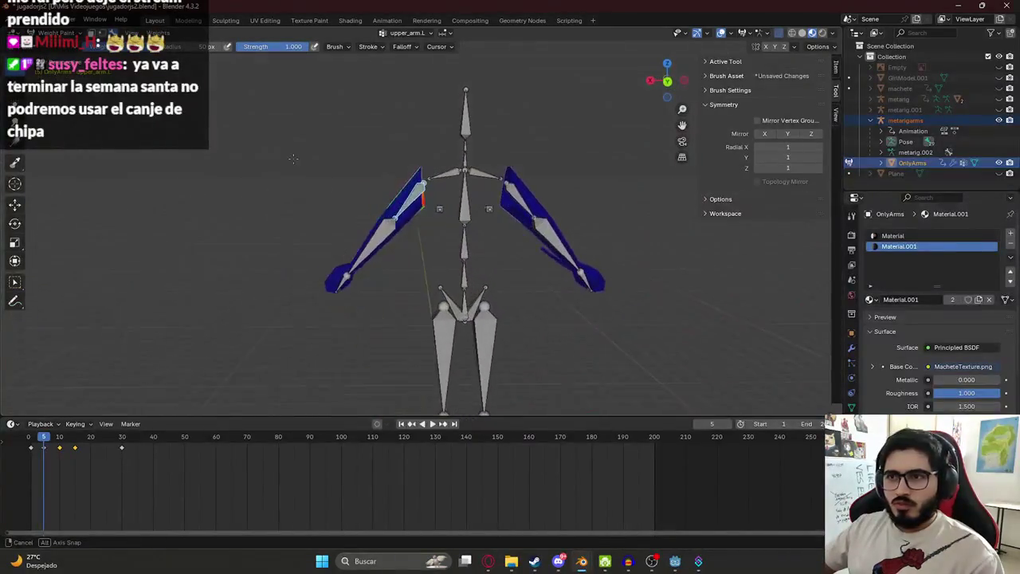
pyautogui.moveTo(409, 171); pyautogui.dragTo(403, 180)
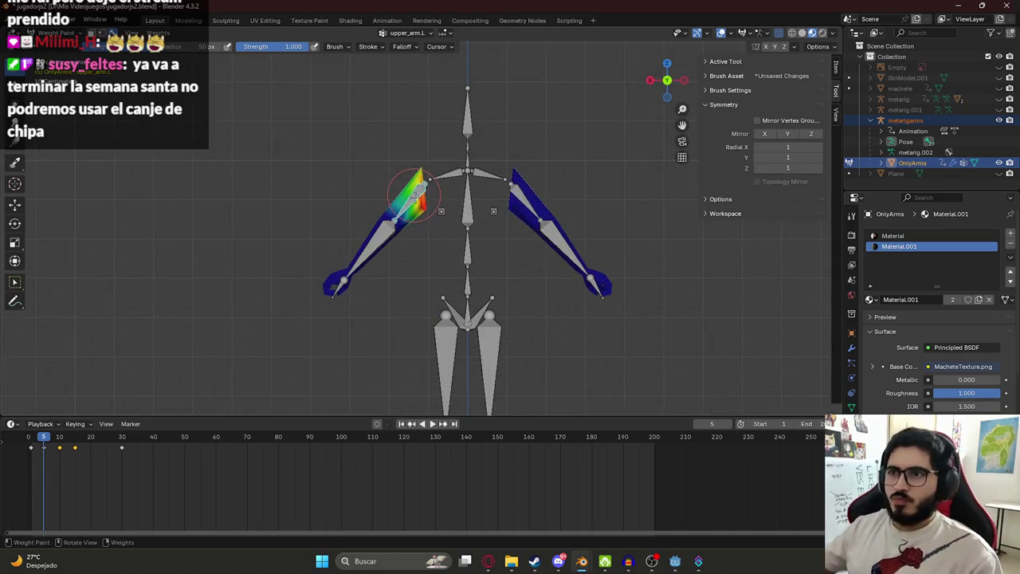
pyautogui.scroll(4, 376, 293)
pyautogui.hotkey('ctrl', 'z')
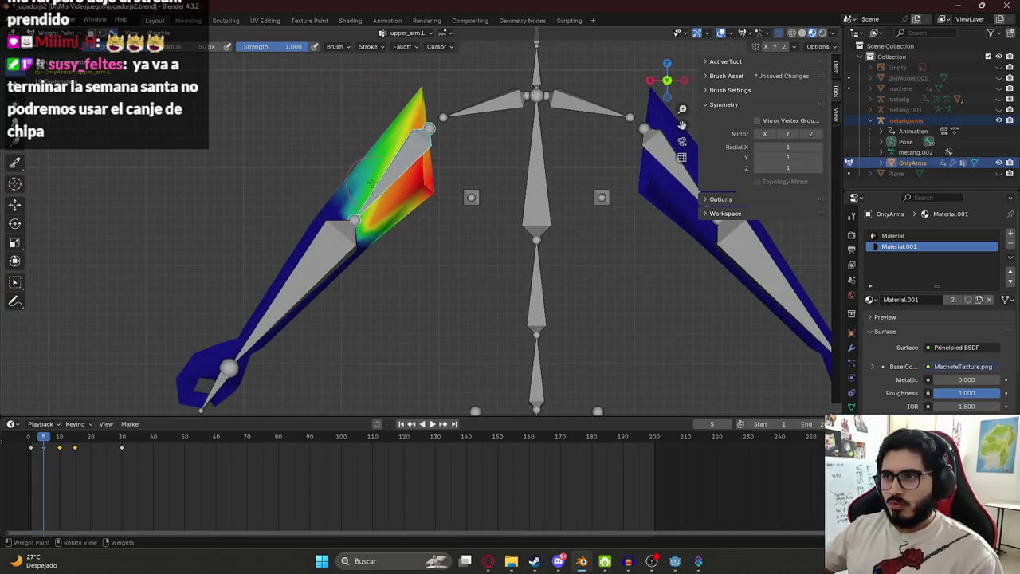
pyautogui.press('r')
pyautogui.click(351, 116)
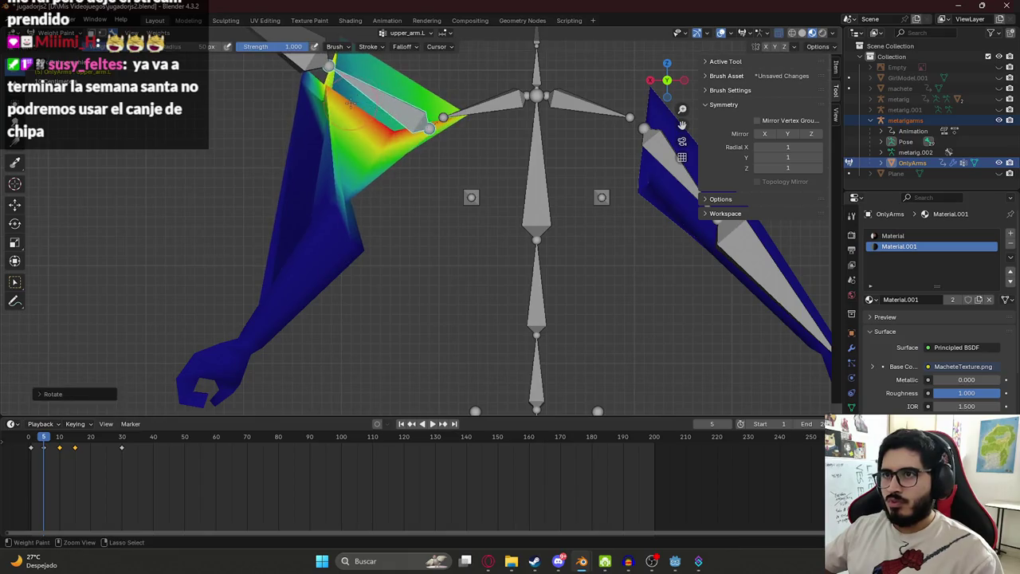
pyautogui.hotkey('ctrl', 'z')
pyautogui.scroll(-2, 353, 124)
pyautogui.moveTo(370, 243)
pyautogui.mouseDown()
pyautogui.moveTo(267, 358)
pyautogui.moveTo(364, 232)
pyautogui.mouseUp()
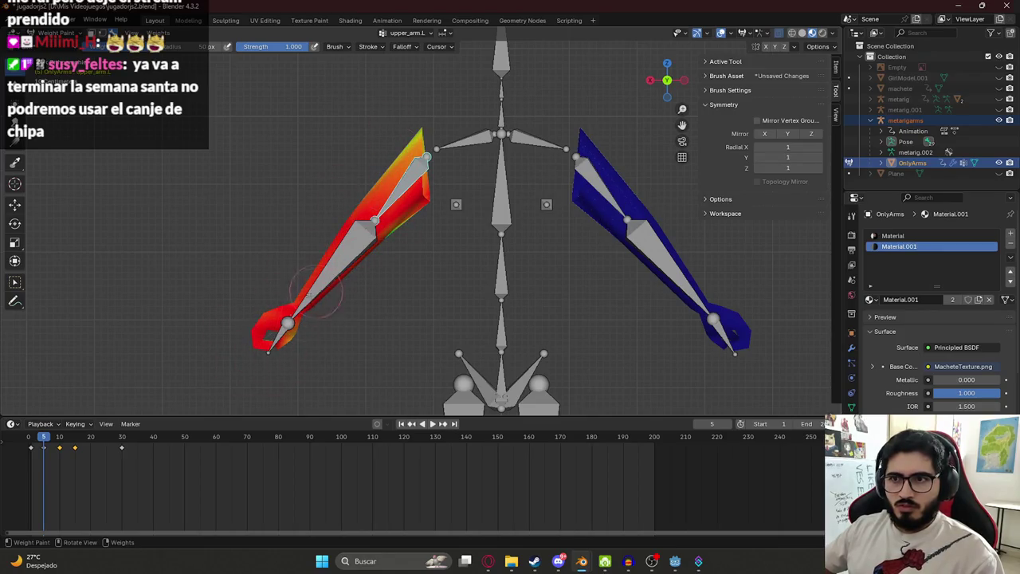
# - From the back view, paint weight 1.0 over the left upper arm, filling remaining orange patches
pyautogui.press('r')
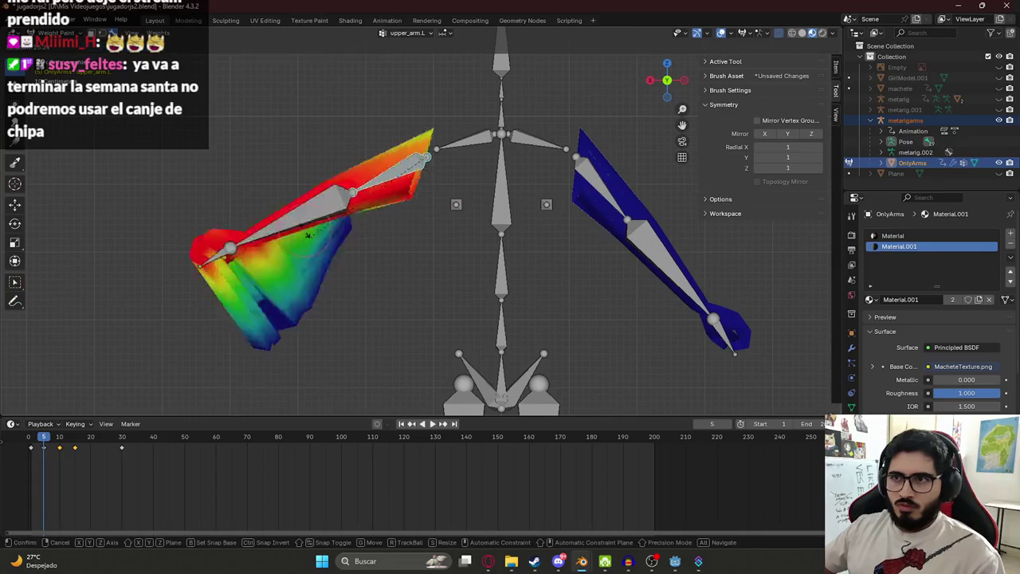
pyautogui.press('Escape')
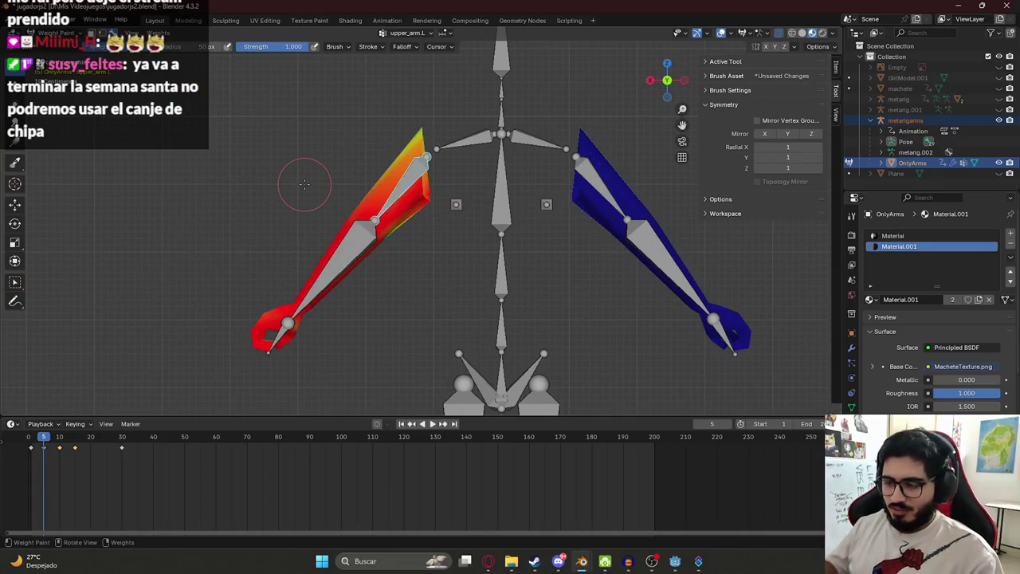
pyautogui.press('ctrl+KP_1')
pyautogui.scroll(-2, 515, 269)
pyautogui.moveTo(516, 270); pyautogui.dragTo(530, 337)
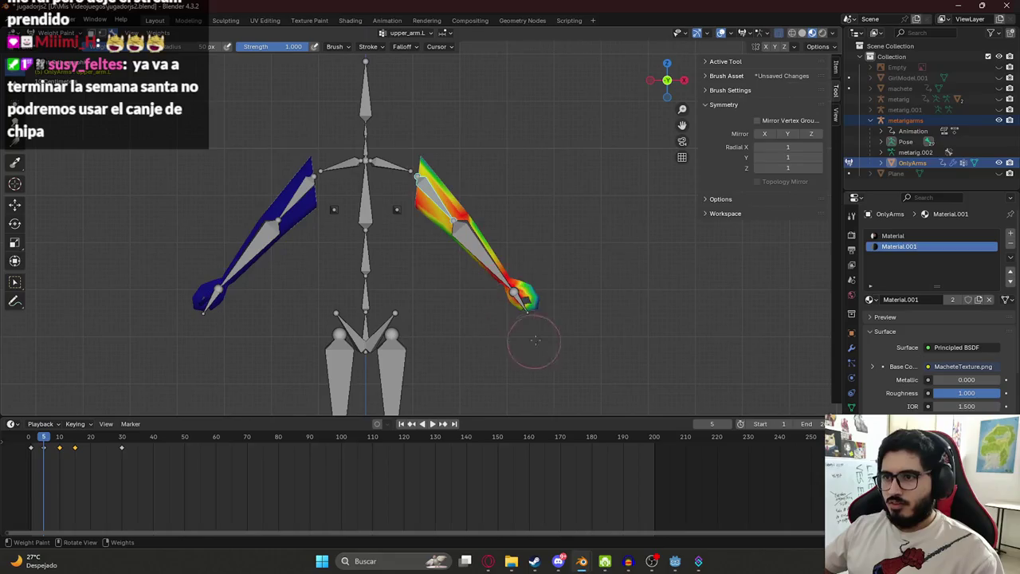
pyautogui.moveTo(524, 271); pyautogui.dragTo(455, 193)
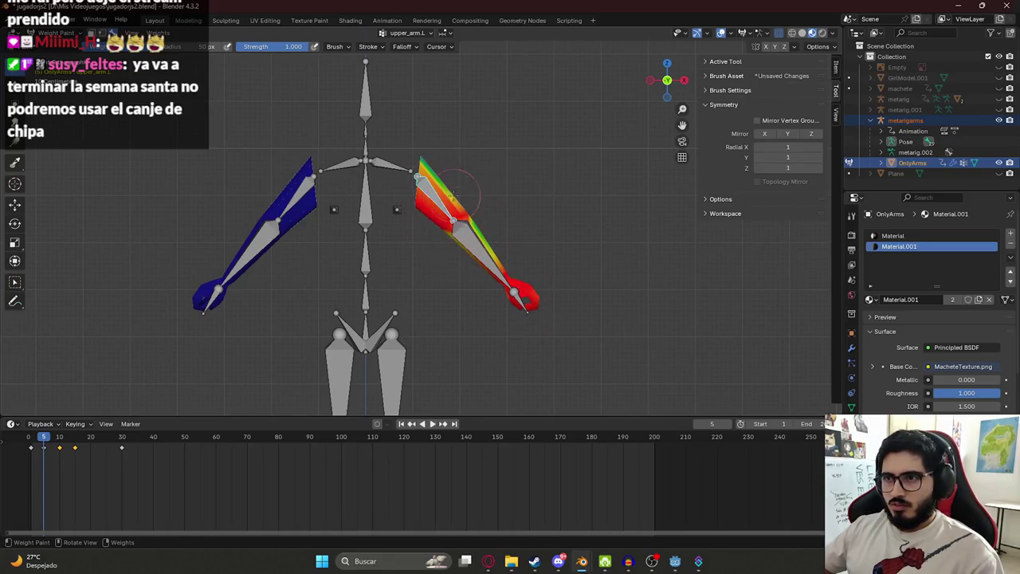
pyautogui.moveTo(490, 247); pyautogui.dragTo(435, 221)
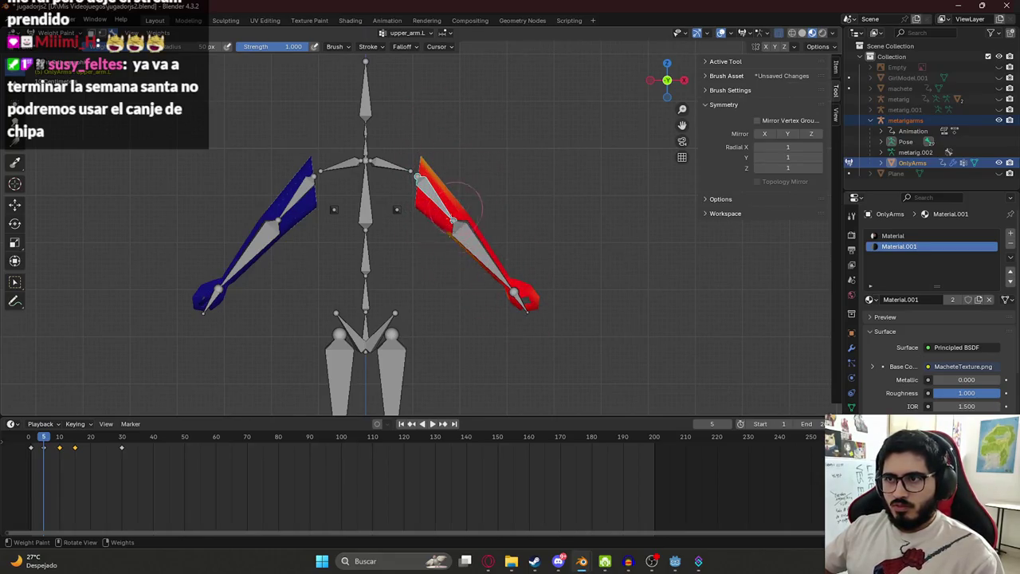
pyautogui.moveTo(433, 171); pyautogui.dragTo(448, 275)
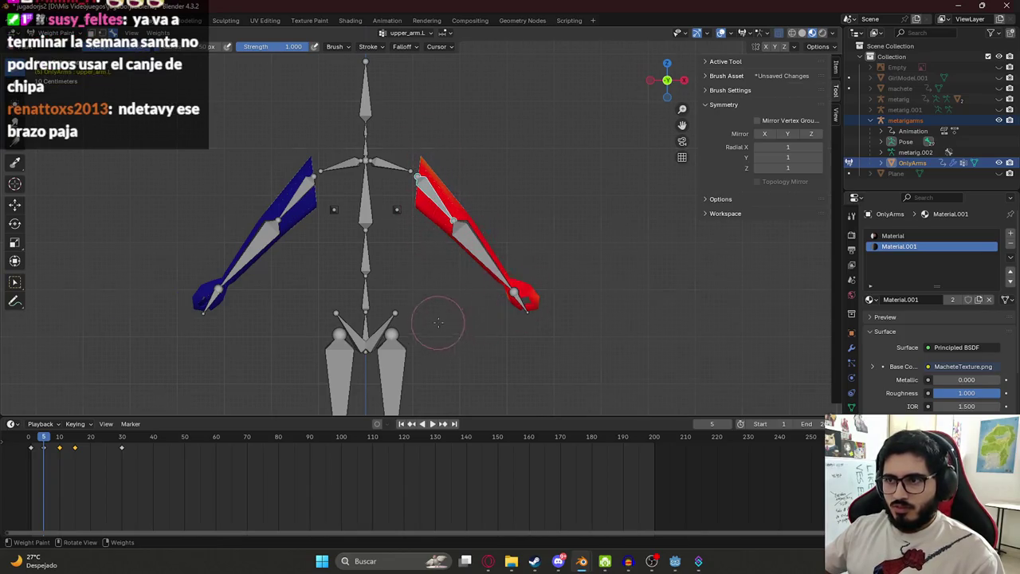
pyautogui.moveTo(437, 322); pyautogui.dragTo(438, 263, button='middle')
pyautogui.moveTo(495, 182)
pyautogui.mouseDown(button='middle')
pyautogui.moveTo(461, 190)
pyautogui.moveTo(485, 280)
pyautogui.mouseUp(button='middle')
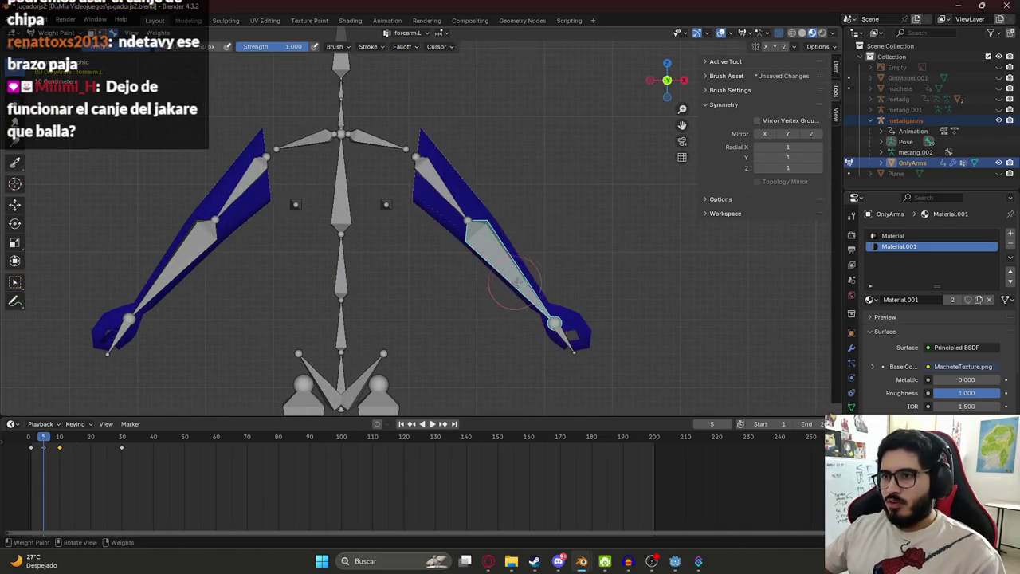
# - Test-rotate the upper arm, then pull upper_arm.L weights back toward the shoulder near the elbow
pyautogui.press('r')
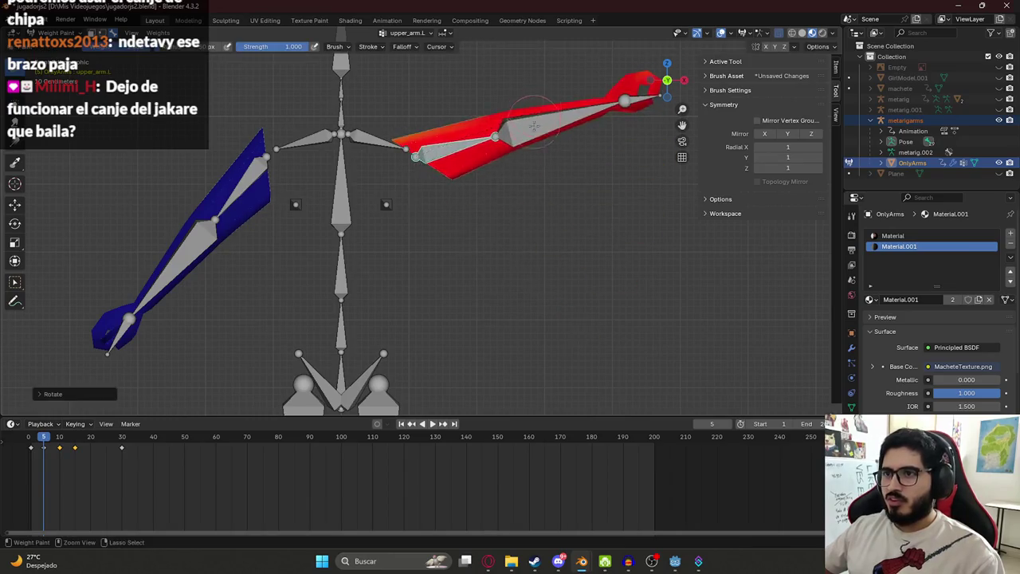
pyautogui.press('Escape')
pyautogui.moveTo(552, 284); pyautogui.dragTo(519, 314, button='middle')
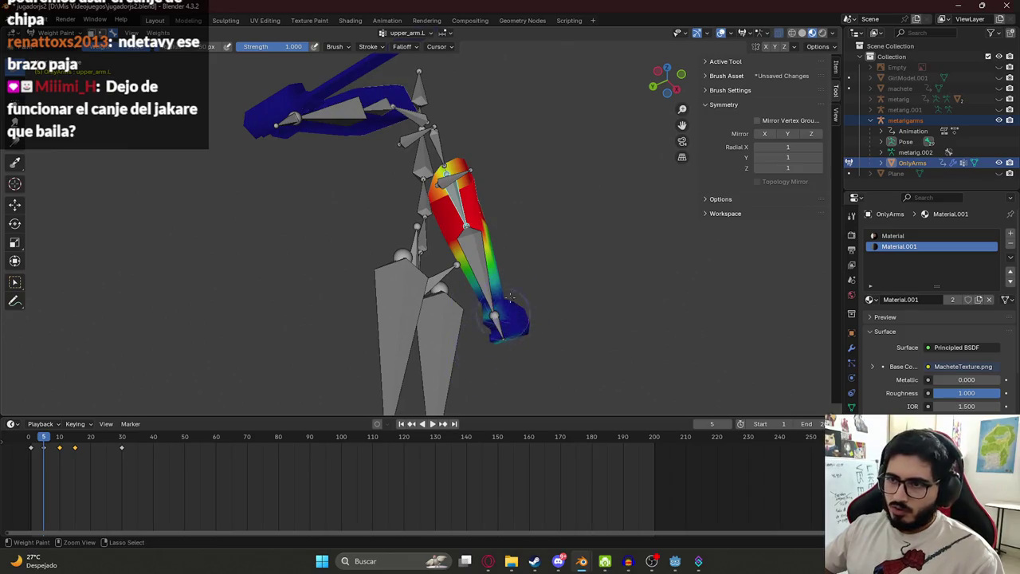
pyautogui.moveTo(355, 298); pyautogui.dragTo(338, 316, button='middle')
pyautogui.moveTo(395, 288); pyautogui.dragTo(385, 294, button='middle')
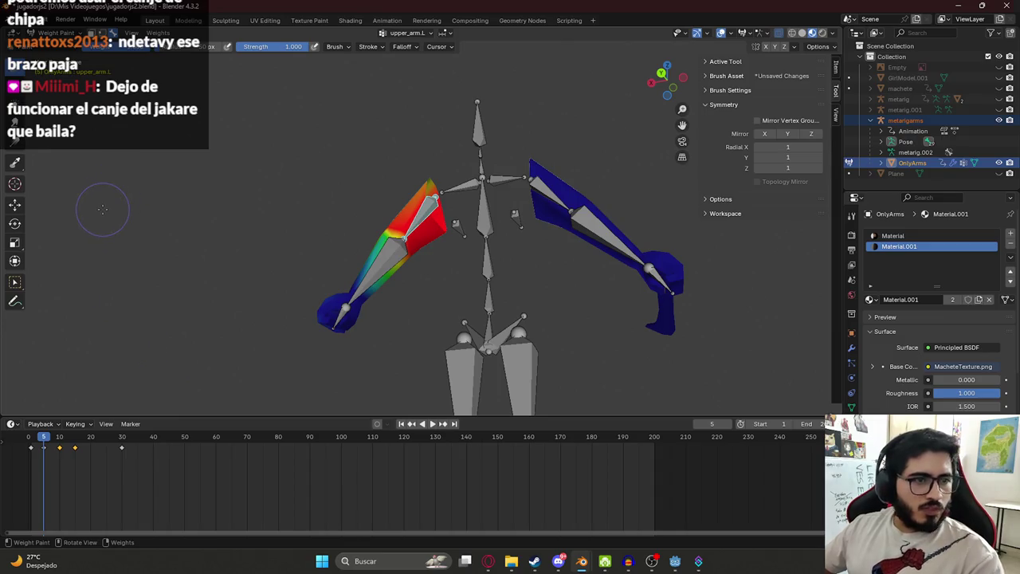
pyautogui.moveTo(424, 276); pyautogui.dragTo(383, 267, button='middle')
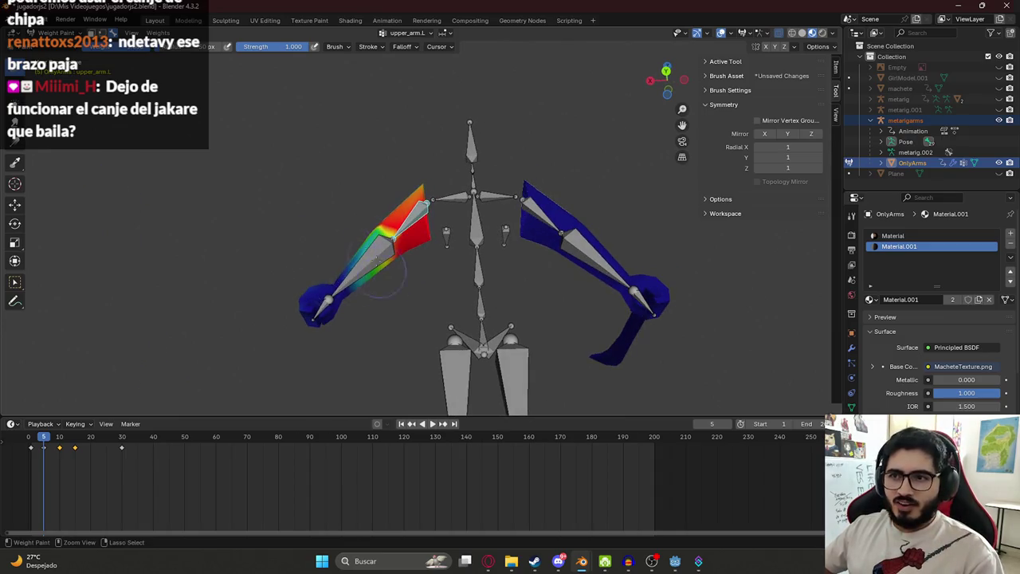
pyautogui.moveTo(368, 263); pyautogui.dragTo(365, 256)
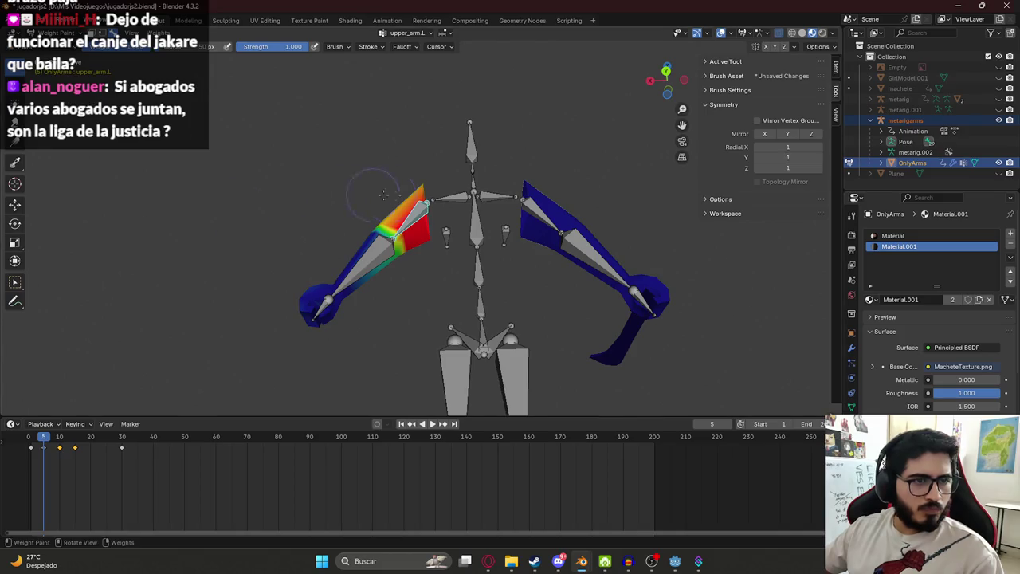
# - Inspect the upper_arm.L weights from several angles and save jugadorjs2.blend
pyautogui.moveTo(383, 195); pyautogui.dragTo(445, 204, button='middle')
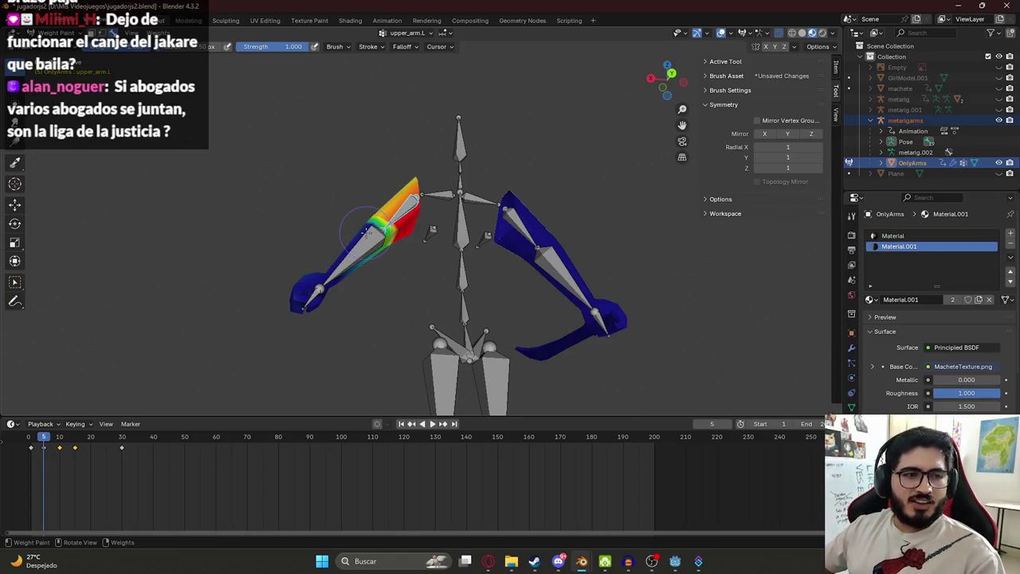
pyautogui.moveTo(365, 241); pyautogui.dragTo(381, 261, button='middle')
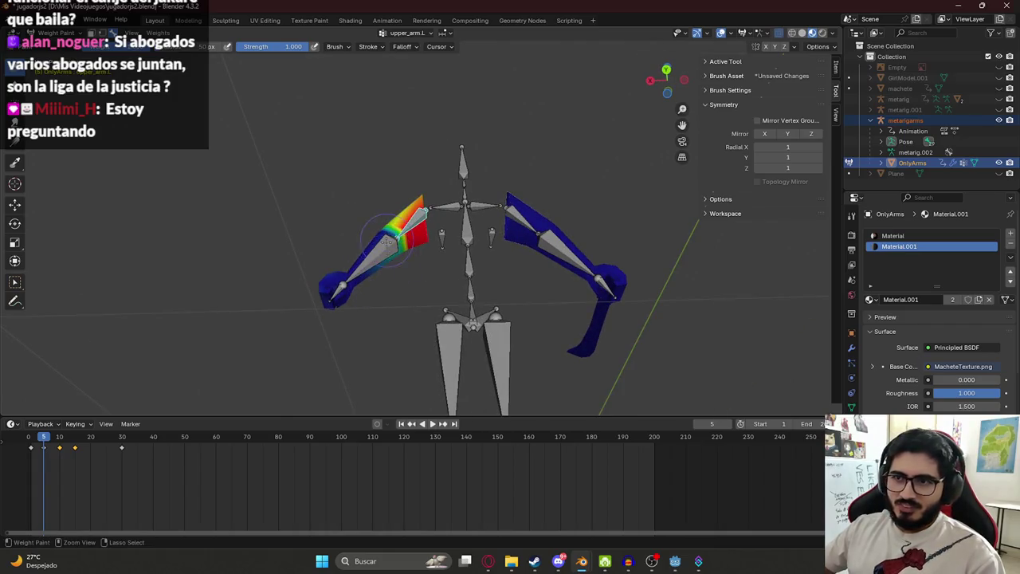
pyautogui.moveTo(386, 239); pyautogui.dragTo(455, 239, button='middle')
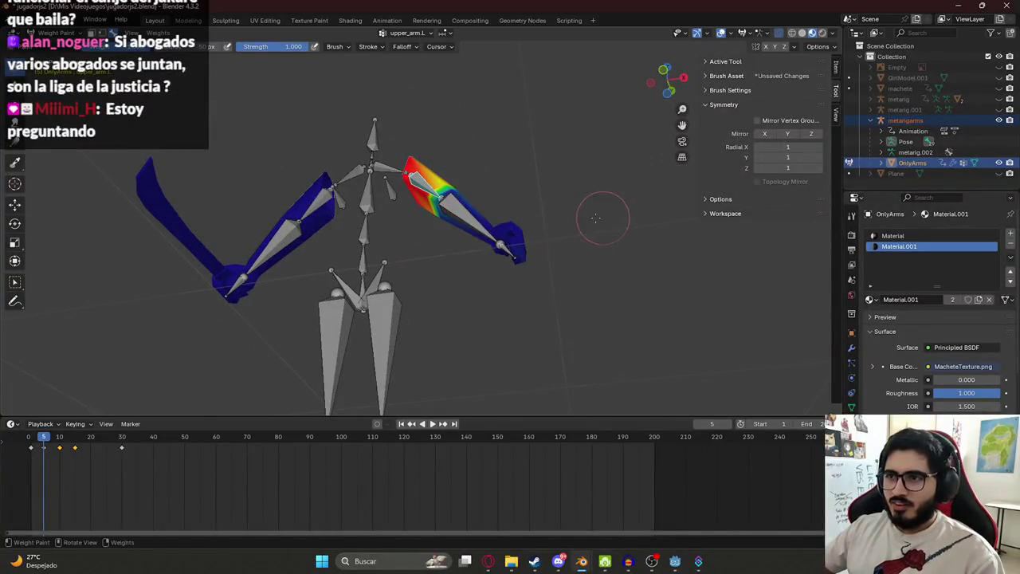
pyautogui.moveTo(601, 216); pyautogui.dragTo(372, 231, button='middle')
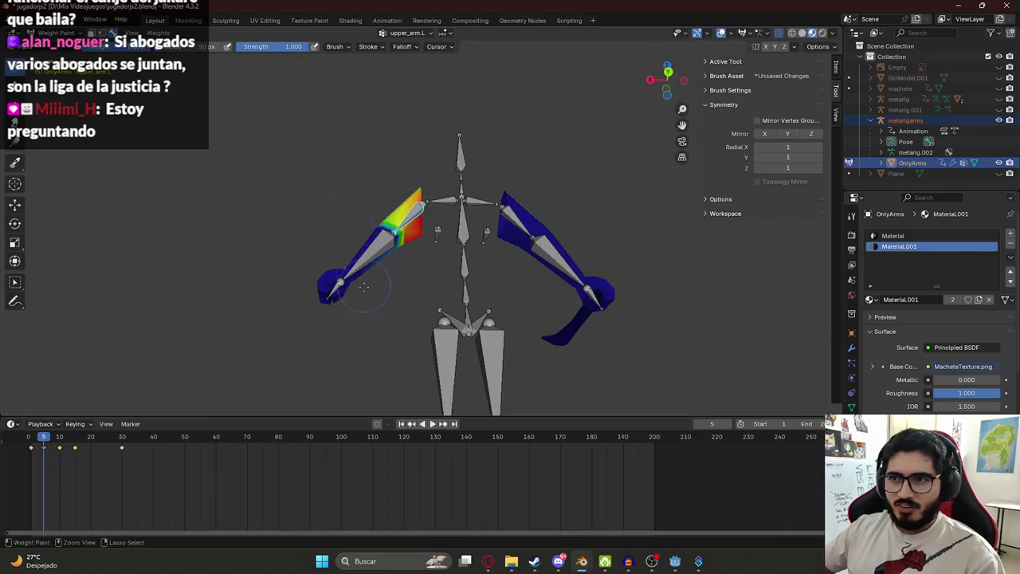
pyautogui.moveTo(363, 287); pyautogui.dragTo(523, 181, button='middle')
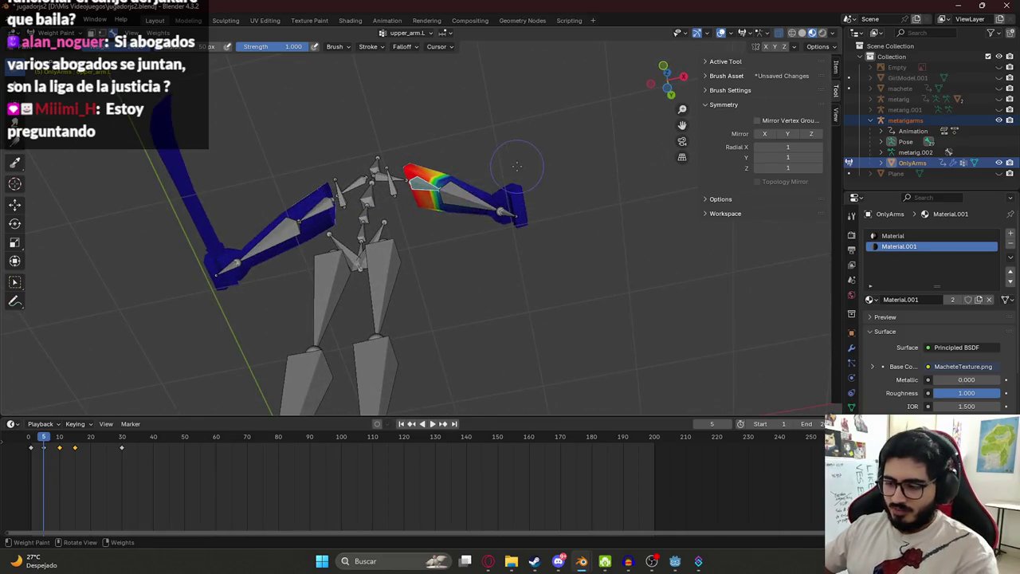
pyautogui.press('KP_1')
pyautogui.moveTo(532, 156); pyautogui.dragTo(478, 159, button='middle')
pyautogui.moveTo(375, 170); pyautogui.dragTo(349, 176, button='middle')
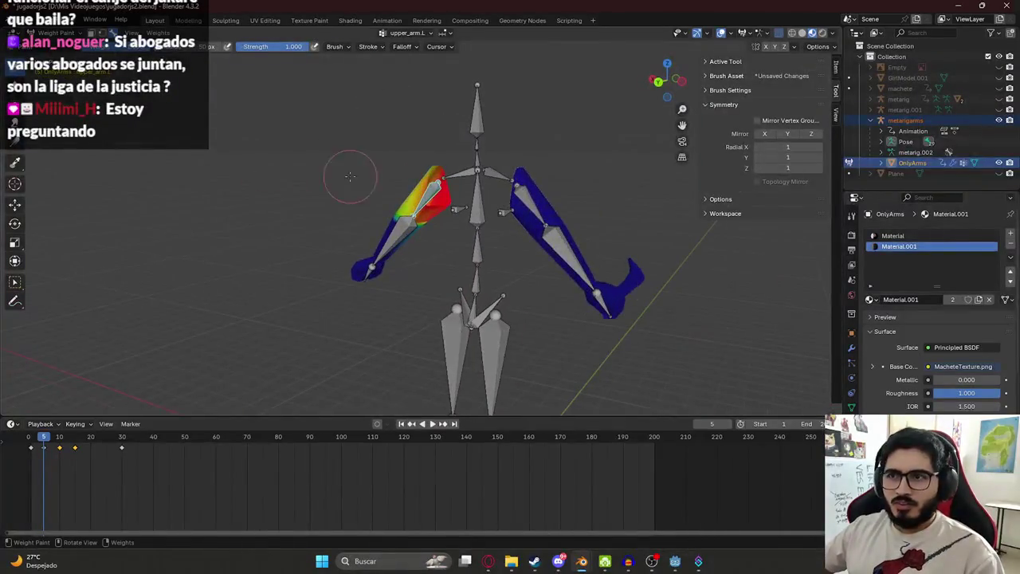
pyautogui.moveTo(410, 183); pyautogui.dragTo(381, 156, button='middle')
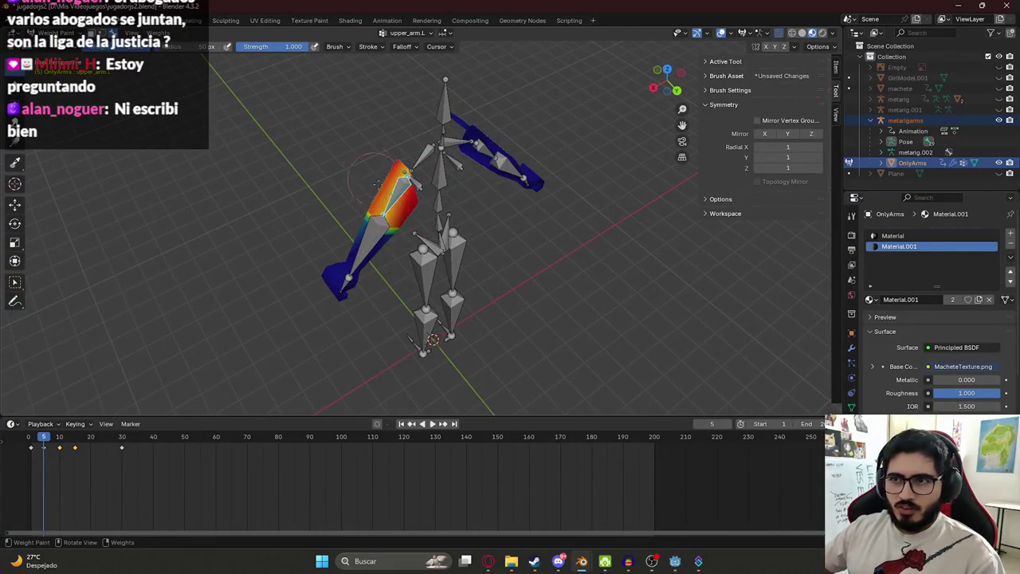
pyautogui.moveTo(377, 184)
pyautogui.mouseDown(button='middle')
pyautogui.moveTo(409, 165)
pyautogui.moveTo(421, 205)
pyautogui.moveTo(436, 209)
pyautogui.mouseUp(button='middle')
pyautogui.hotkey('ctrl', 's')
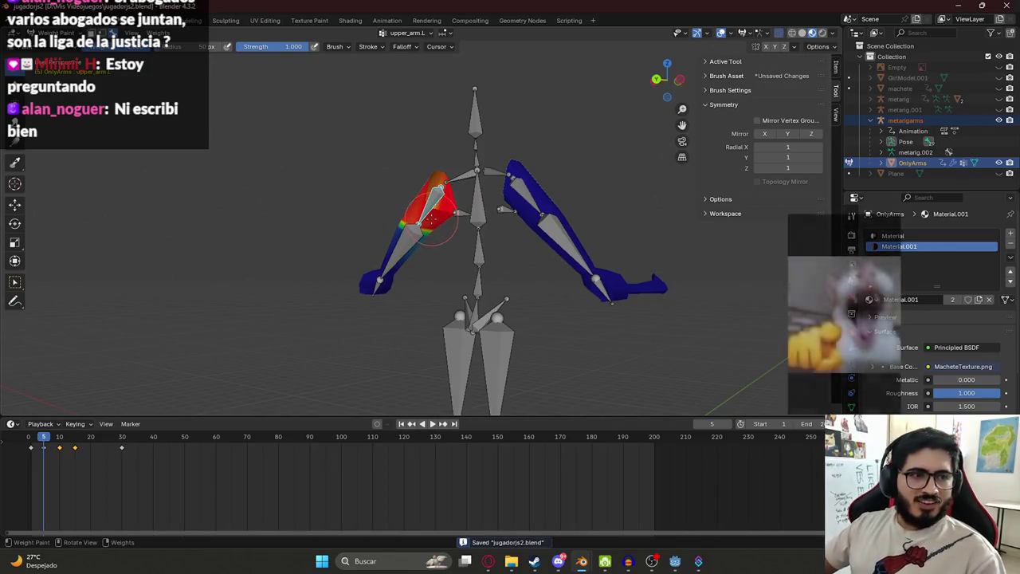
pyautogui.press('KP_1')
pyautogui.moveTo(319, 207); pyautogui.dragTo(369, 191, button='middle')
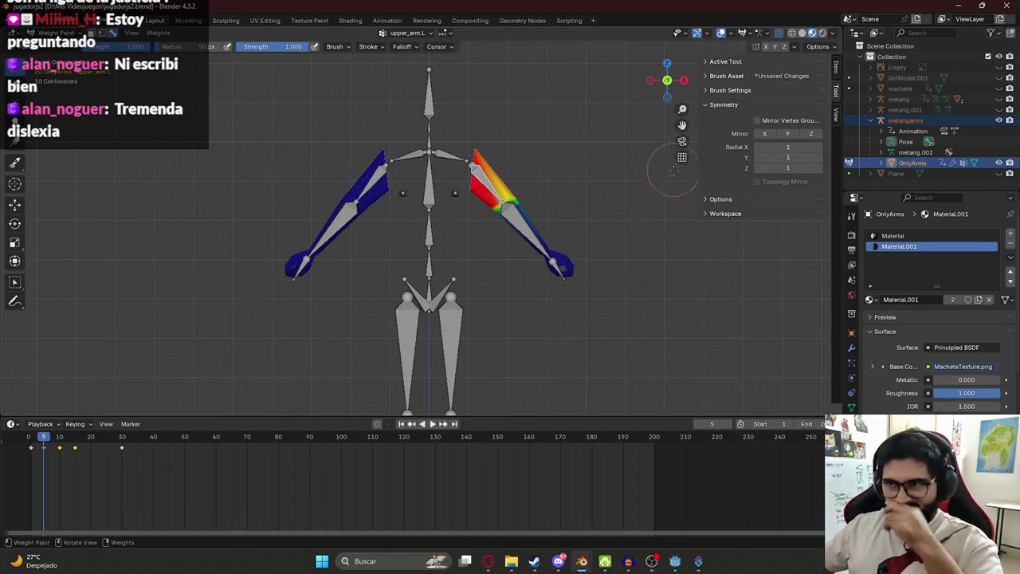
# - Make forearm.L active, touch up its weights, and test-rotate the forearm
pyautogui.scroll(2, 637, 191)
pyautogui.keyDown('shift'); pyautogui.moveTo(603, 216); pyautogui.dragTo(448, 201, button='middle'); pyautogui.keyUp('shift')
pyautogui.keyDown('ctrl'); pyautogui.click(448, 201); pyautogui.keyUp('ctrl')
pyautogui.scroll(-2, 448, 200)
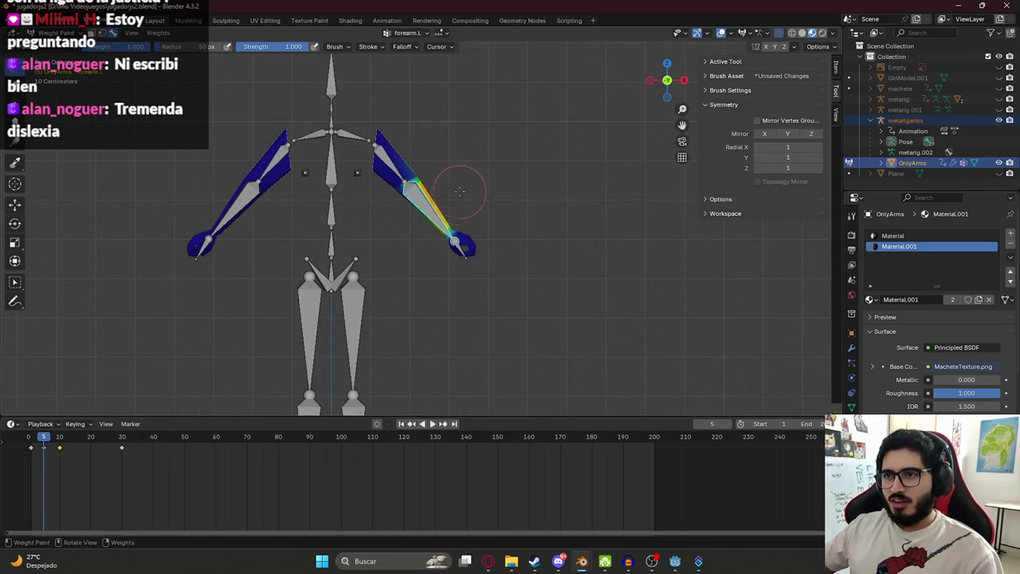
pyautogui.moveTo(411, 213)
pyautogui.keyDown('ctrl'); pyautogui.mouseDown()
pyautogui.moveTo(442, 197)
pyautogui.moveTo(418, 185)
pyautogui.mouseUp(); pyautogui.keyUp('ctrl')
pyautogui.hotkey('ctrl', 'z')
pyautogui.scroll(3, 431, 207)
pyautogui.scroll(-3, 416, 221)
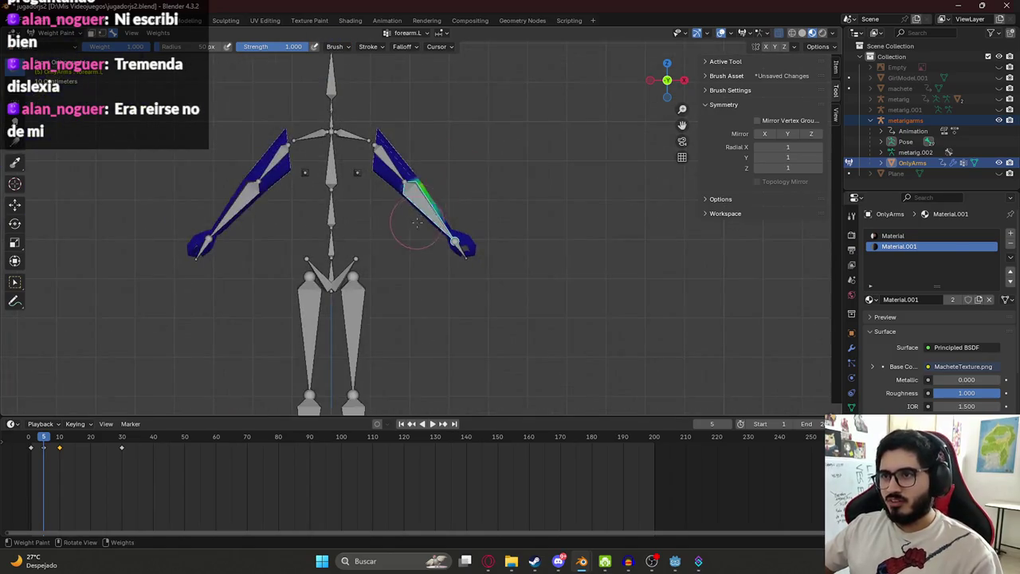
pyautogui.moveTo(416, 226)
pyautogui.mouseDown(button='middle')
pyautogui.moveTo(421, 192)
pyautogui.moveTo(461, 206)
pyautogui.mouseUp(button='middle')
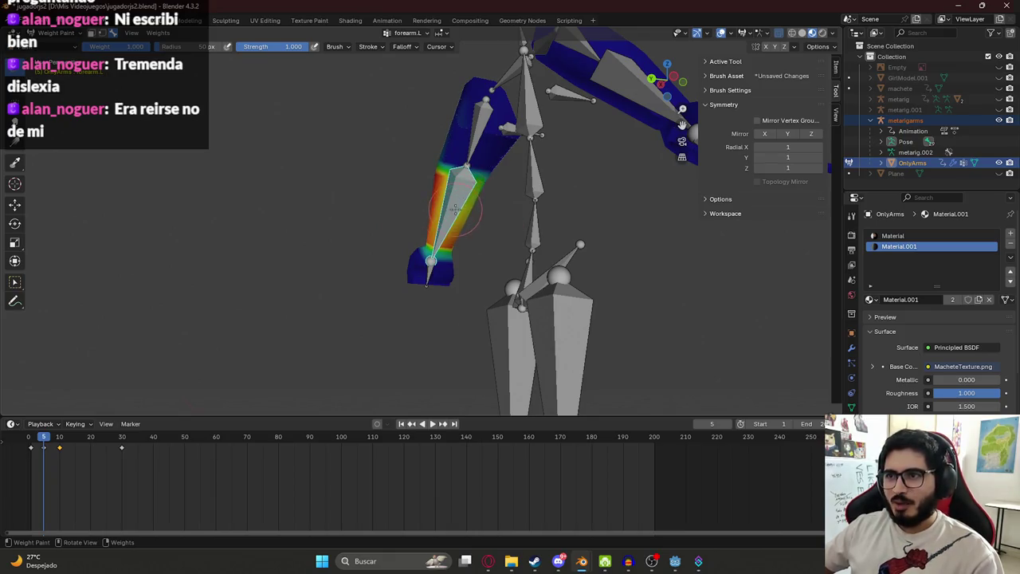
pyautogui.moveTo(453, 205)
pyautogui.mouseDown(button='middle')
pyautogui.moveTo(440, 183)
pyautogui.moveTo(407, 215)
pyautogui.moveTo(457, 189)
pyautogui.mouseUp(button='middle')
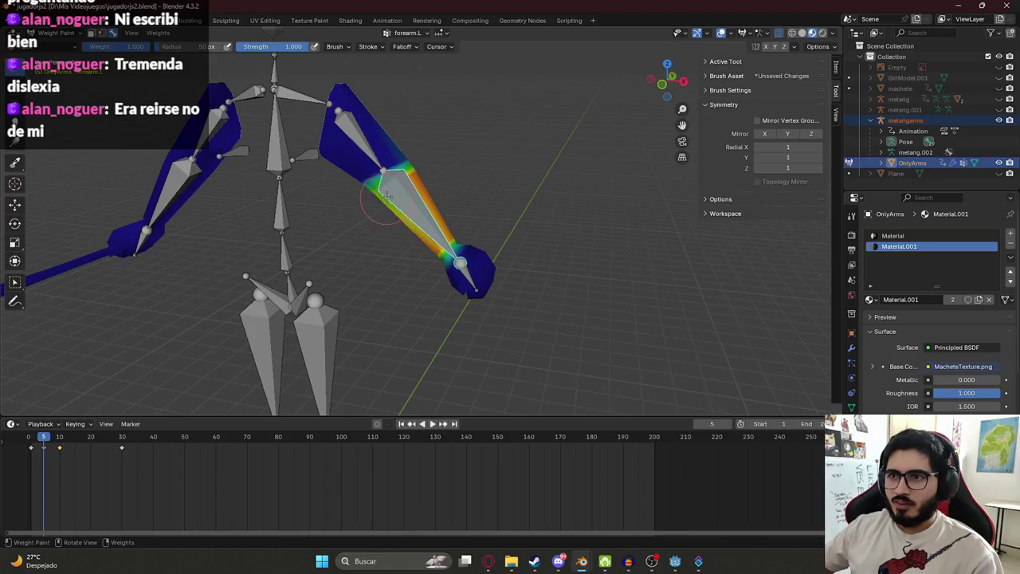
pyautogui.moveTo(420, 217); pyautogui.dragTo(463, 177, button='middle')
pyautogui.scroll(3, 462, 177)
pyautogui.moveTo(597, 298)
pyautogui.mouseDown(button='middle')
pyautogui.moveTo(473, 258)
pyautogui.moveTo(513, 238)
pyautogui.moveTo(375, 171)
pyautogui.moveTo(420, 194)
pyautogui.mouseUp(button='middle')
pyautogui.press('r')
pyautogui.click(450, 227)
# - Select hand.L and paint the left hand up to full red weight
pyautogui.keyDown('ctrl'); pyautogui.click(446, 227); pyautogui.keyUp('ctrl')
pyautogui.scroll(2, 466, 253)
pyautogui.click(468, 257)
pyautogui.moveTo(468, 257)
pyautogui.mouseDown(button='middle')
pyautogui.moveTo(559, 235)
pyautogui.moveTo(487, 231)
pyautogui.mouseUp(button='middle')
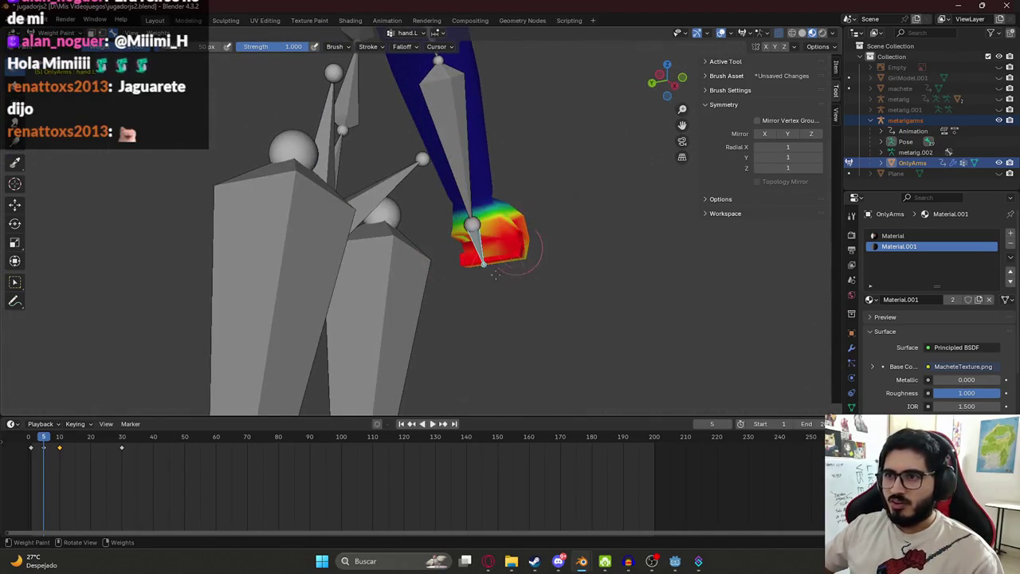
pyautogui.moveTo(462, 282); pyautogui.dragTo(351, 257, button='middle')
pyautogui.moveTo(351, 257); pyautogui.dragTo(358, 239)
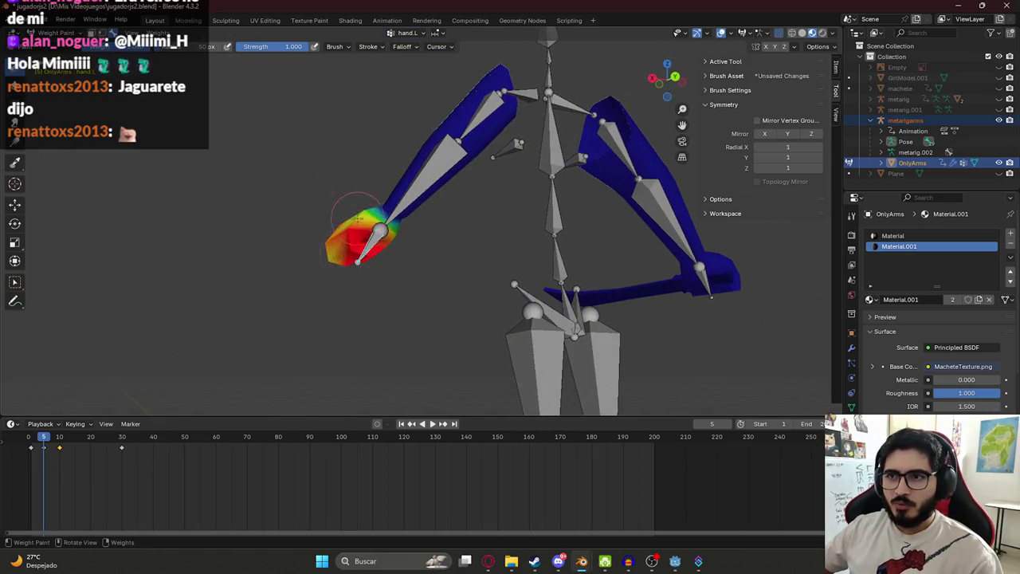
pyautogui.moveTo(358, 239); pyautogui.dragTo(462, 216, button='middle')
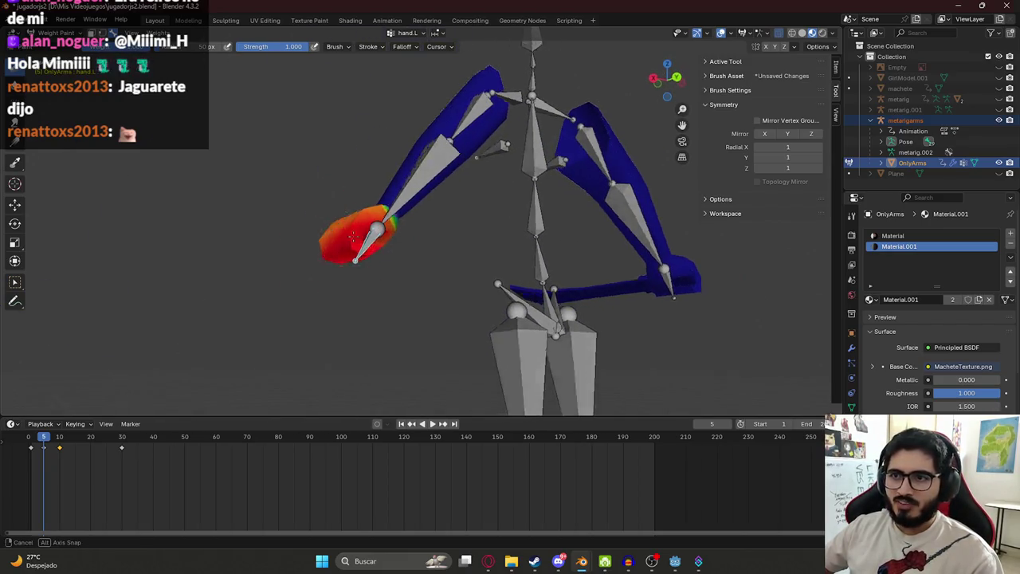
pyautogui.moveTo(439, 217); pyautogui.dragTo(451, 214)
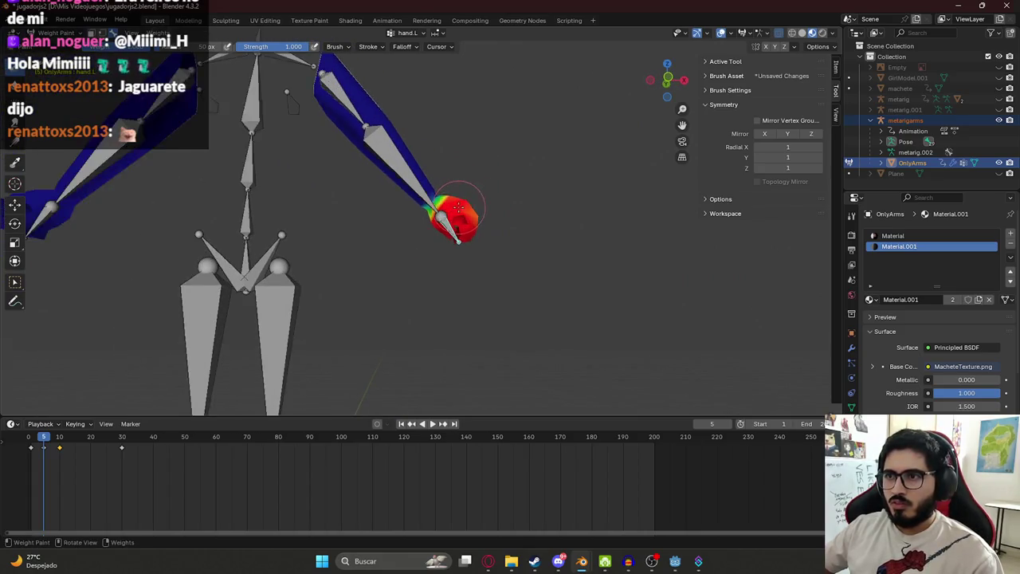
# - Test-rotate the hand, forearm and upper arm bones, then save jugadorjs2.blend
pyautogui.press('r')
pyautogui.click(434, 182)
pyautogui.keyDown('ctrl'); pyautogui.click(410, 191); pyautogui.keyUp('ctrl')
pyautogui.press('r')
pyautogui.click(522, 104)
pyautogui.moveTo(522, 103); pyautogui.dragTo(482, 121, button='middle')
pyautogui.scroll(-3, 493, 118)
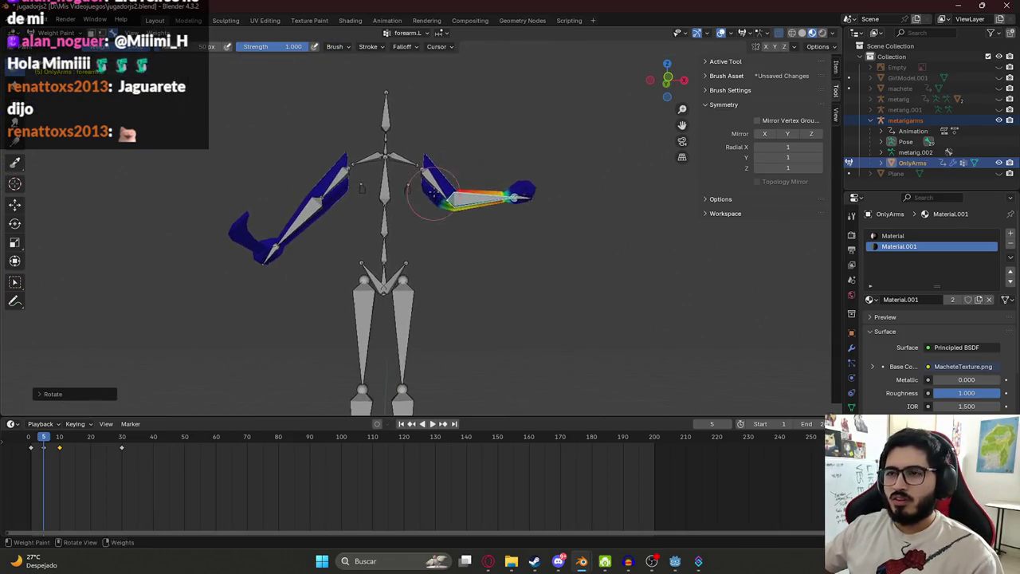
pyautogui.keyDown('ctrl'); pyautogui.click(434, 173); pyautogui.keyUp('ctrl')
pyautogui.press('r')
pyautogui.press('Escape')
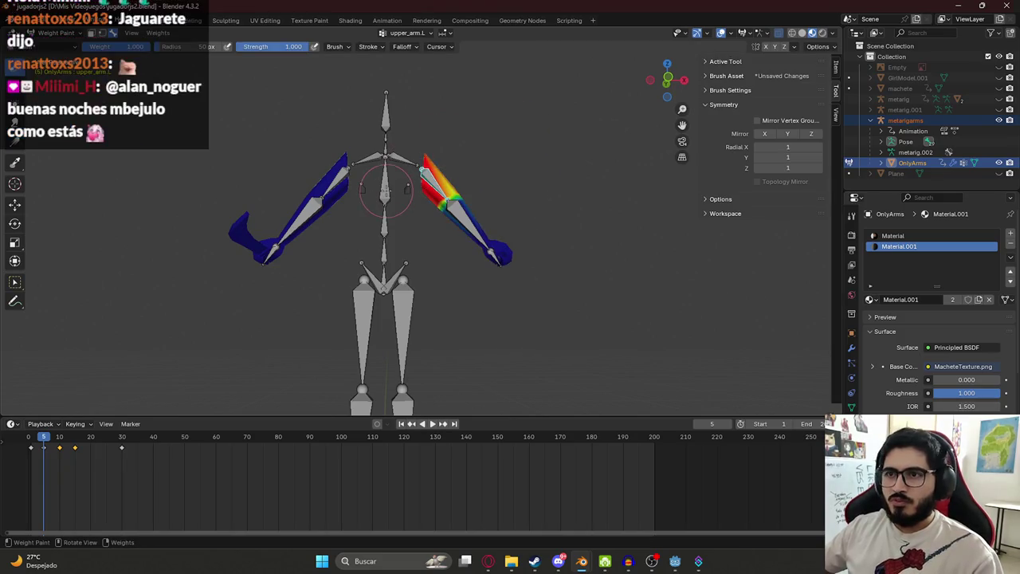
pyautogui.hotkey('ctrl', 's')
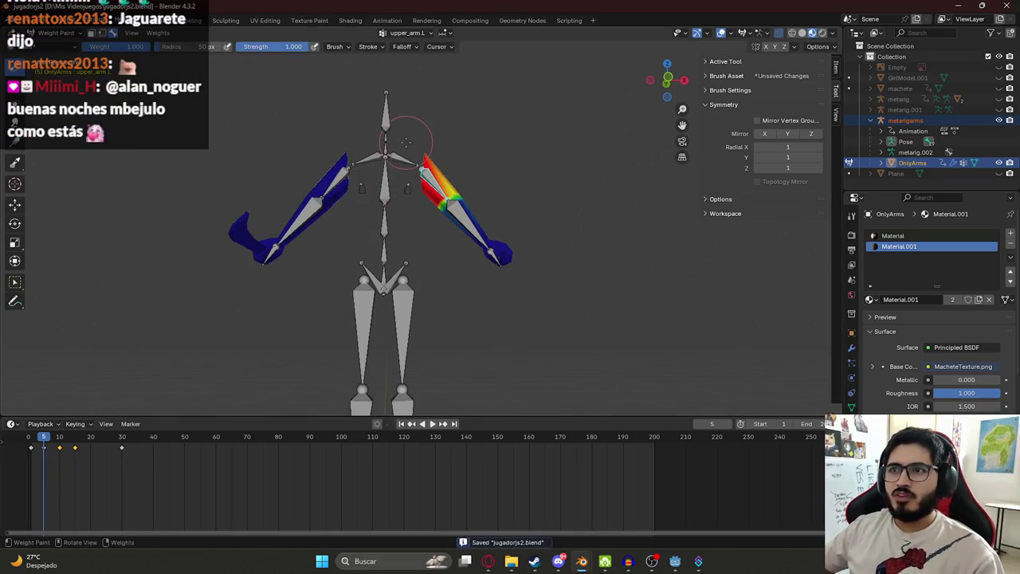
pyautogui.press('Tab')
pyautogui.scroll(1, 427, 229)
pyautogui.press('Tab')
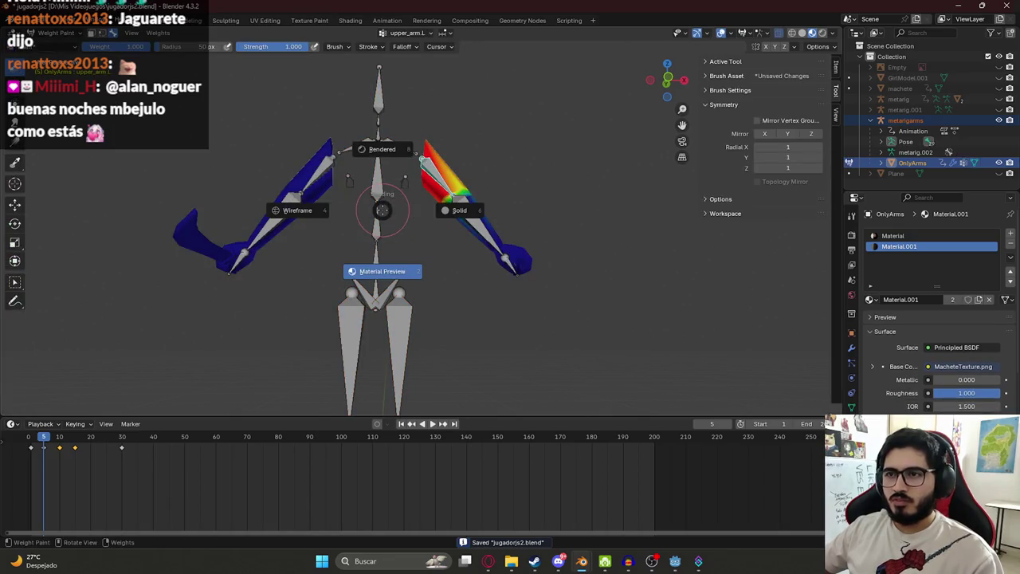
# - Return to Object Mode, look over the textured arms, and save jugadorjs2.blend
pyautogui.click(56, 32)
pyautogui.click(56, 44)
pyautogui.moveTo(253, 159)
pyautogui.mouseDown(button='middle')
pyautogui.moveTo(357, 212)
pyautogui.moveTo(541, 198)
pyautogui.mouseUp(button='middle')
pyautogui.scroll(3, 309, 231)
pyautogui.scroll(2, 457, 237)
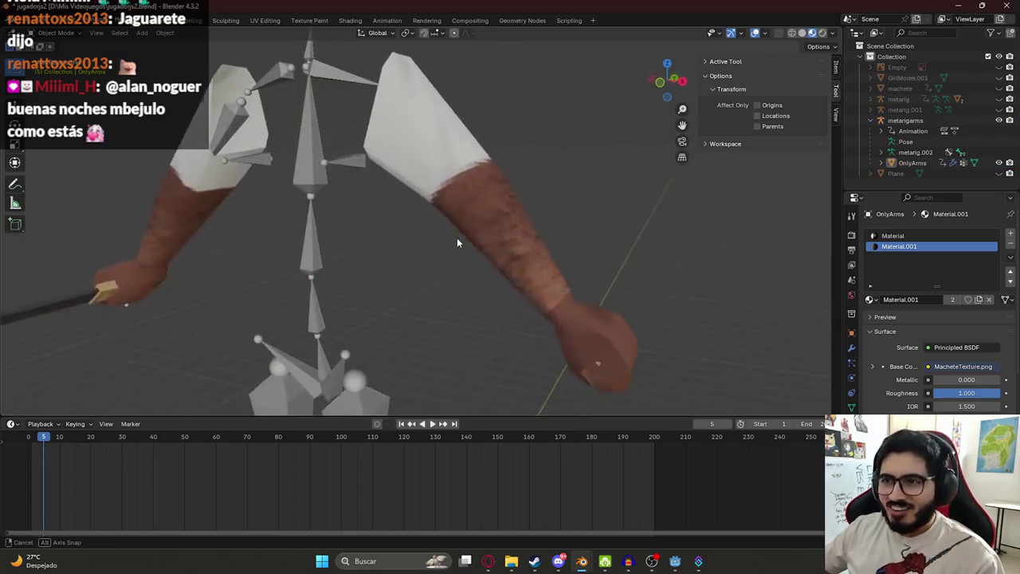
pyautogui.moveTo(642, 298); pyautogui.dragTo(535, 239, button='middle')
pyautogui.moveTo(187, 252)
pyautogui.mouseDown(button='middle')
pyautogui.moveTo(258, 239)
pyautogui.moveTo(321, 253)
pyautogui.moveTo(257, 251)
pyautogui.mouseUp(button='middle')
pyautogui.hotkey('ctrl', 's')
# - In the Animation workspace, put the metarigarms armature into Pose Mode and save
pyautogui.click(388, 20)
pyautogui.moveTo(381, 278)
pyautogui.mouseDown(button='middle')
pyautogui.moveTo(342, 274)
pyautogui.moveTo(287, 297)
pyautogui.moveTo(229, 221)
pyautogui.mouseUp(button='middle')
pyautogui.click(711, 144)
pyautogui.scroll(2, 726, 135)
pyautogui.scroll(-2, 726, 135)
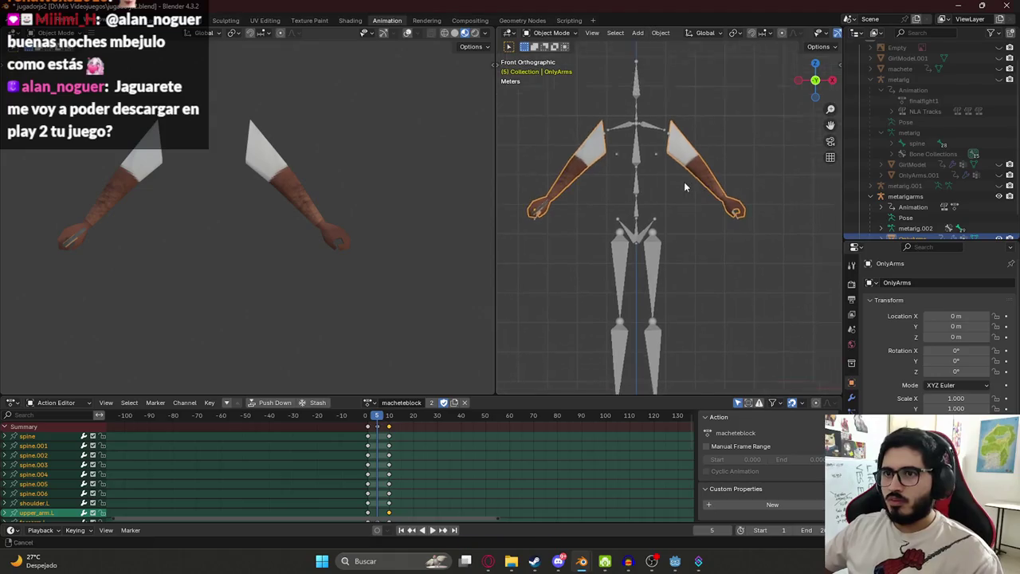
pyautogui.click(637, 142)
pyautogui.click(549, 33)
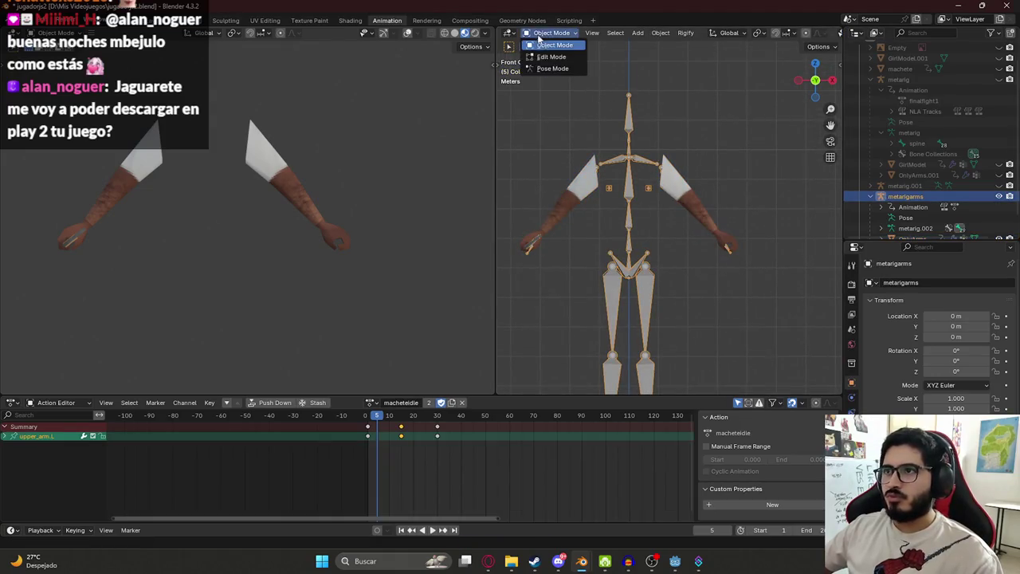
pyautogui.click(549, 73)
pyautogui.hotkey('ctrl', 's')
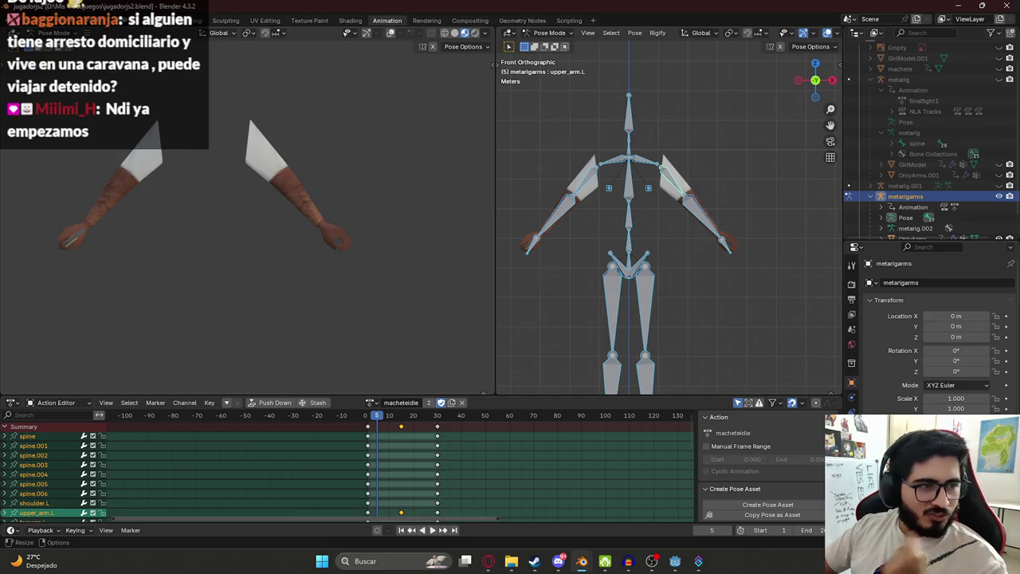
# - Play back the macheteidle animation and inspect the arms and machete
pyautogui.scroll(4, 696, 171)
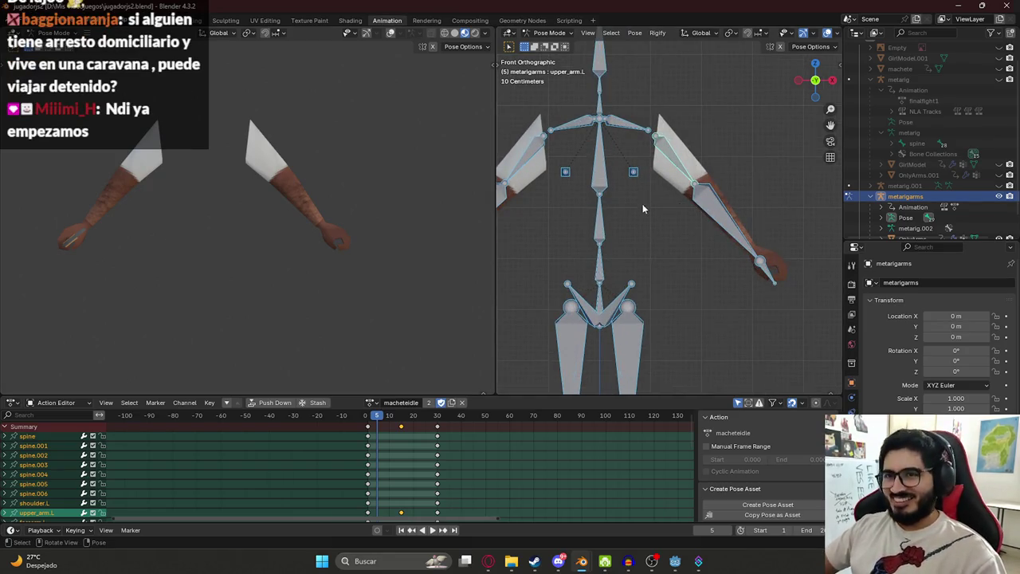
pyautogui.scroll(-4, 698, 177)
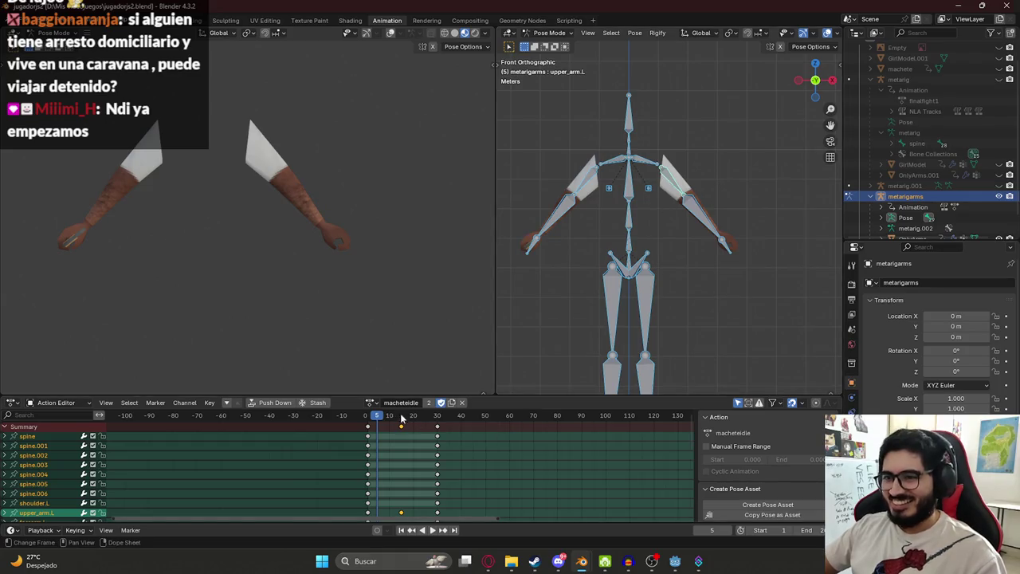
pyautogui.press('space')
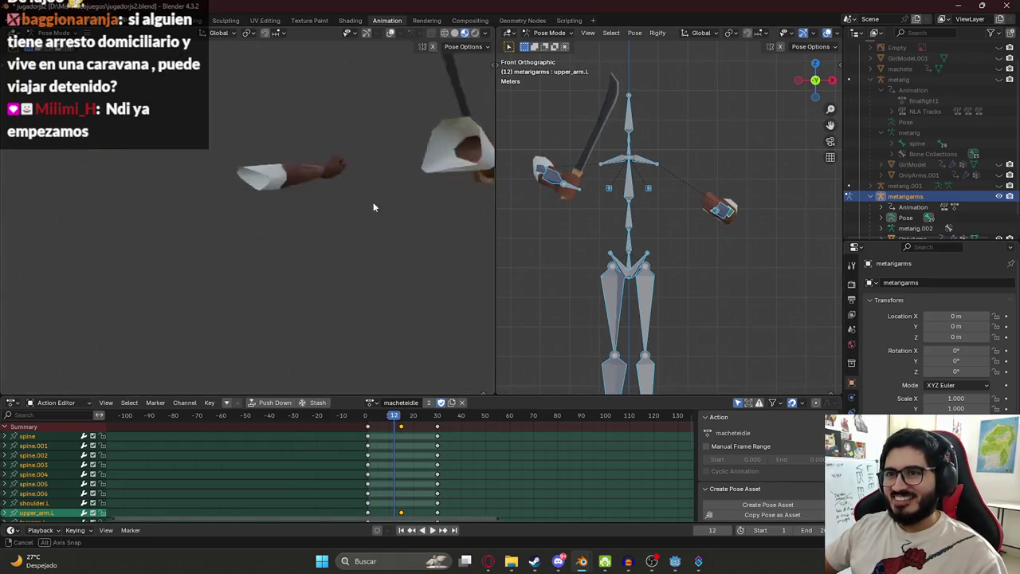
pyautogui.press('space')
pyautogui.moveTo(398, 174); pyautogui.dragTo(286, 247, button='middle')
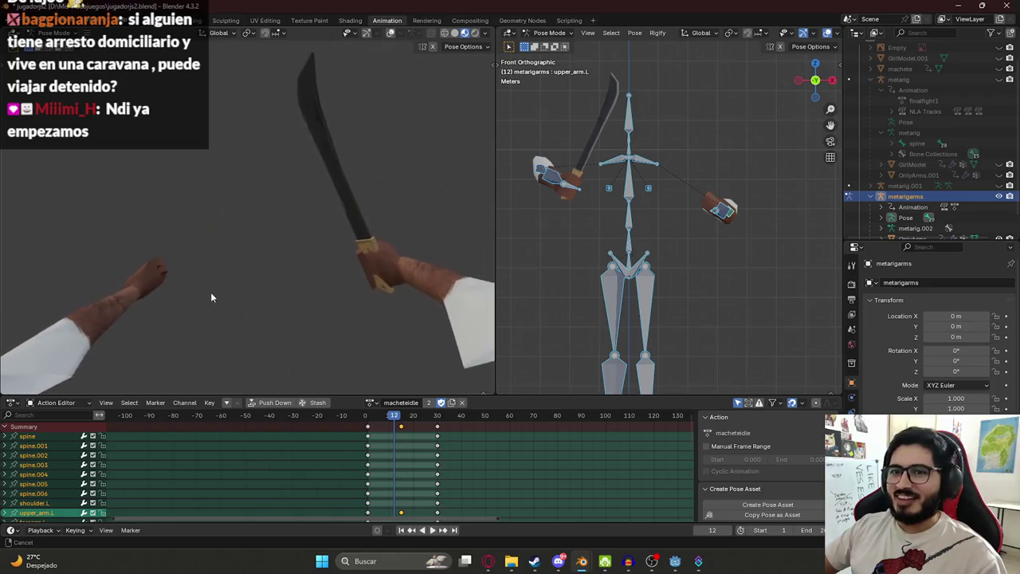
pyautogui.press('space')
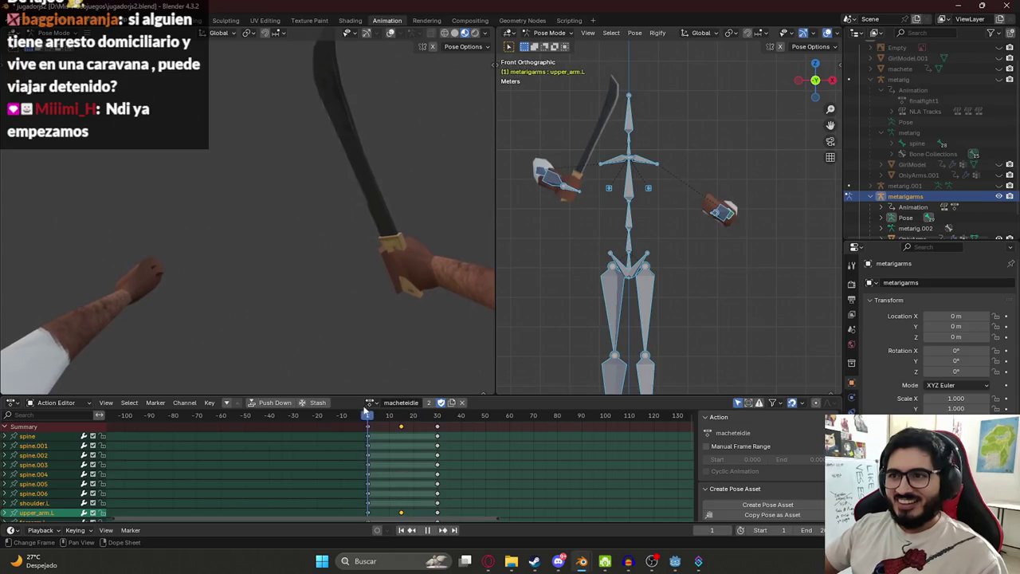
# - Assign the macheteattack1 action to the arms rig and preview it
pyautogui.click(371, 403)
pyautogui.scroll(3, 404, 443)
pyautogui.scroll(3, 404, 443)
pyautogui.scroll(3, 404, 443)
pyautogui.scroll(-4, 404, 446)
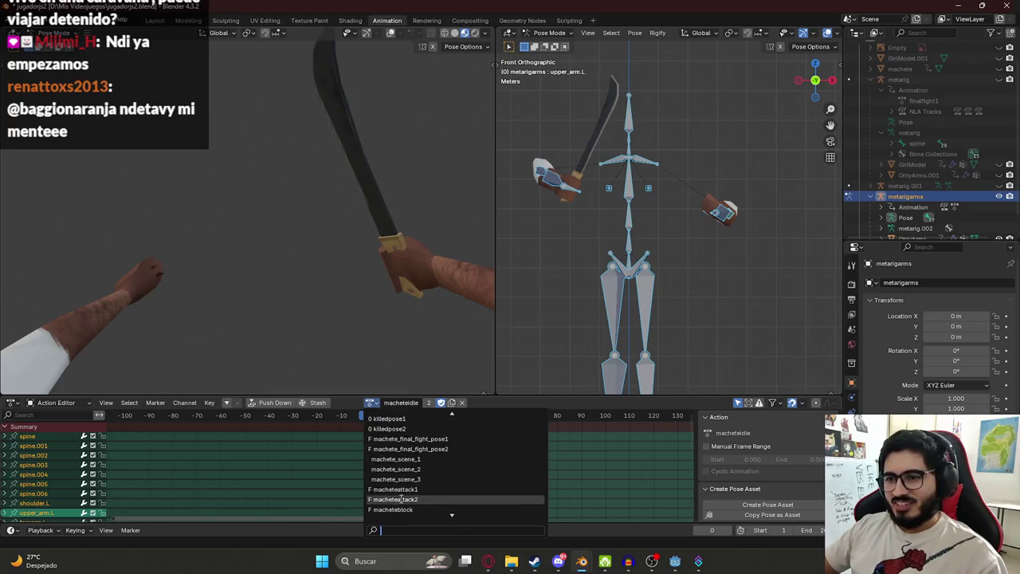
pyautogui.click(406, 487)
pyautogui.press('space')
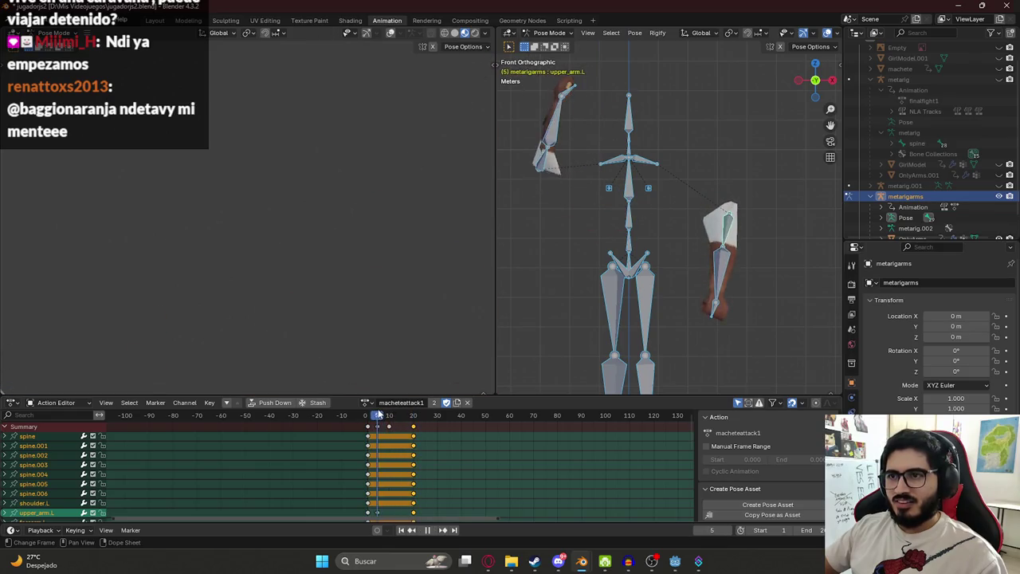
pyautogui.press('space')
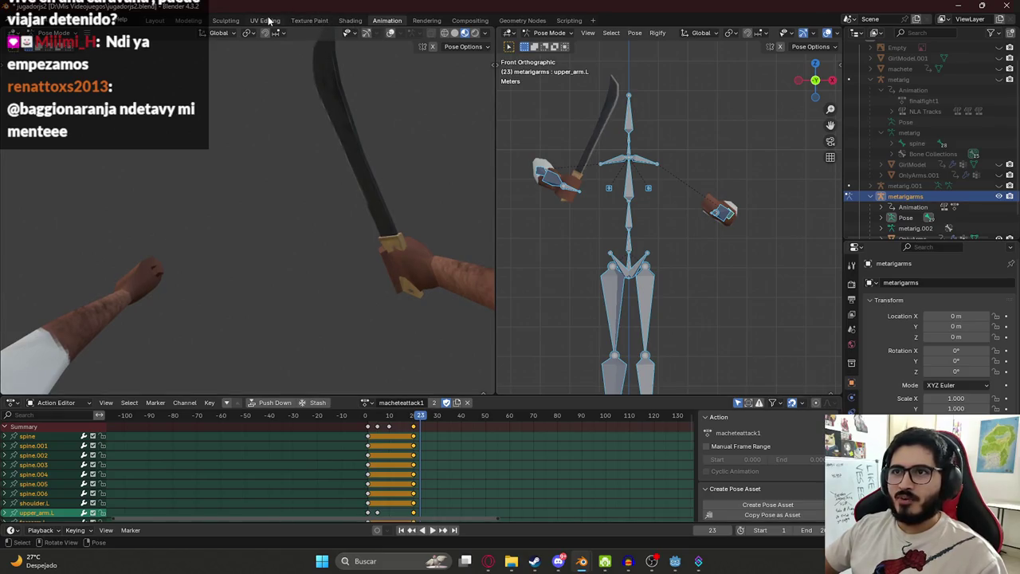
pyautogui.click(264, 19)
# - Return the armature to Object Mode and edit the OnlyArms mesh with all faces selected
pyautogui.click(479, 33)
pyautogui.click(478, 45)
pyautogui.click(540, 203)
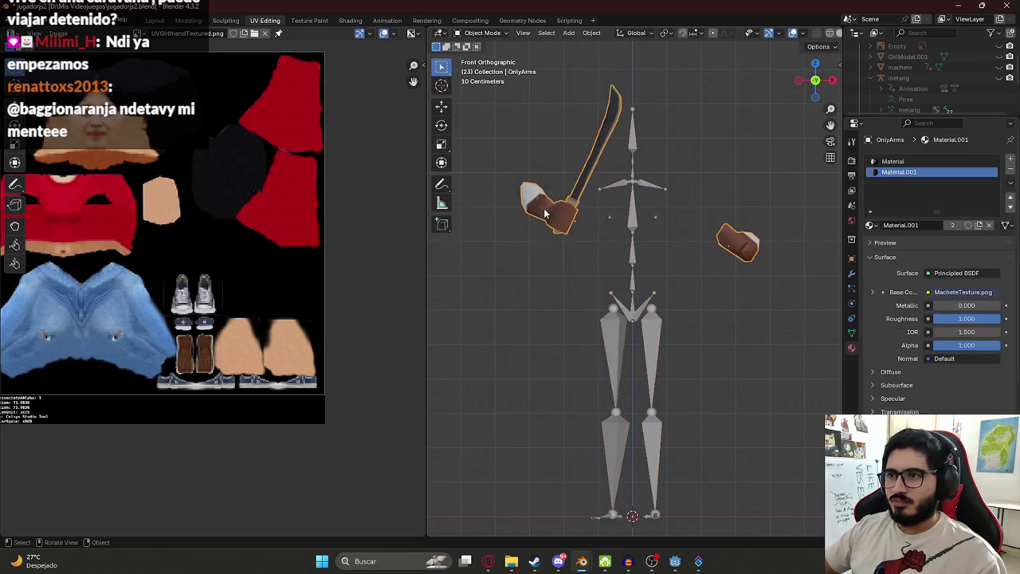
pyautogui.press('Tab')
pyautogui.press('a')
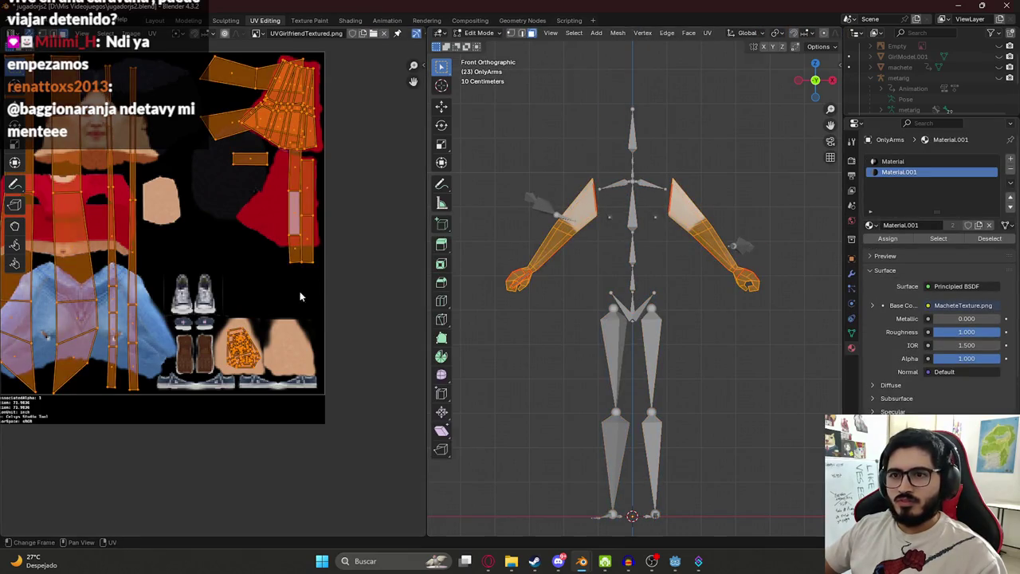
# - Select the hand UVs, then enlarge, rotate and move them over the skin patch
pyautogui.moveTo(323, 156)
pyautogui.mouseDown(button='middle')
pyautogui.moveTo(265, 188)
pyautogui.moveTo(279, 203)
pyautogui.moveTo(247, 267)
pyautogui.mouseUp(button='middle')
pyautogui.scroll(-2, 159, 295)
pyautogui.scroll(-1, 159, 295)
pyautogui.scroll(3, 91, 351)
pyautogui.scroll(2, 231, 310)
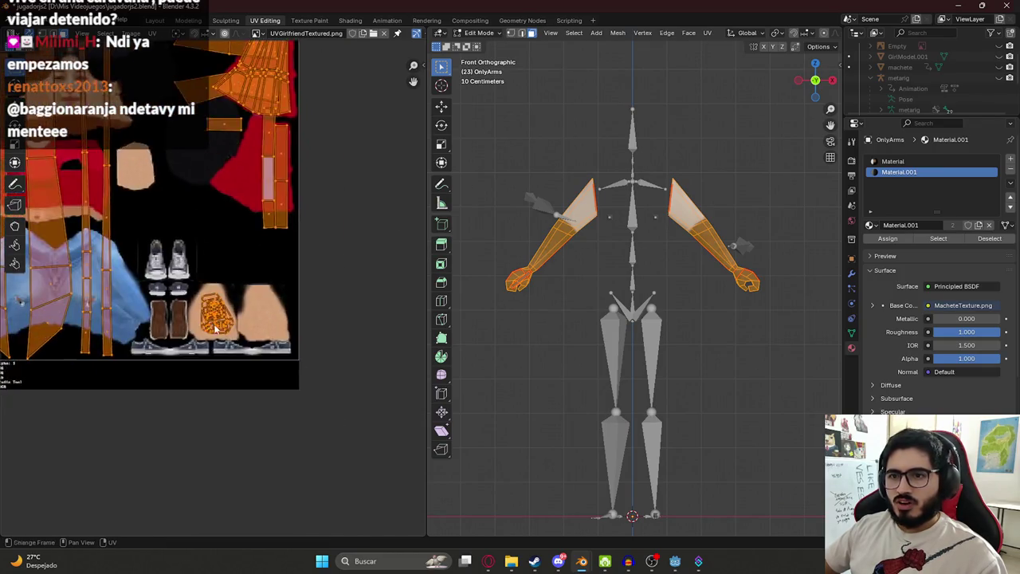
pyautogui.scroll(1, 214, 332)
pyautogui.moveTo(186, 282); pyautogui.dragTo(365, 417)
pyautogui.press('s')
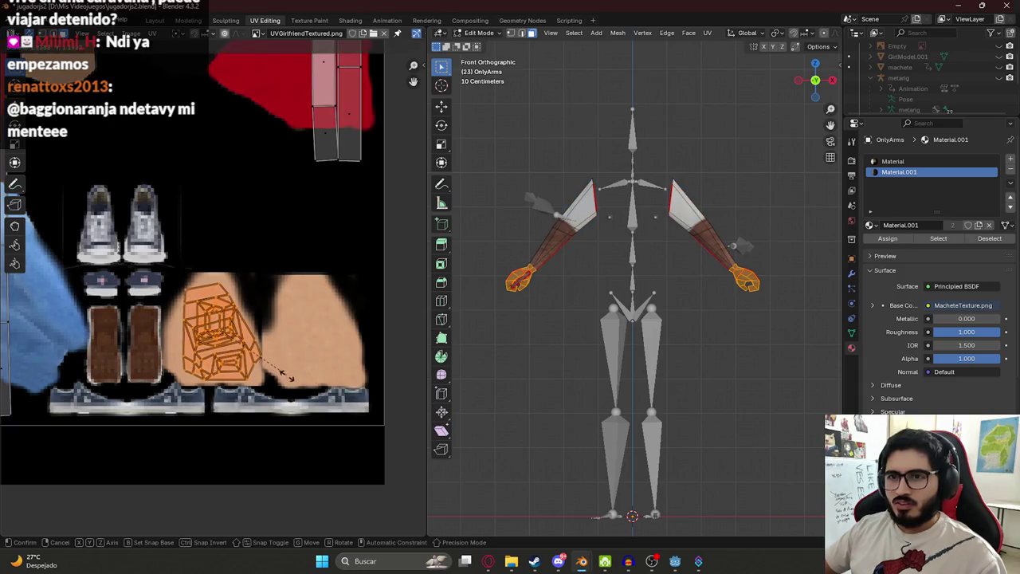
pyautogui.press('r')
pyautogui.click(274, 375)
pyautogui.press('g')
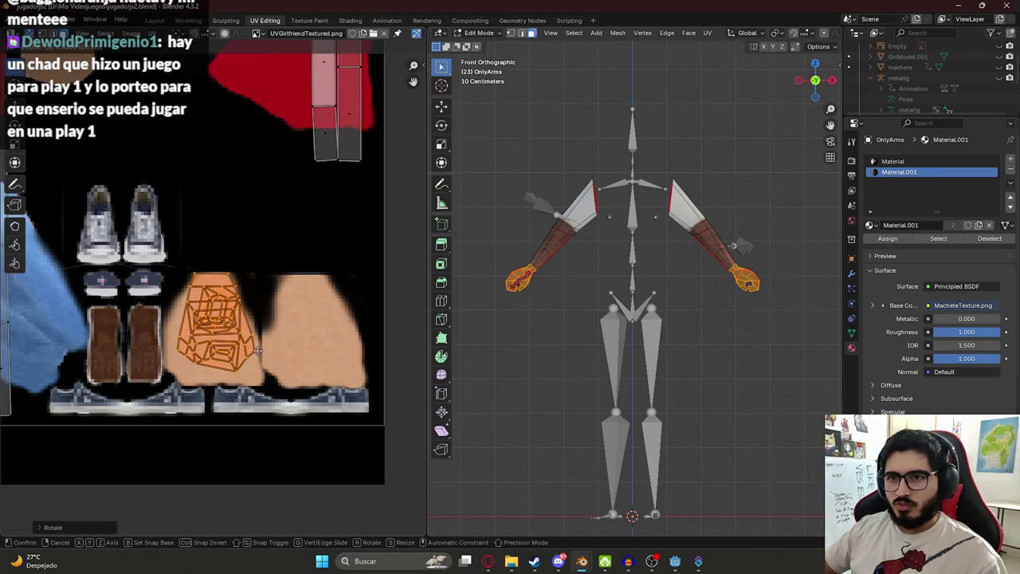
pyautogui.click(255, 359)
# - Check the hand in Object Mode, then browse to open a different texture image
pyautogui.press('Tab')
pyautogui.moveTo(705, 271)
pyautogui.mouseDown(button='middle')
pyautogui.moveTo(696, 251)
pyautogui.moveTo(599, 228)
pyautogui.moveTo(666, 255)
pyautogui.moveTo(638, 255)
pyautogui.mouseUp(button='middle')
pyautogui.press('Tab')
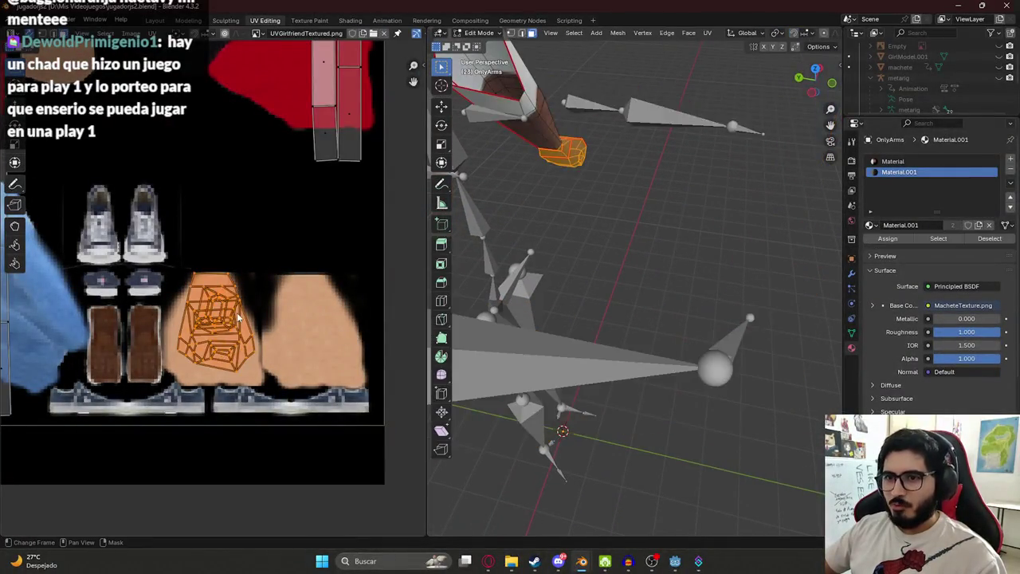
pyautogui.scroll(-2, 237, 313)
pyautogui.scroll(-1, 270, 275)
pyautogui.scroll(-2, 269, 275)
pyautogui.scroll(-1, 263, 271)
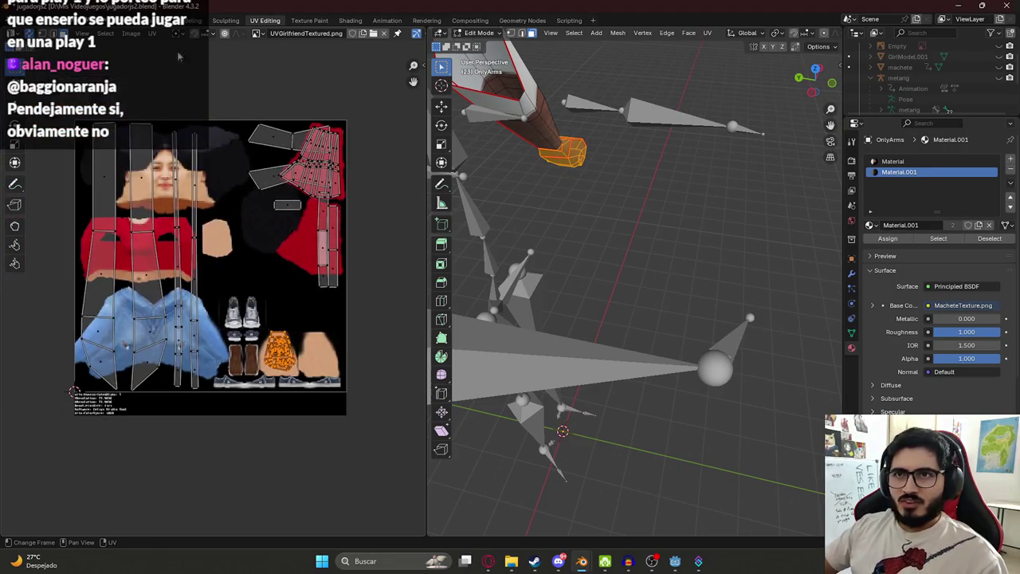
pyautogui.click(152, 33)
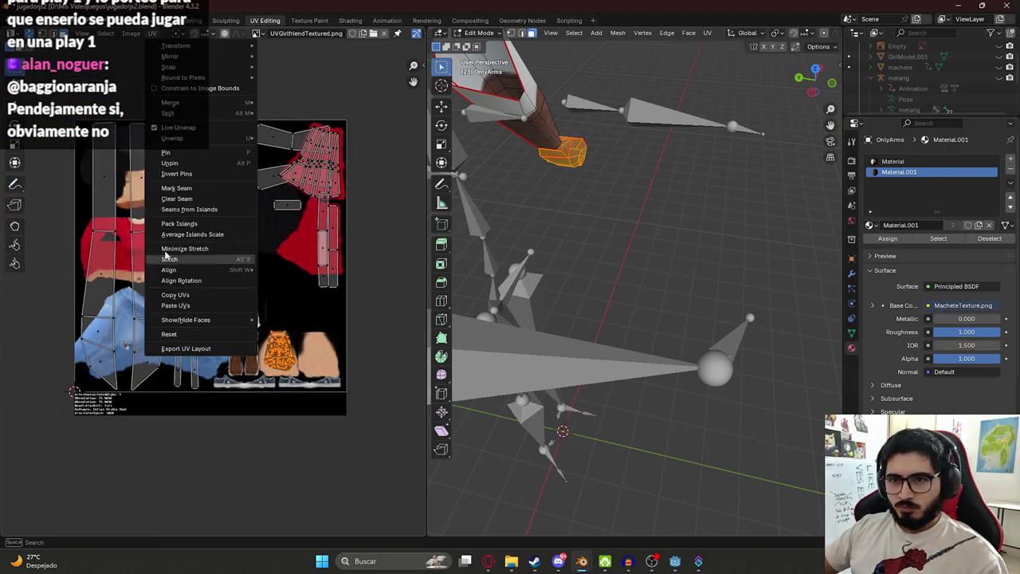
pyautogui.moveTo(191, 45)
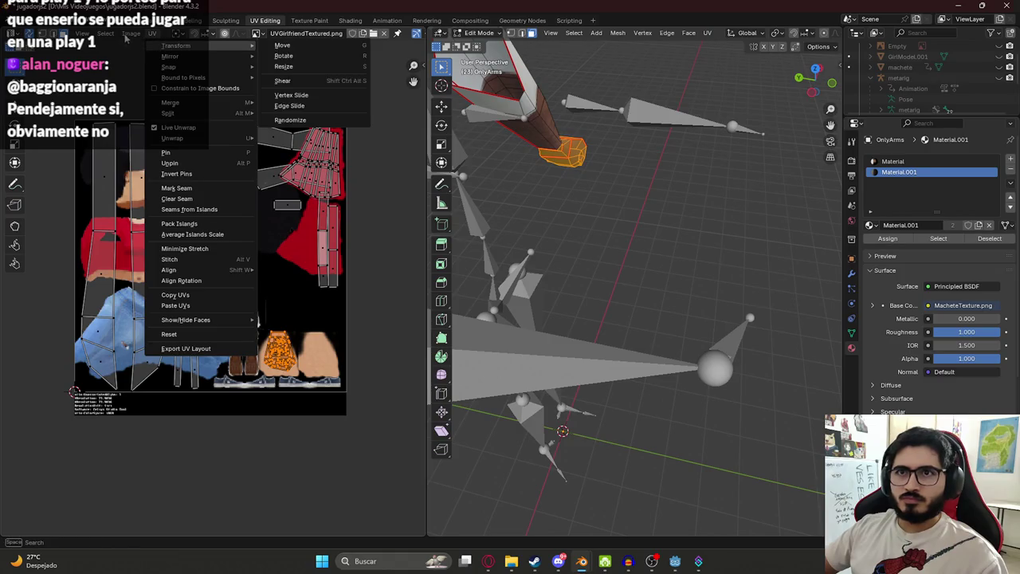
pyautogui.click(143, 57)
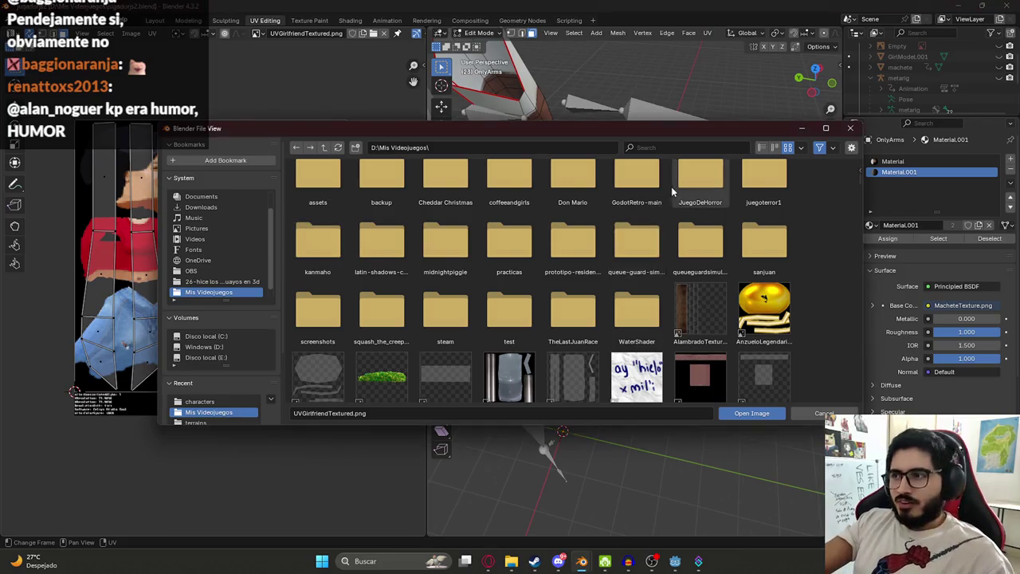
# - Browse the file thumbnails and load ChoferTexture.png in place of UVGirlfriendTextured.png
pyautogui.scroll(-3, 574, 319)
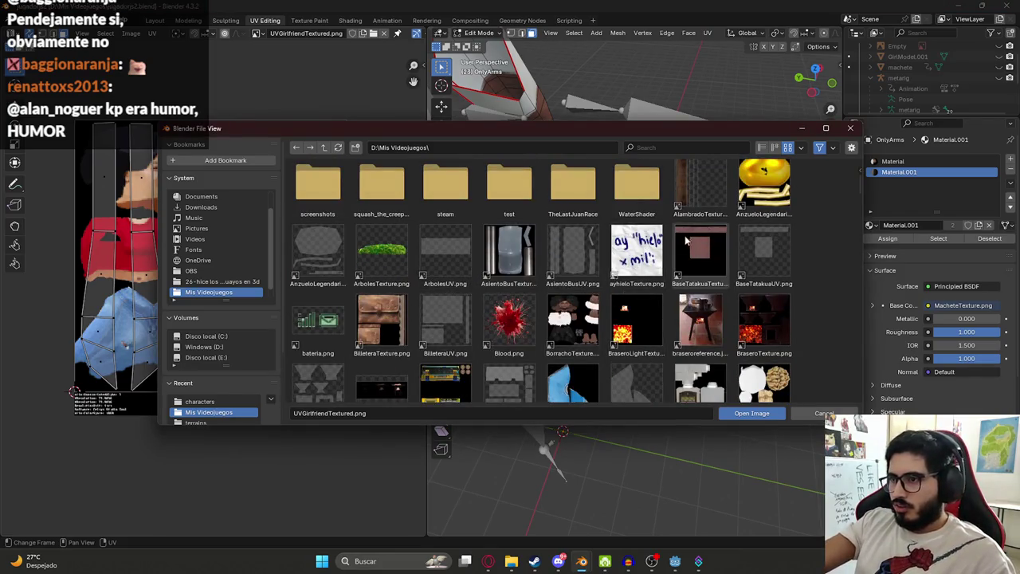
pyautogui.scroll(-1, 609, 276)
pyautogui.scroll(-1, 610, 276)
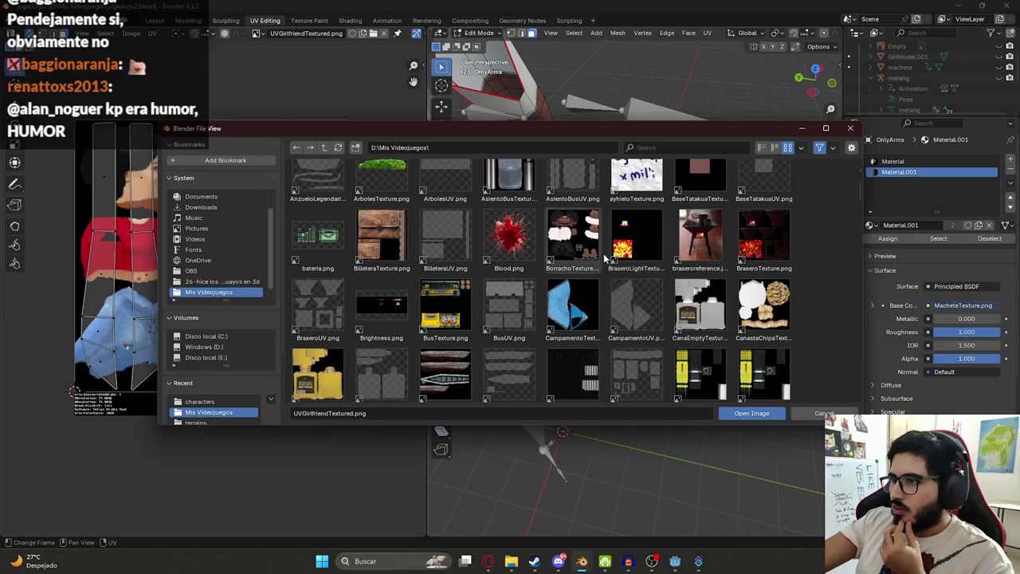
pyautogui.moveTo(562, 132); pyautogui.dragTo(633, 78)
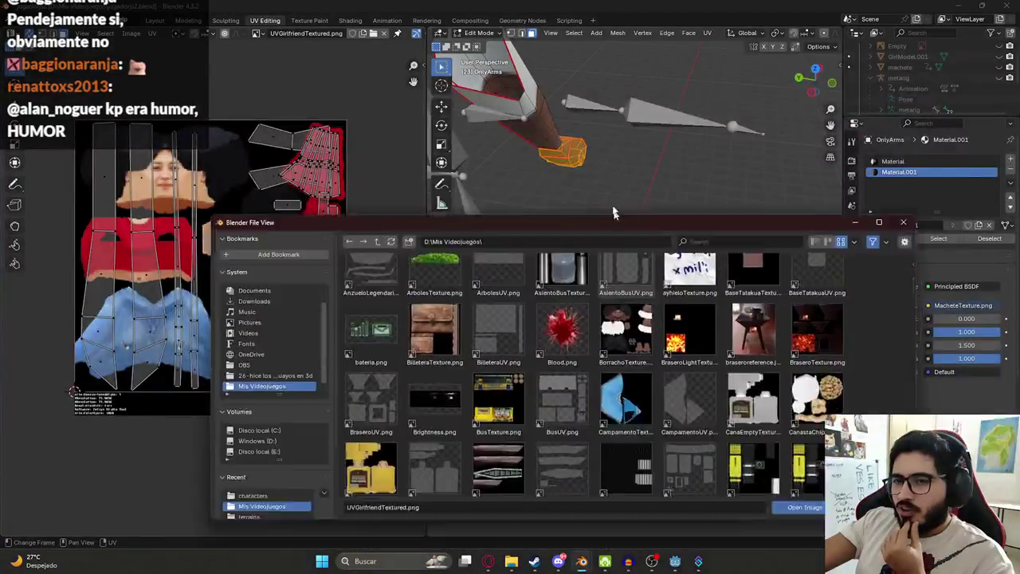
pyautogui.scroll(3, 612, 234)
pyautogui.scroll(-2, 613, 245)
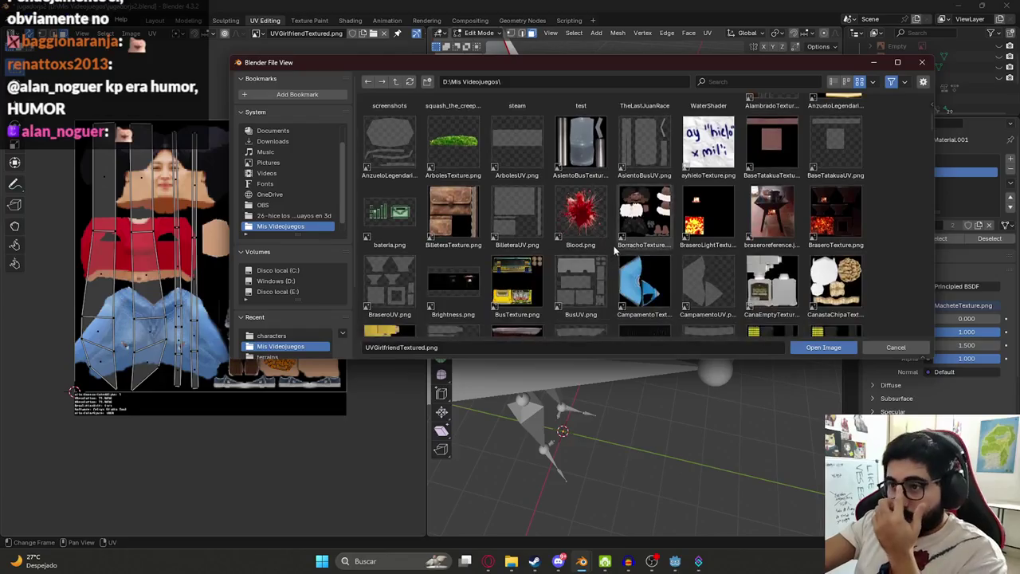
pyautogui.scroll(-4, 504, 222)
pyautogui.scroll(-2, 558, 212)
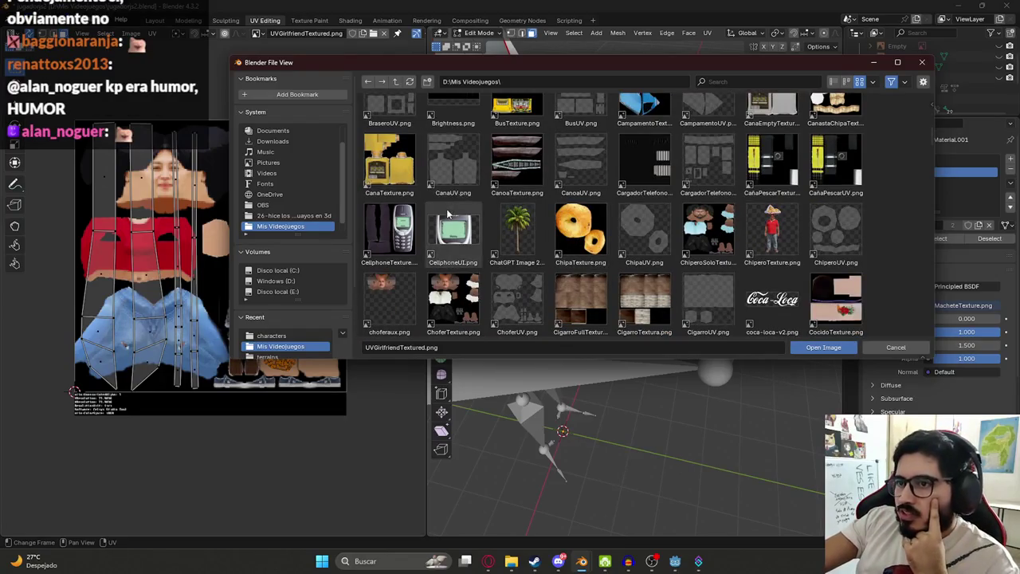
pyautogui.scroll(-4, 622, 223)
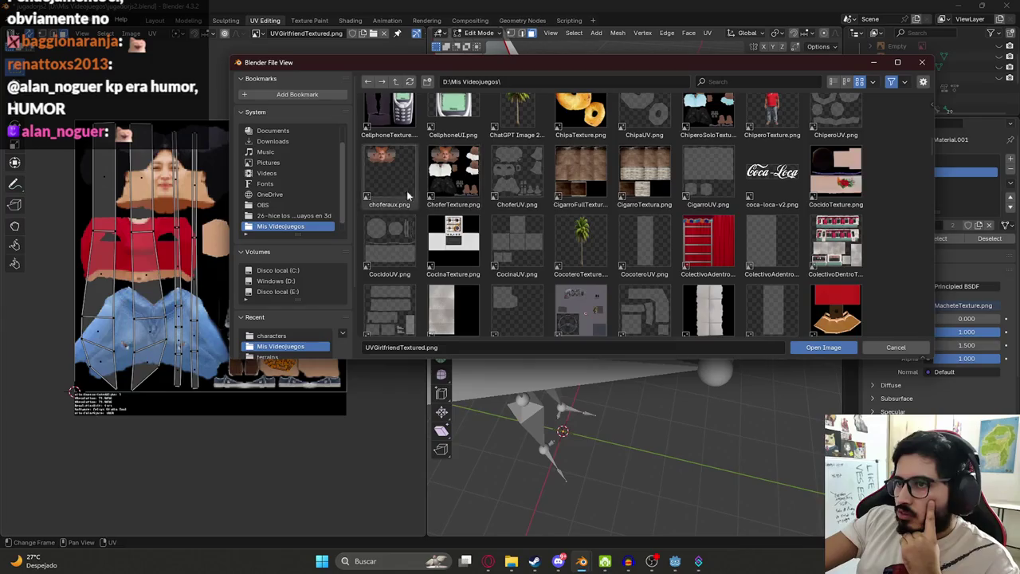
pyautogui.scroll(-2, 701, 211)
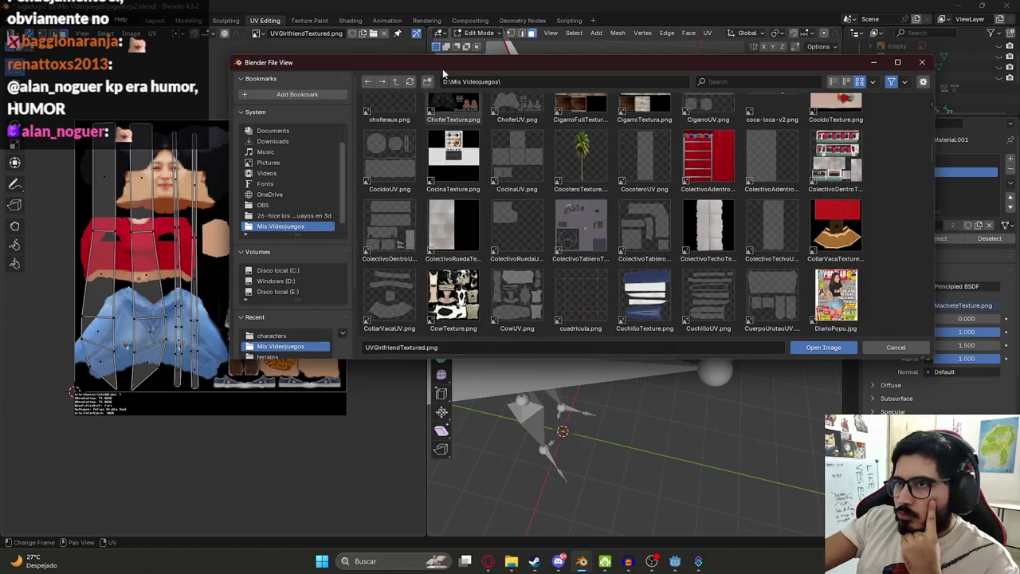
pyautogui.moveTo(606, 61)
pyautogui.mouseDown()
pyautogui.moveTo(692, 335)
pyautogui.moveTo(605, 149)
pyautogui.moveTo(619, 115)
pyautogui.mouseUp()
pyautogui.scroll(5, 675, 271)
pyautogui.scroll(2, 675, 271)
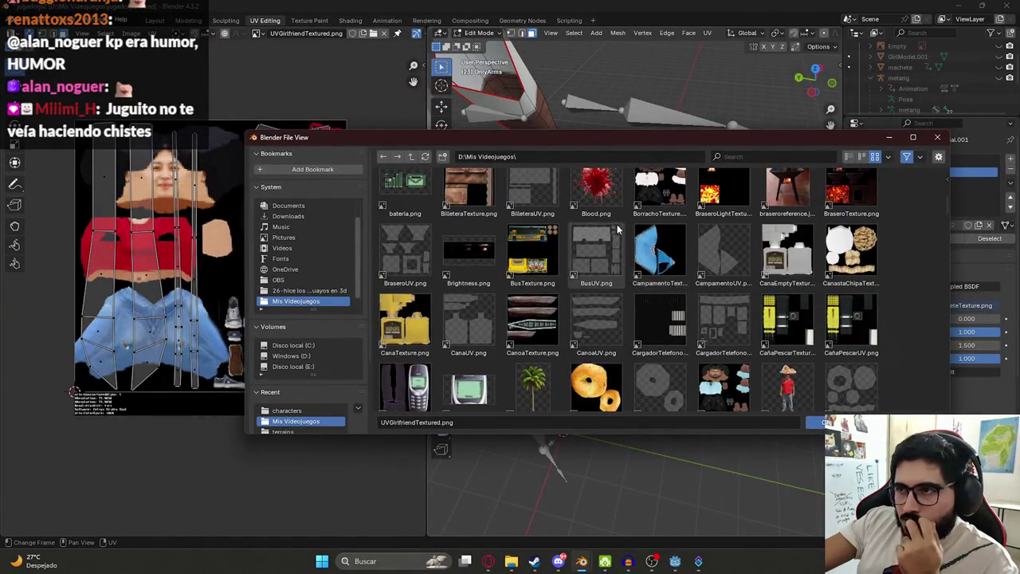
pyautogui.scroll(-2, 675, 271)
pyautogui.scroll(-2, 675, 271)
pyautogui.doubleClick(470, 288)
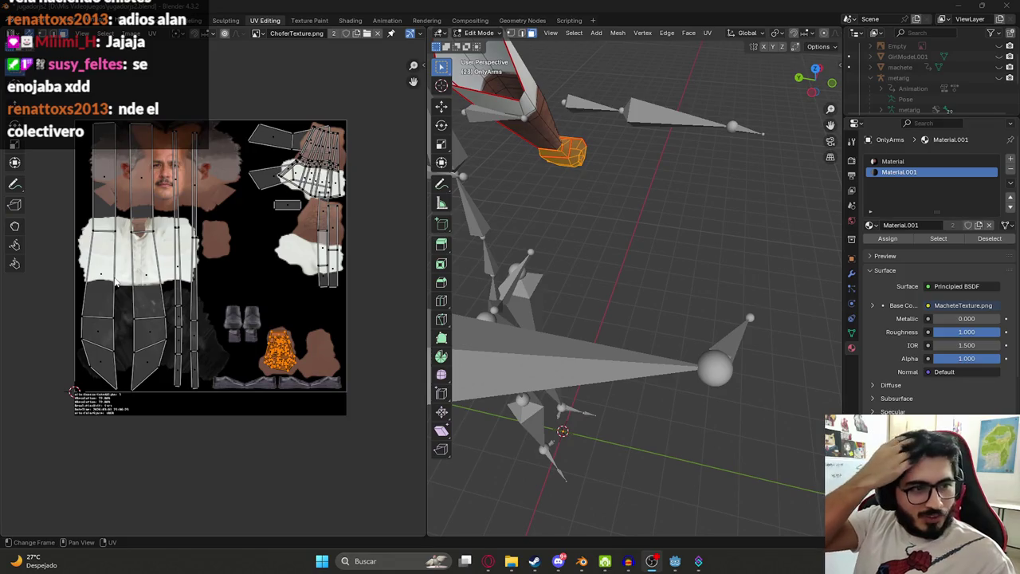
# - Frame the orange hand island in the UV view and preview the textured hand
pyautogui.moveTo(556, 192)
pyautogui.mouseDown(button='middle')
pyautogui.moveTo(562, 179)
pyautogui.moveTo(596, 215)
pyautogui.mouseUp(button='middle')
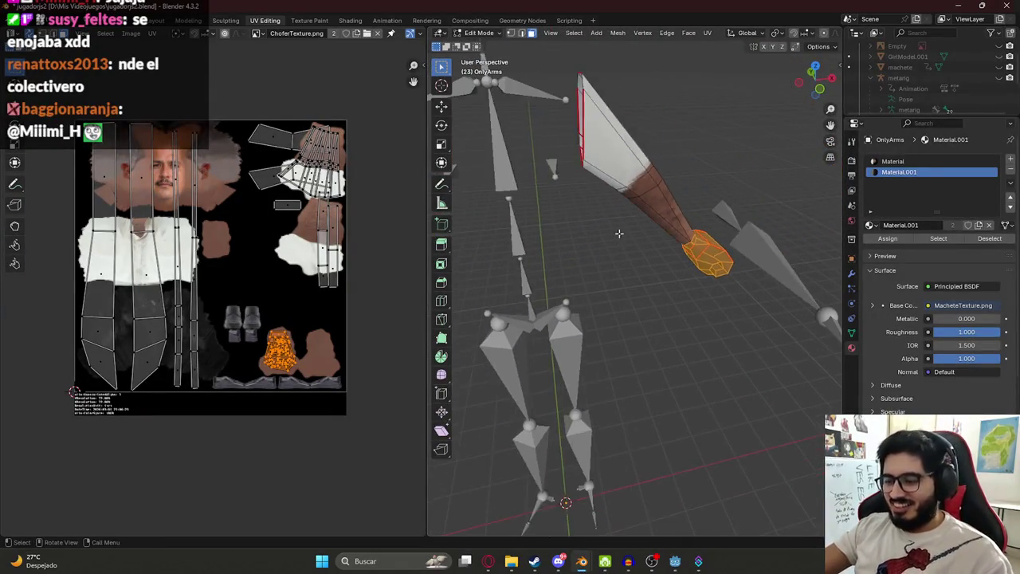
pyautogui.moveTo(596, 215); pyautogui.dragTo(515, 199, button='middle')
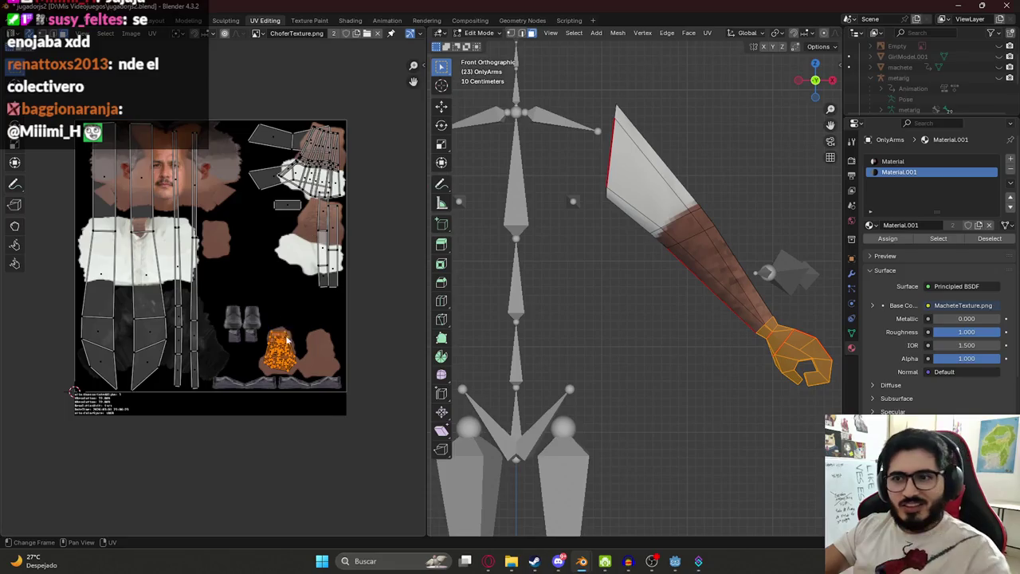
pyautogui.scroll(3, 285, 334)
pyautogui.moveTo(359, 382); pyautogui.dragTo(246, 320, button='middle')
pyautogui.scroll(-5, 246, 319)
pyautogui.scroll(1, 268, 200)
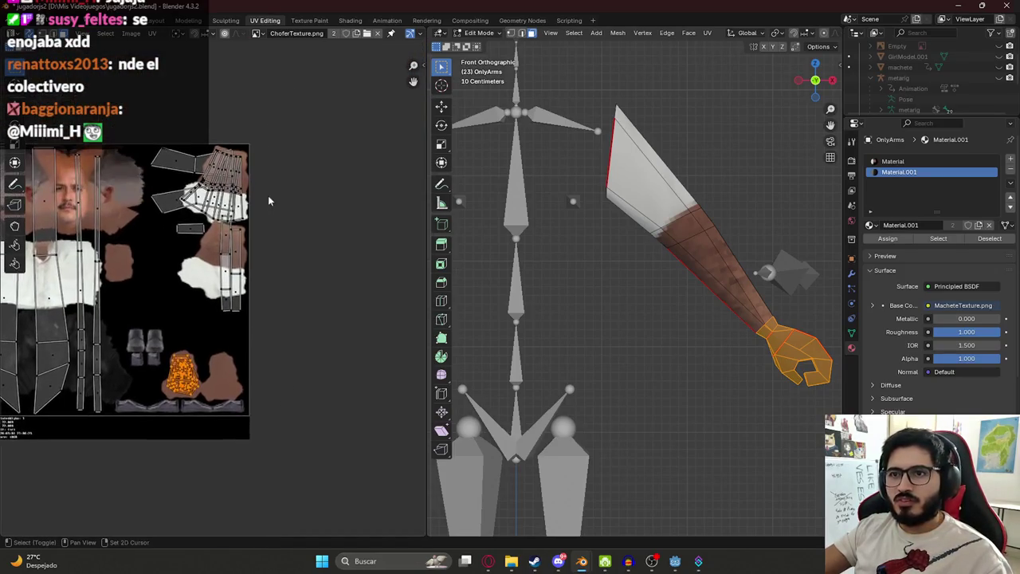
pyautogui.scroll(4, 256, 256)
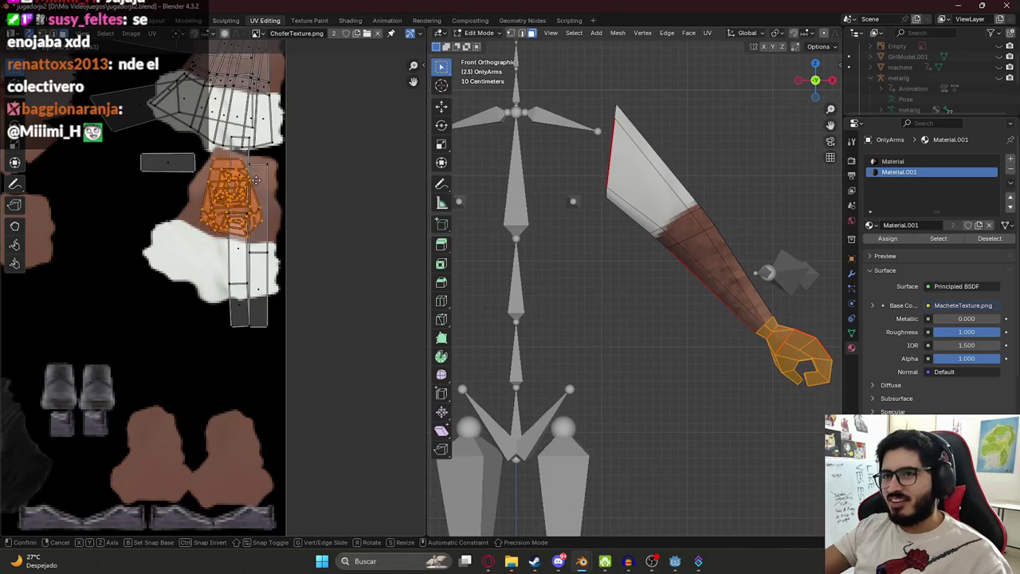
pyautogui.press('Tab')
pyautogui.moveTo(687, 264); pyautogui.dragTo(562, 282, button='middle')
pyautogui.scroll(-1, 213, 215)
# - Move the hand UV island onto the skin-coloured area and inspect the brown hand
pyautogui.press('Tab')
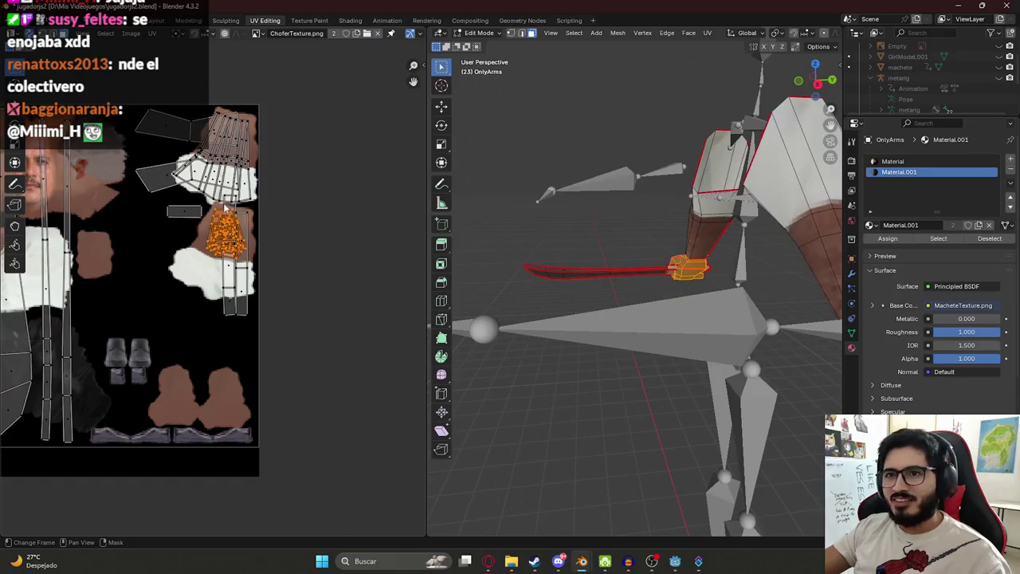
pyautogui.press('g')
pyautogui.press('Return')
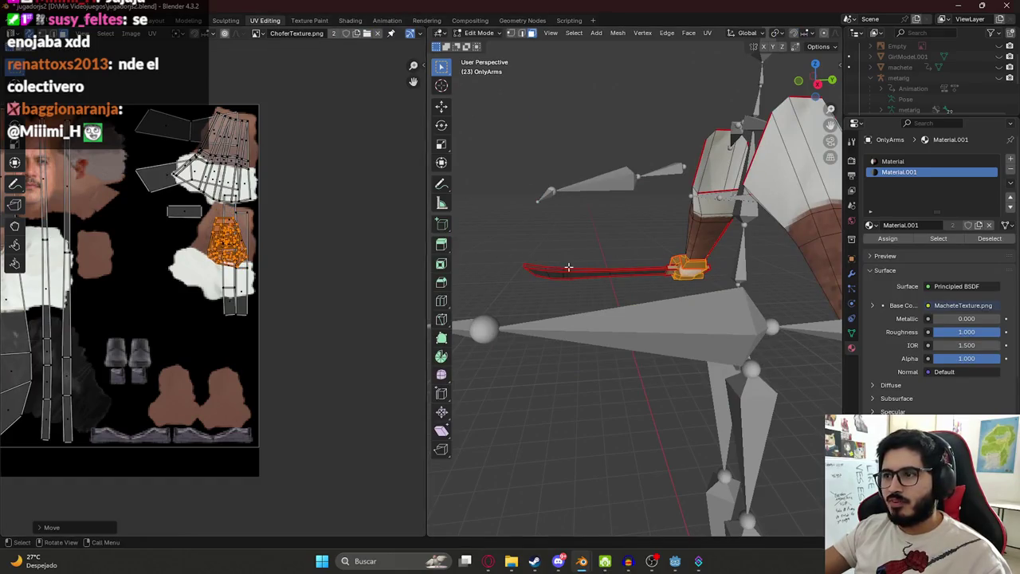
pyautogui.press('Tab')
pyautogui.moveTo(569, 289)
pyautogui.mouseDown(button='middle')
pyautogui.moveTo(603, 298)
pyautogui.moveTo(587, 264)
pyautogui.moveTo(698, 215)
pyautogui.moveTo(553, 256)
pyautogui.moveTo(728, 294)
pyautogui.moveTo(639, 315)
pyautogui.moveTo(739, 288)
pyautogui.moveTo(739, 236)
pyautogui.moveTo(668, 301)
pyautogui.moveTo(649, 272)
pyautogui.moveTo(427, 244)
pyautogui.moveTo(646, 287)
pyautogui.moveTo(539, 364)
pyautogui.moveTo(500, 336)
pyautogui.moveTo(757, 359)
pyautogui.mouseUp(button='middle')
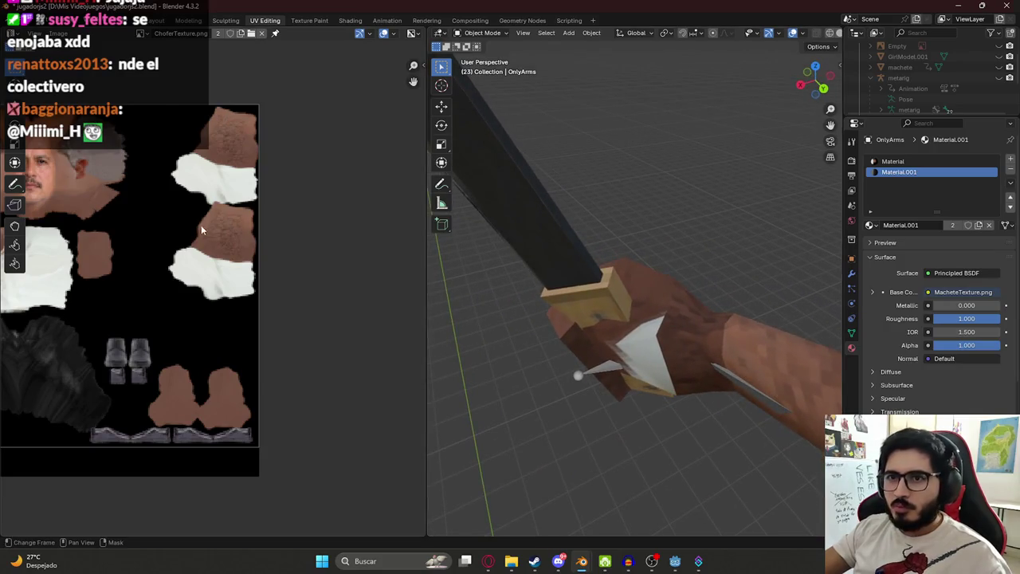
# - Reposition the hand UV island higher on the skin area, previewing between moves
pyautogui.press('Tab')
pyautogui.moveTo(590, 287)
pyautogui.mouseDown(button='middle')
pyautogui.moveTo(635, 323)
pyautogui.moveTo(614, 317)
pyautogui.moveTo(685, 293)
pyautogui.moveTo(558, 302)
pyautogui.mouseUp(button='middle')
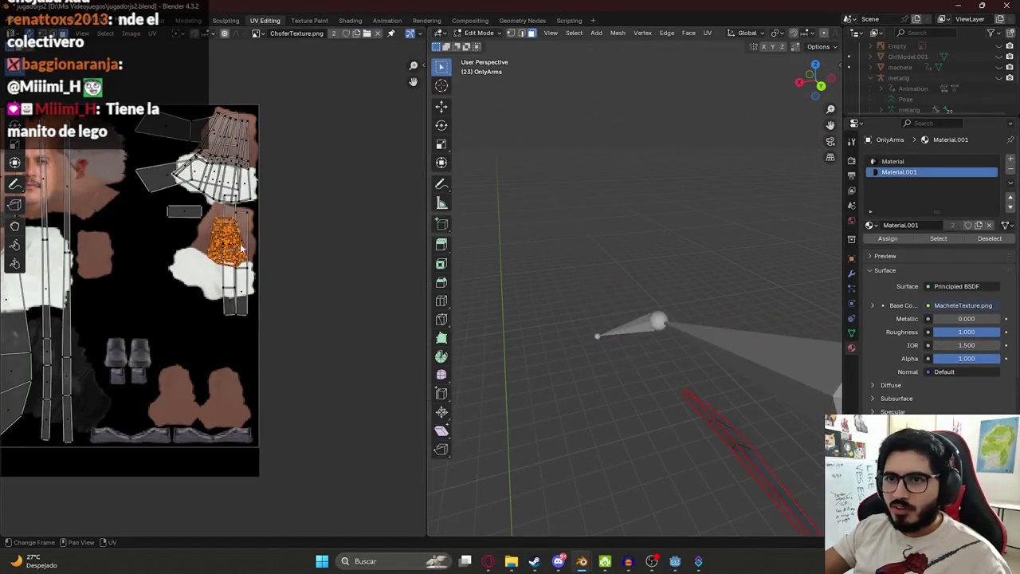
pyautogui.press('g')
pyautogui.click(255, 248)
pyautogui.press('g')
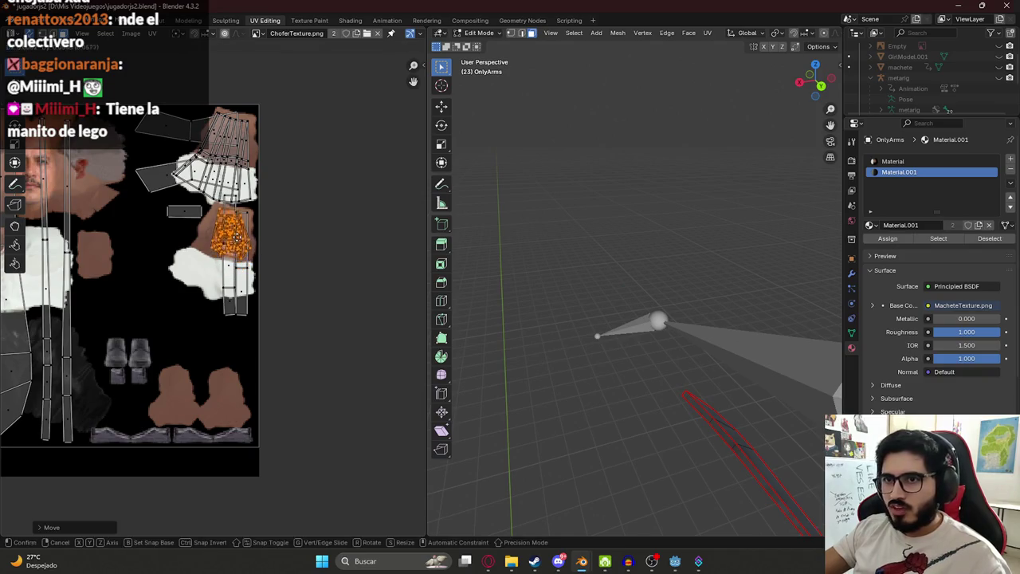
pyautogui.click(301, 218)
pyautogui.press('Tab')
pyautogui.press('Tab')
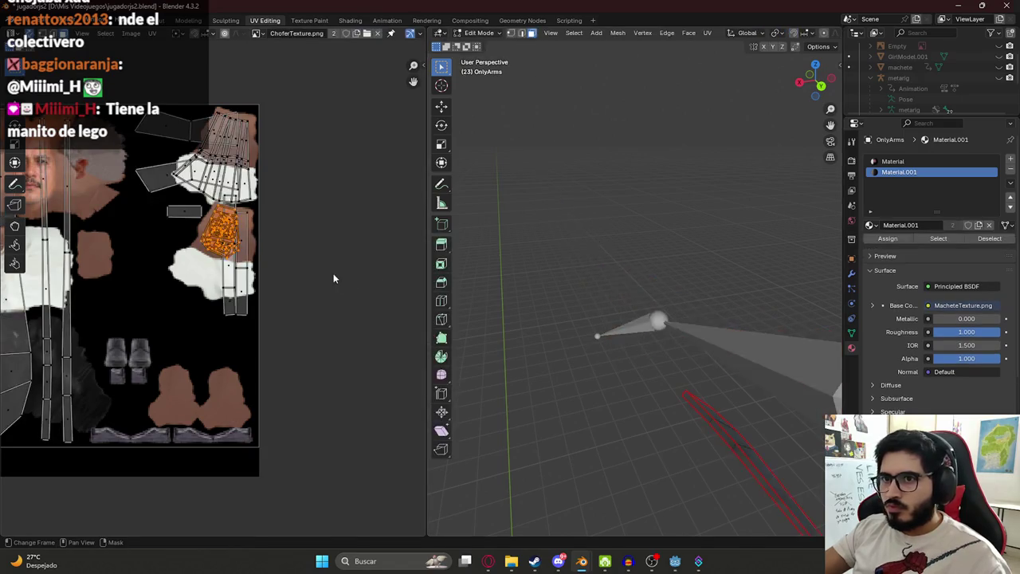
pyautogui.press('g')
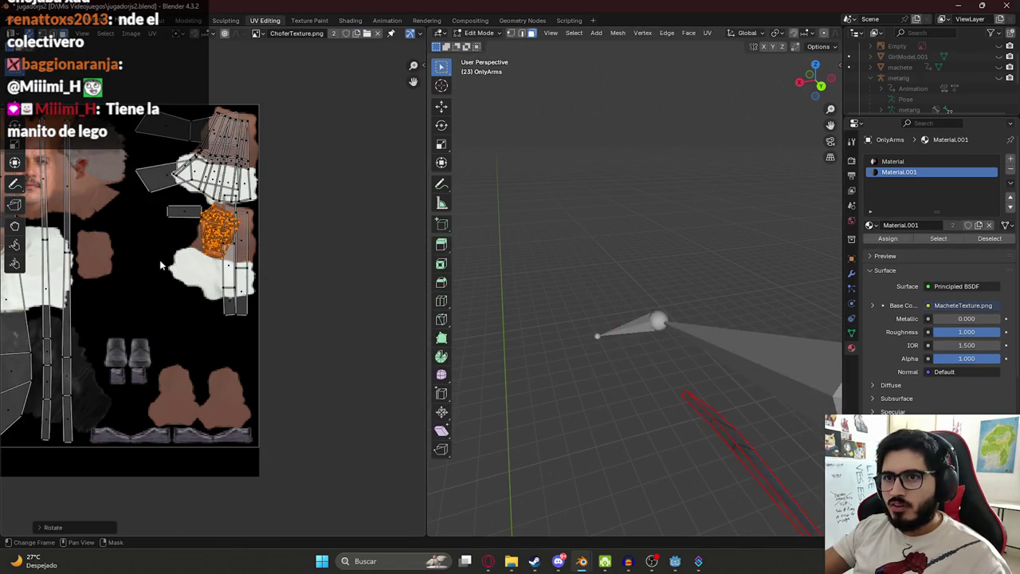
pyautogui.click(167, 254)
pyautogui.press('Tab')
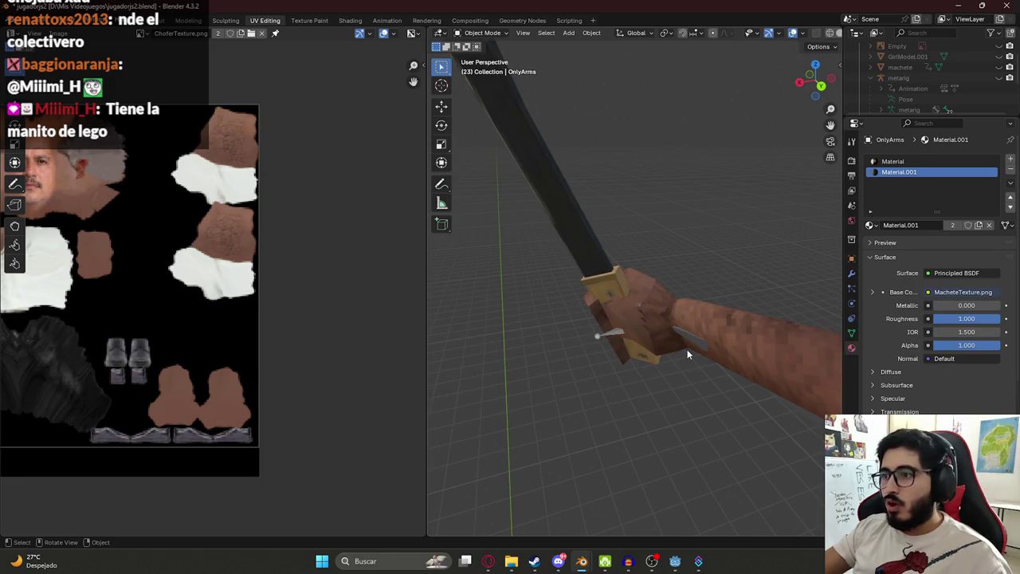
pyautogui.moveTo(570, 300)
pyautogui.mouseDown(button='middle')
pyautogui.moveTo(616, 303)
pyautogui.moveTo(442, 270)
pyautogui.moveTo(586, 294)
pyautogui.mouseUp(button='middle')
# - Rescale the hand UV island and preview the rescaled hand
pyautogui.press('Tab')
pyautogui.press('s')
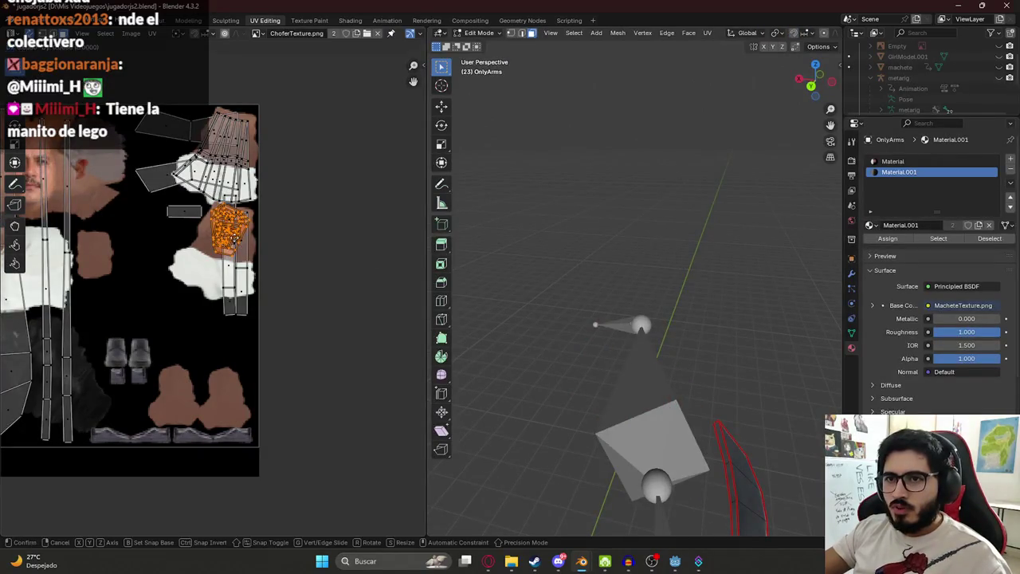
pyautogui.click(268, 281)
pyautogui.press('Tab')
pyautogui.moveTo(499, 274)
pyautogui.mouseDown(button='middle')
pyautogui.moveTo(595, 295)
pyautogui.moveTo(672, 273)
pyautogui.moveTo(664, 316)
pyautogui.moveTo(771, 339)
pyautogui.moveTo(826, 334)
pyautogui.mouseUp(button='middle')
pyautogui.scroll(1, 333, 281)
# - Rotate the hand UV island 90° to lie horizontally, inspect both hands, and save
pyautogui.press('Tab')
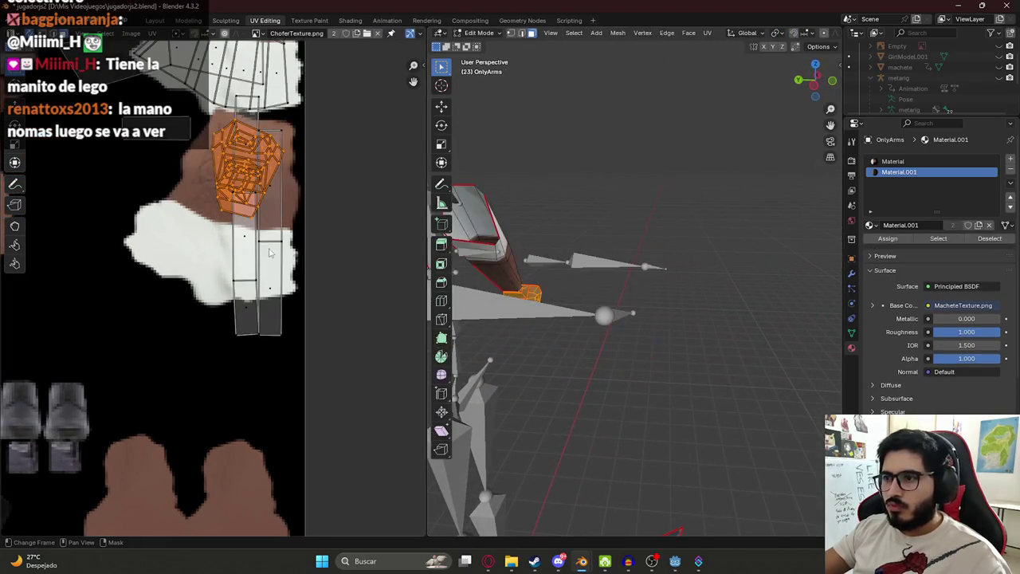
pyautogui.scroll(2, 270, 337)
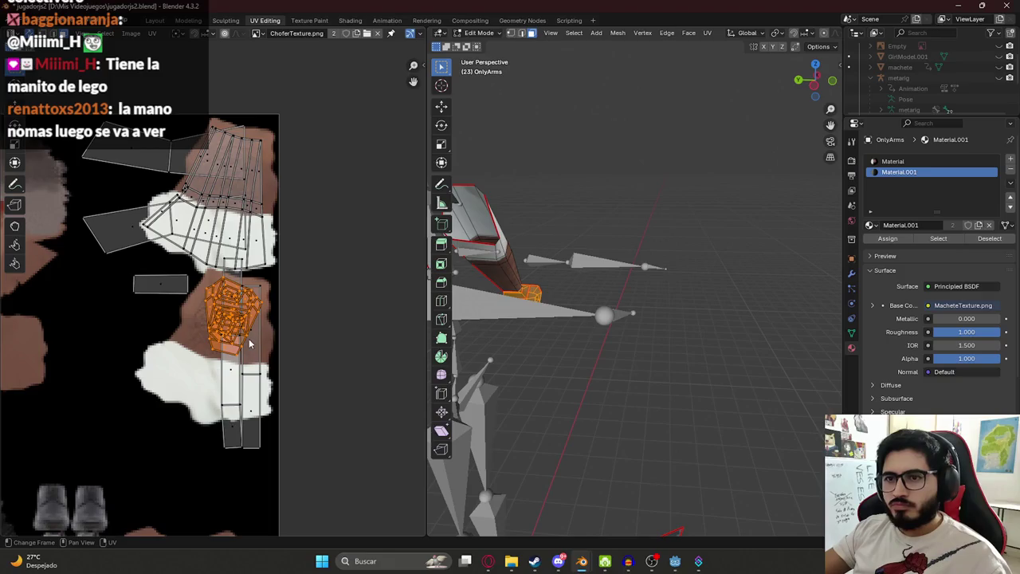
pyautogui.press('r')
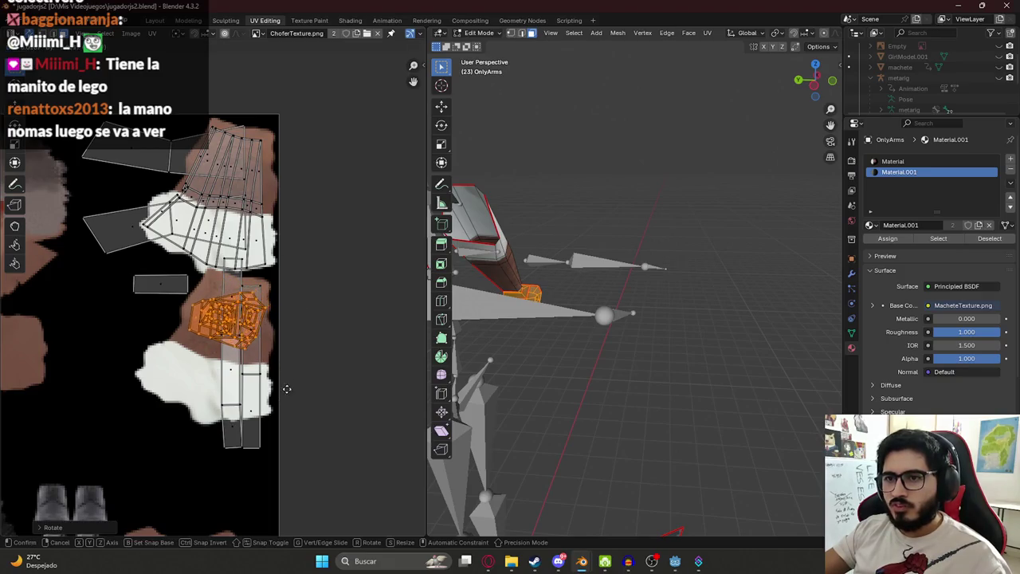
pyautogui.rightClick(286, 388)
pyautogui.press('Tab')
pyautogui.moveTo(526, 276)
pyautogui.mouseDown(button='middle')
pyautogui.moveTo(718, 296)
pyautogui.moveTo(515, 297)
pyautogui.mouseUp(button='middle')
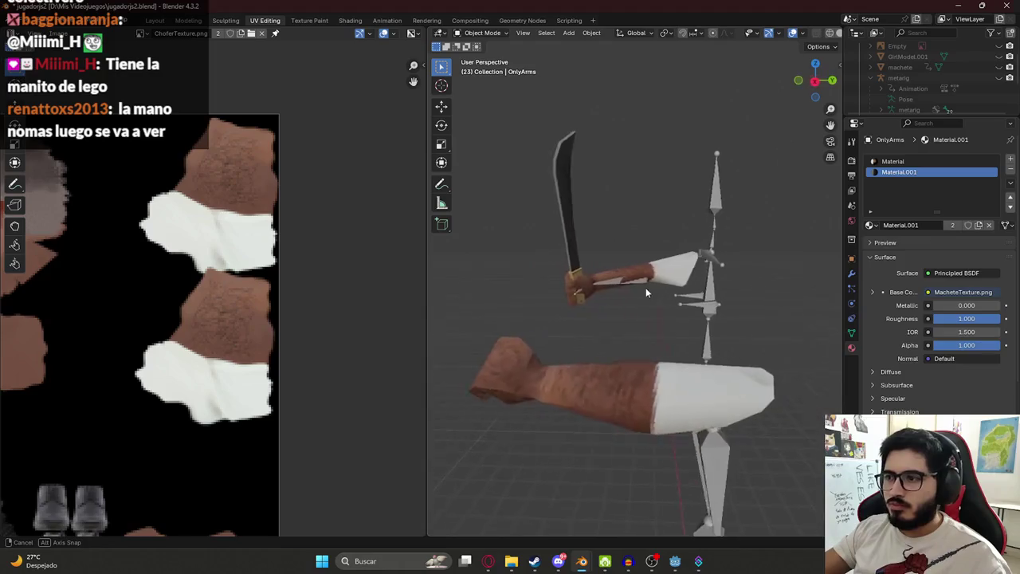
pyautogui.scroll(5, 515, 297)
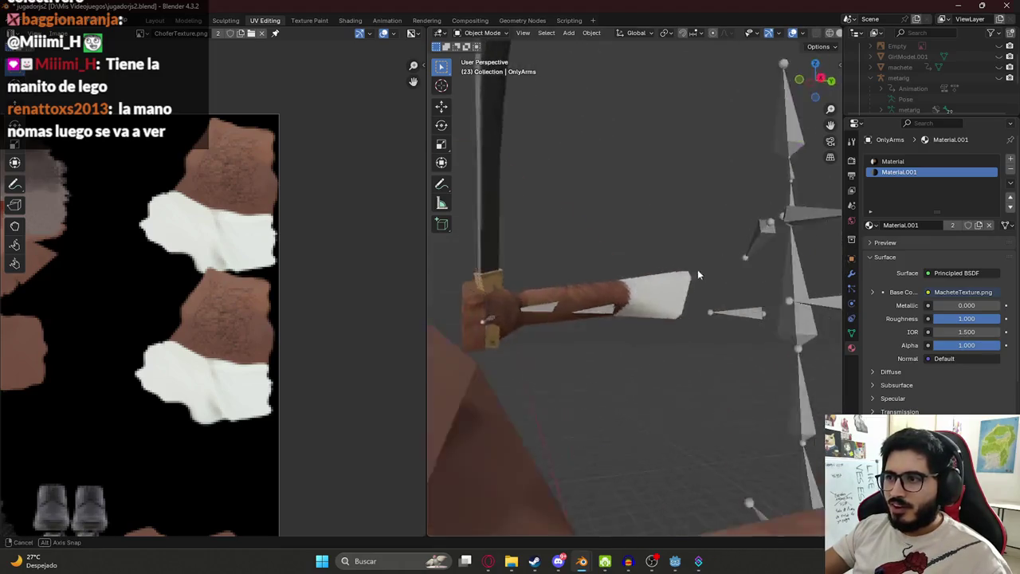
pyautogui.moveTo(514, 296)
pyautogui.mouseDown(button='middle')
pyautogui.moveTo(796, 362)
pyautogui.moveTo(851, 309)
pyautogui.mouseUp(button='middle')
pyautogui.scroll(-3, 917, 318)
pyautogui.scroll(-5, 641, 348)
pyautogui.moveTo(641, 347)
pyautogui.mouseDown(button='middle')
pyautogui.moveTo(753, 273)
pyautogui.moveTo(365, 80)
pyautogui.mouseUp(button='middle')
pyautogui.hotkey('ctrl', 's')
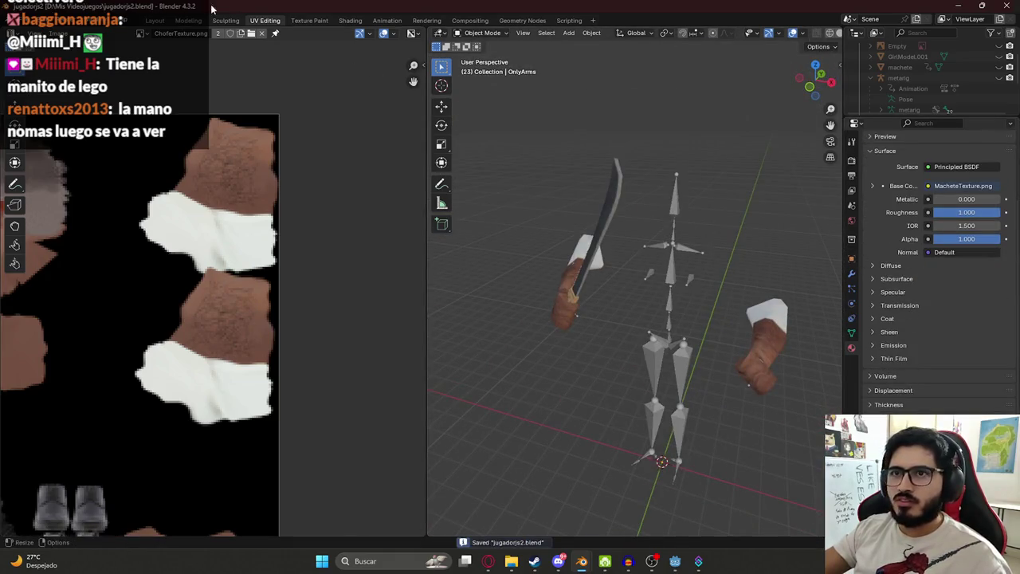
# - In the Layout workspace, select the armature together with the OnlyArms mesh
pyautogui.click(156, 20)
pyautogui.moveTo(235, 64)
pyautogui.mouseDown(button='middle')
pyautogui.moveTo(361, 216)
pyautogui.moveTo(427, 225)
pyautogui.mouseUp(button='middle')
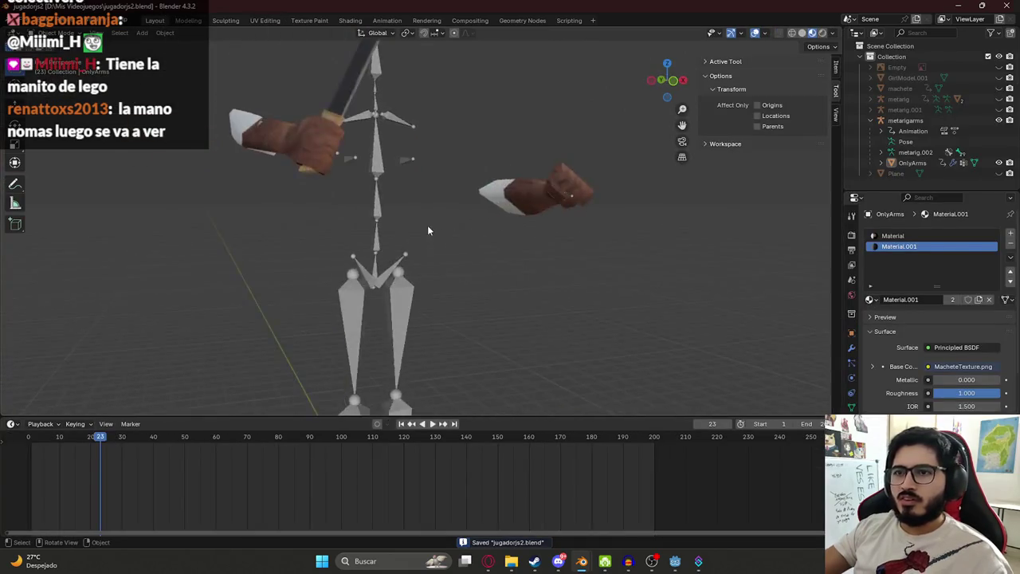
pyautogui.scroll(-3, 427, 225)
pyautogui.moveTo(376, 130); pyautogui.dragTo(284, 50)
# - Export the selected objects as glTF over characterjs2.glb in juegoterror1/assets/characters
pyautogui.click(30, 20)
pyautogui.moveTo(42, 180)
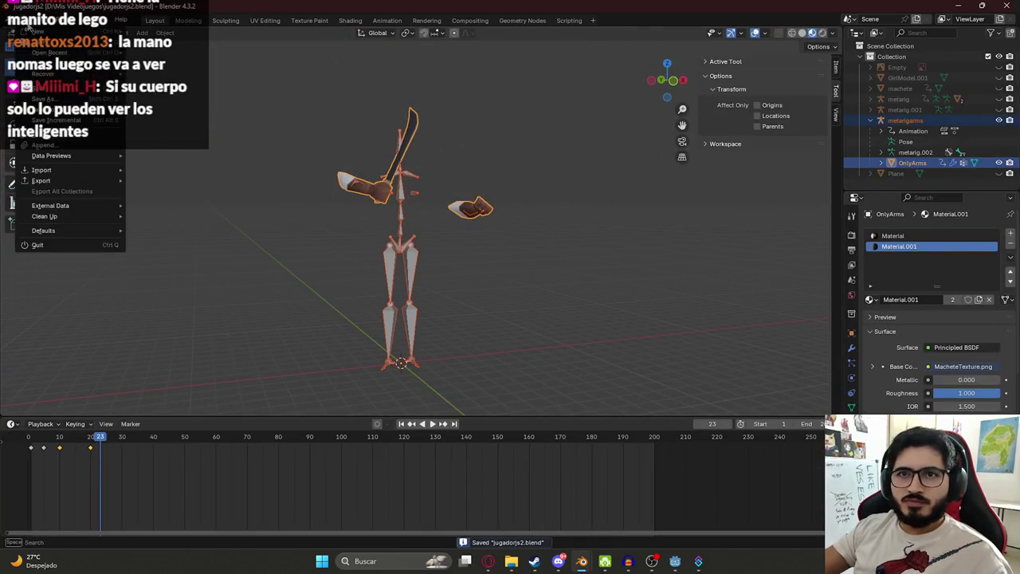
pyautogui.click(203, 287)
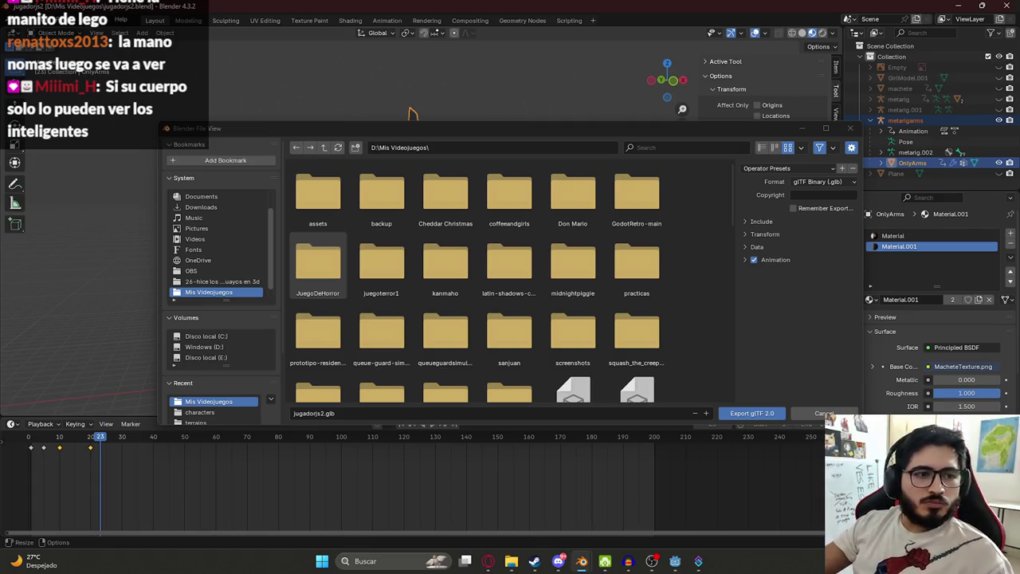
pyautogui.click(753, 222)
pyautogui.click(794, 237)
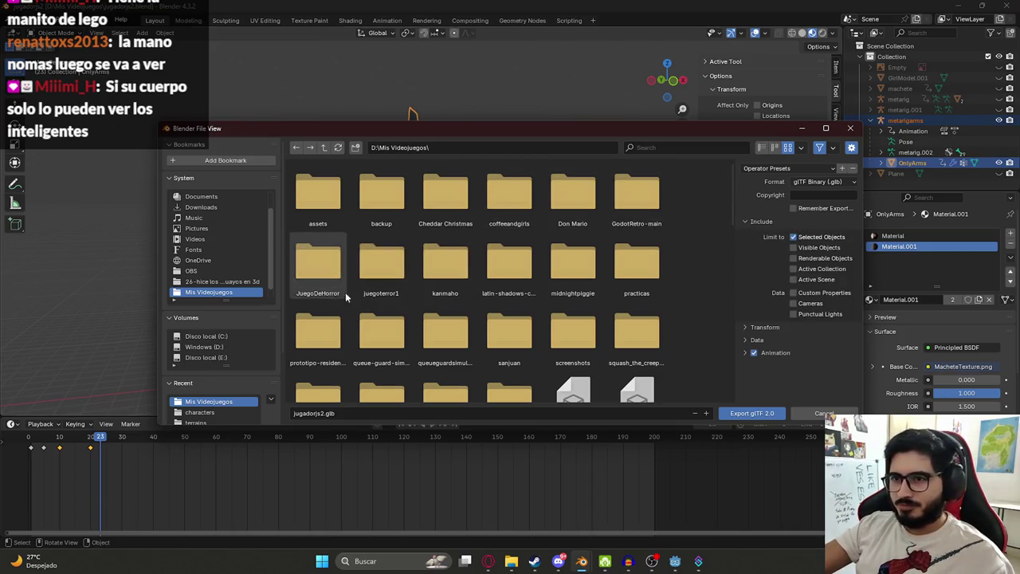
pyautogui.doubleClick(380, 263)
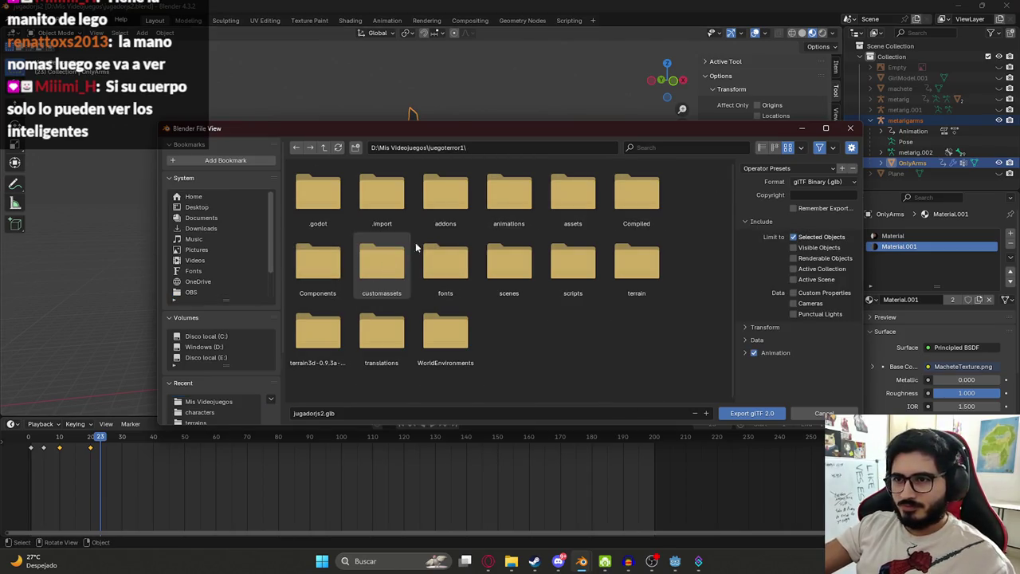
pyautogui.doubleClick(573, 196)
pyautogui.scroll(-1, 387, 322)
pyautogui.scroll(1, 375, 302)
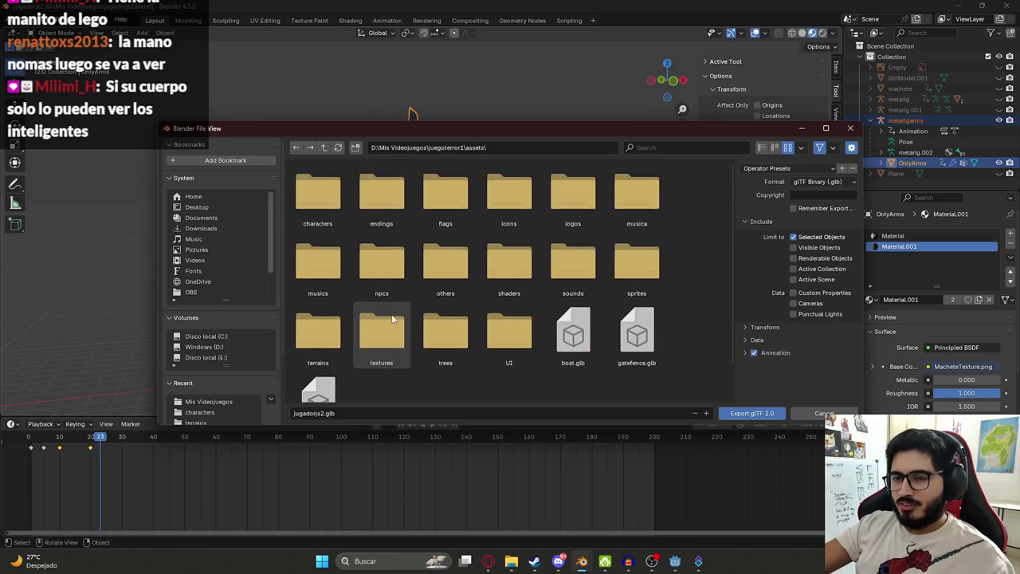
pyautogui.doubleClick(317, 223)
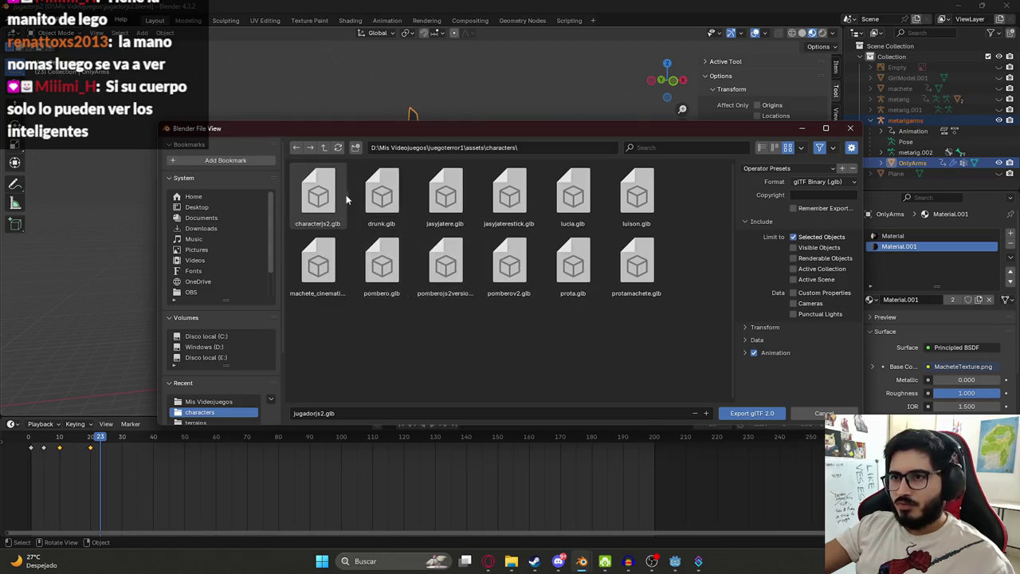
pyautogui.doubleClick(312, 194)
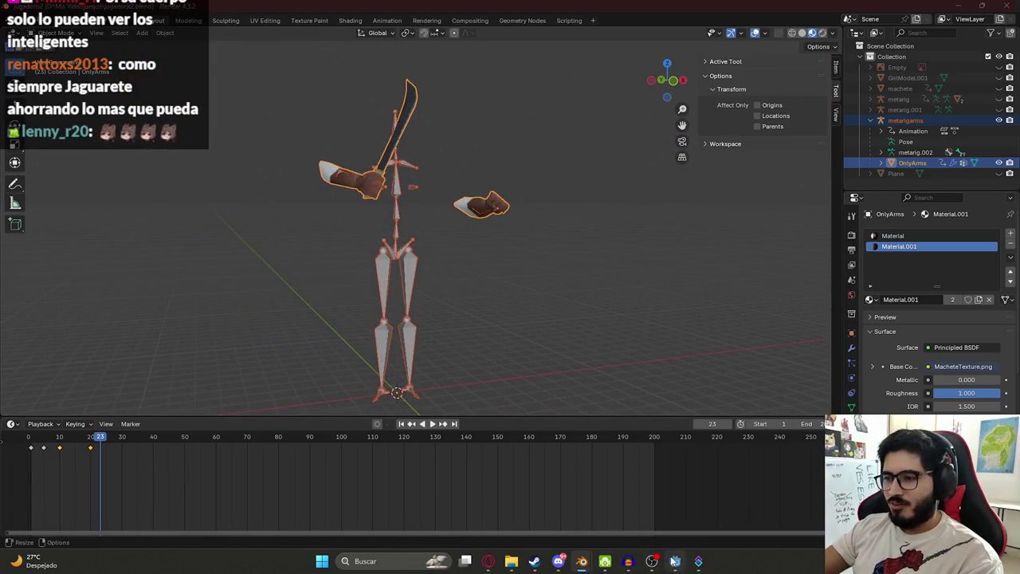
# - Return to Godot so it reimports characterjs2.glb, clicking into the level_2.gd script
pyautogui.hotkey('alt', 'Tab')
pyautogui.click(478, 146)
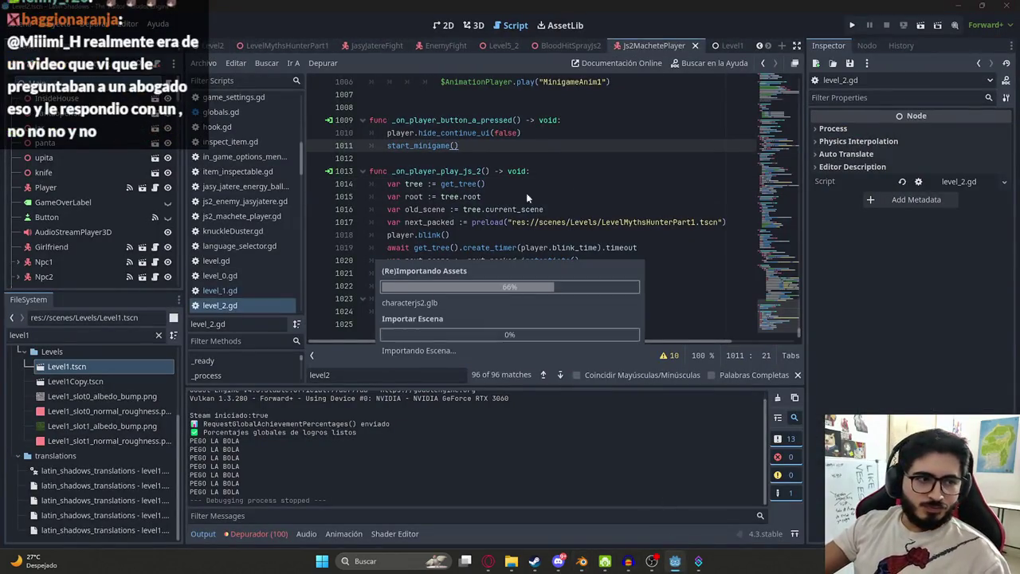
pyautogui.click(517, 198)
pyautogui.scroll(2, 505, 260)
pyautogui.scroll(-2, 510, 259)
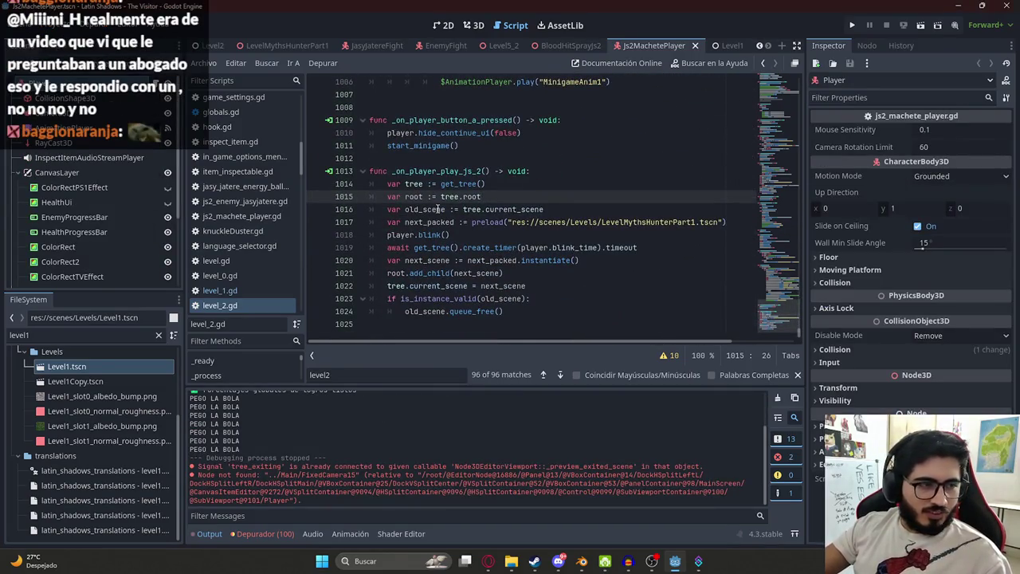
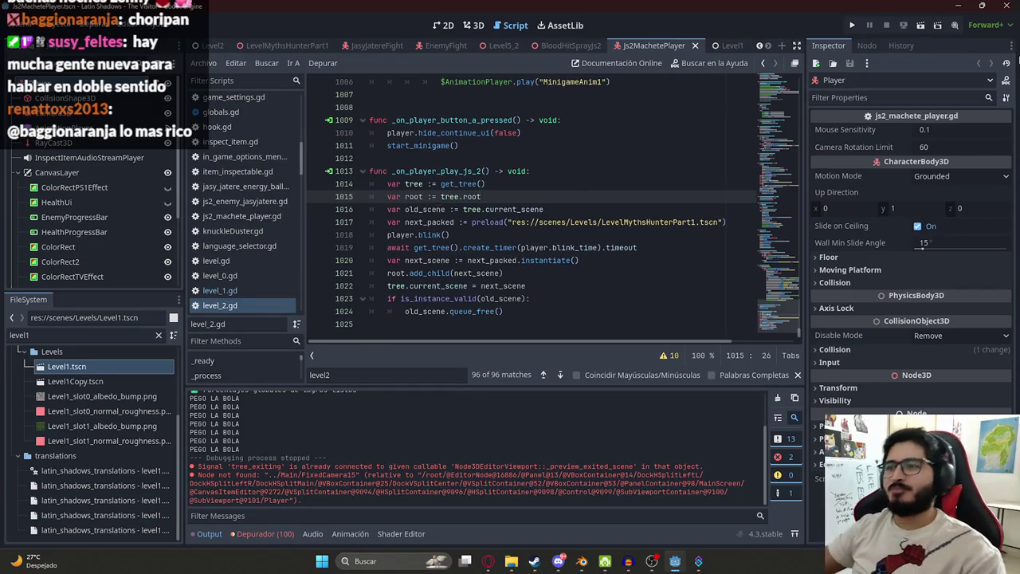
# - In the Godot script, select the _on_player_play_js_2 function name, then deselect it
pyautogui.press('Up')
pyautogui.press('Up')
pyautogui.press('Up')
pyautogui.doubleClick(460, 171)
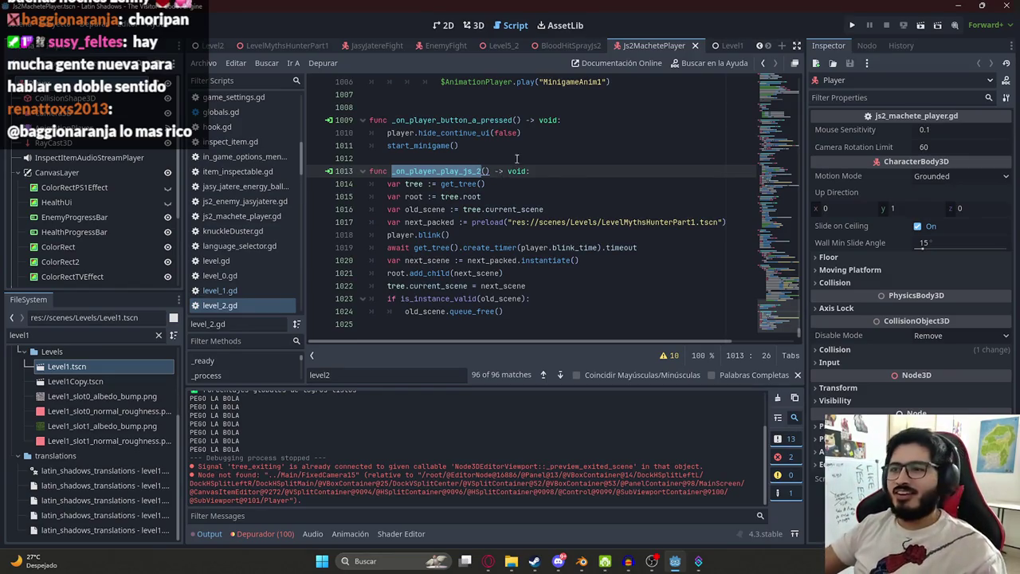
pyautogui.click(677, 133)
# - Run LevelMythsHunterPart1 with Reproducir Esta Escena, then stop the game with F8
pyautogui.click(287, 47)
pyautogui.rightClick(288, 46)
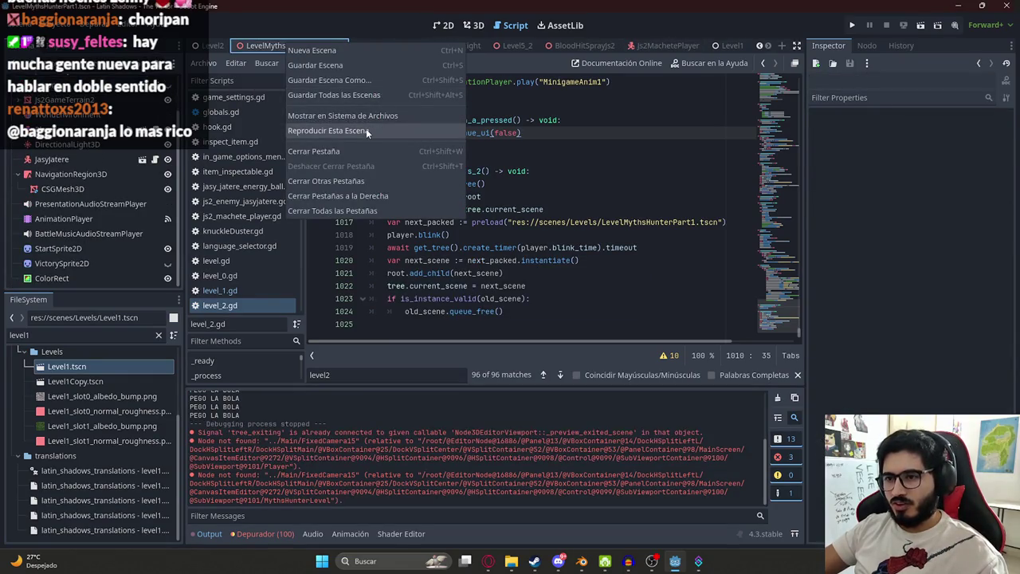
pyautogui.click(367, 132)
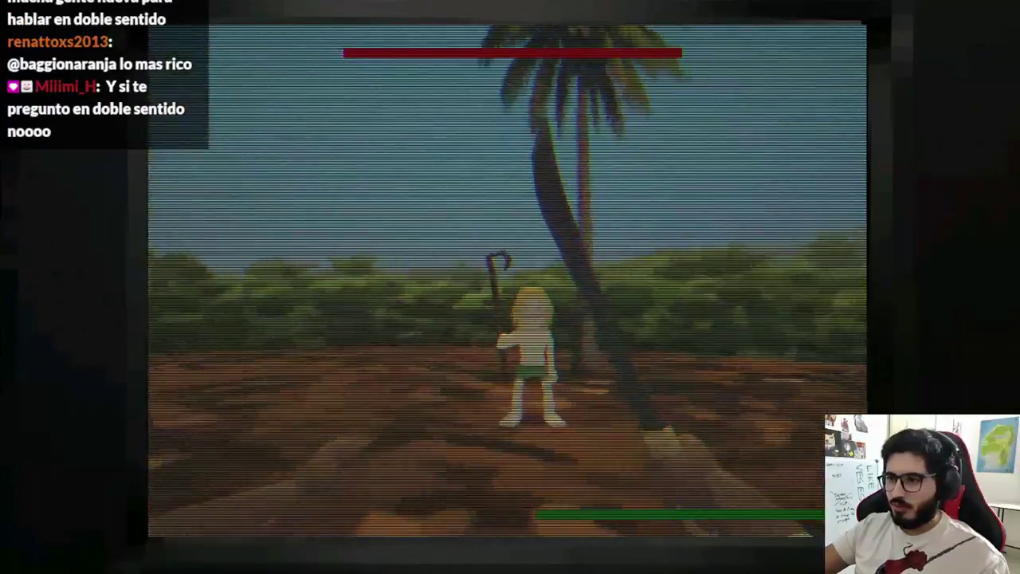
pyautogui.press('F8')
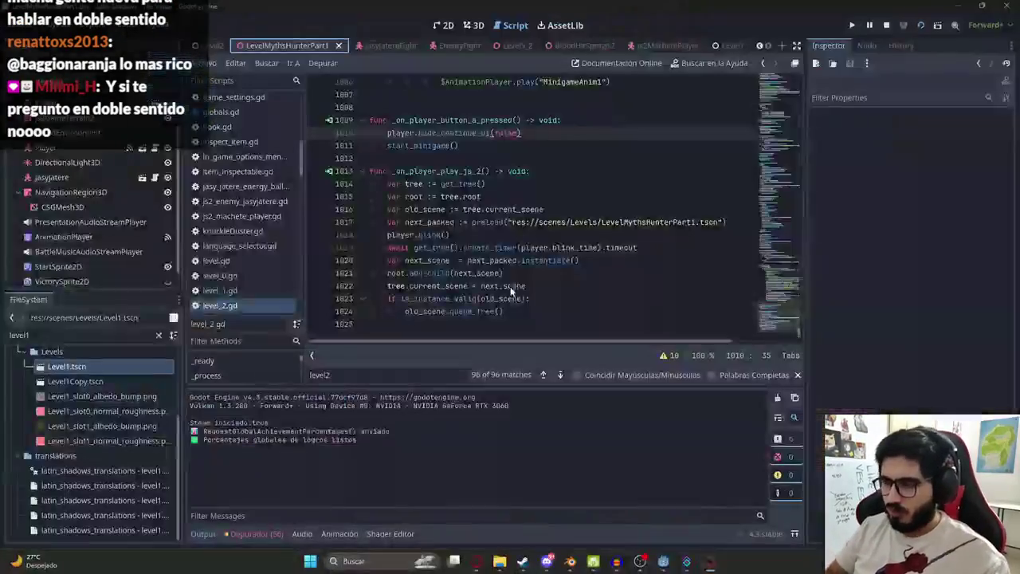
# - In Blender, apply Shade Auto Smooth to the arm and try angles of 30° and 100°
pyautogui.click(561, 516)
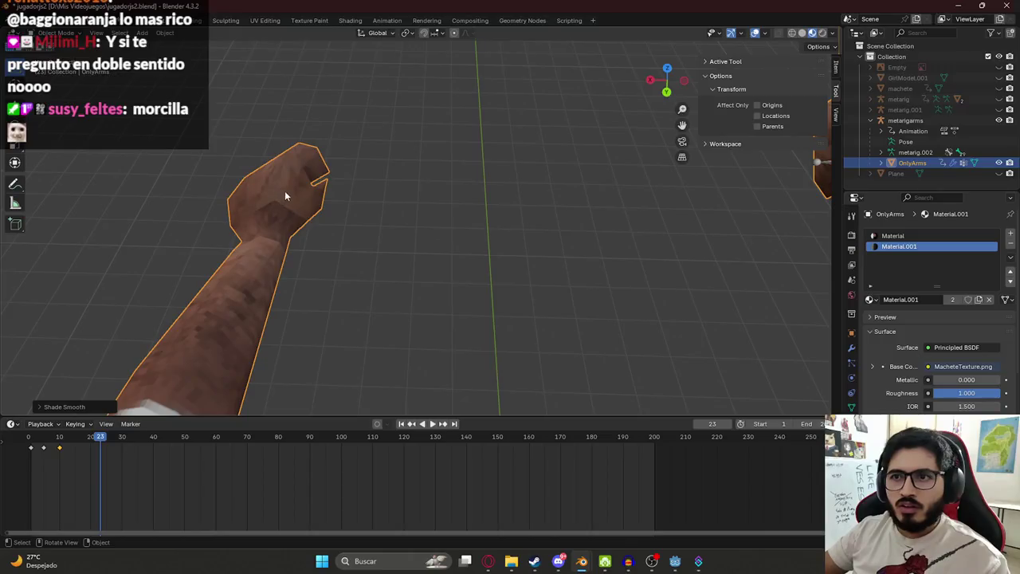
pyautogui.rightClick(284, 212)
pyautogui.click(261, 224)
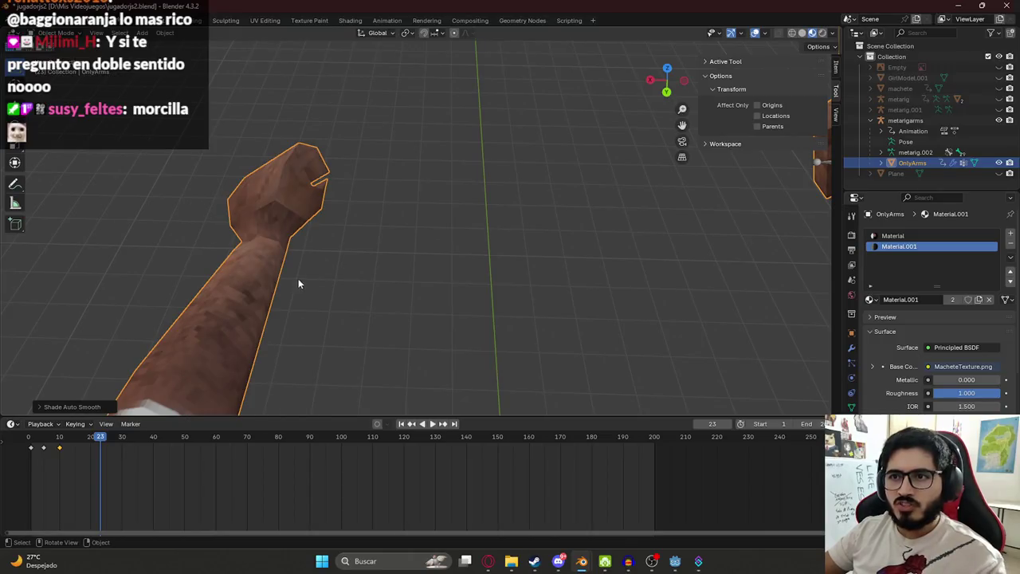
pyautogui.click(132, 404)
pyautogui.write('30')
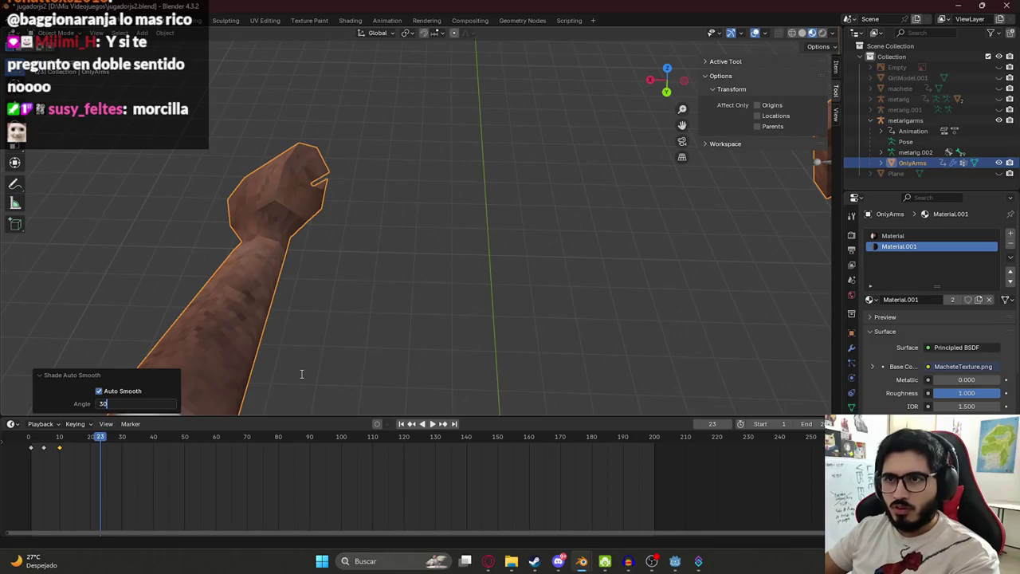
pyautogui.press('Return')
pyautogui.click(157, 403)
pyautogui.write('100')
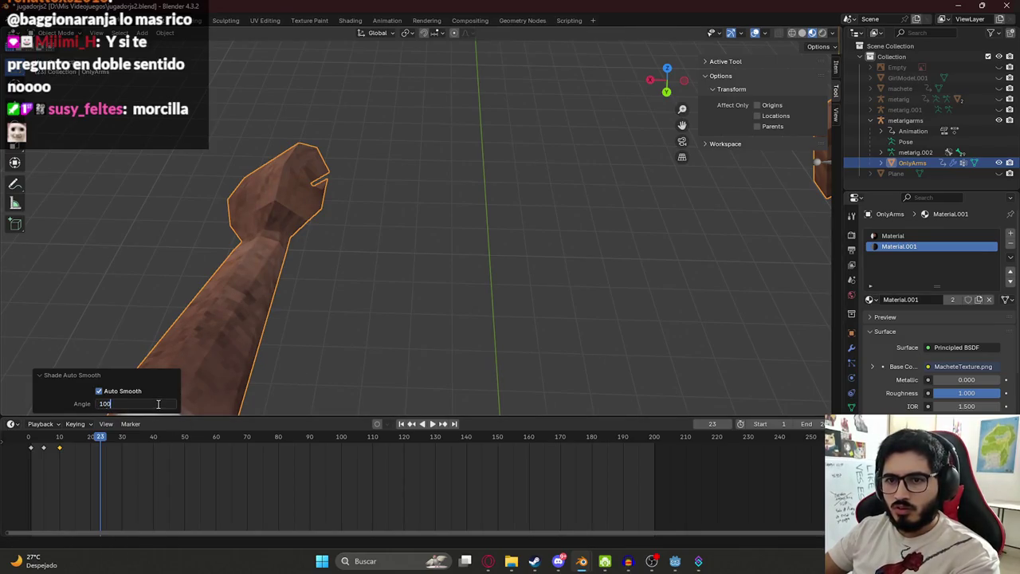
pyautogui.press('Return')
pyautogui.moveTo(160, 399); pyautogui.dragTo(120, 392)
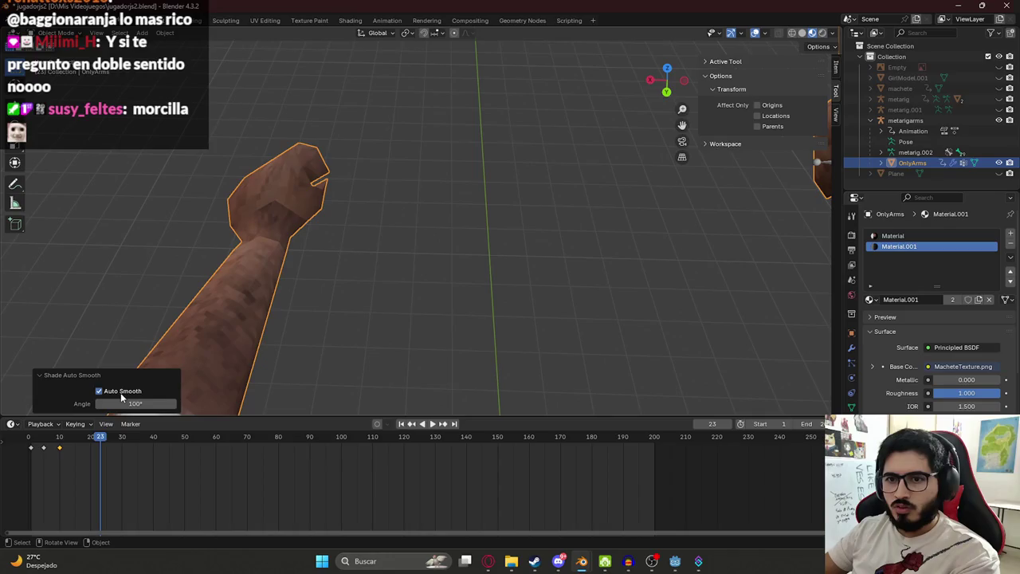
# - Make the arm flat-shaded, then retry auto smooth at 8° and undo it
pyautogui.click(407, 293)
pyautogui.rightClick(305, 188)
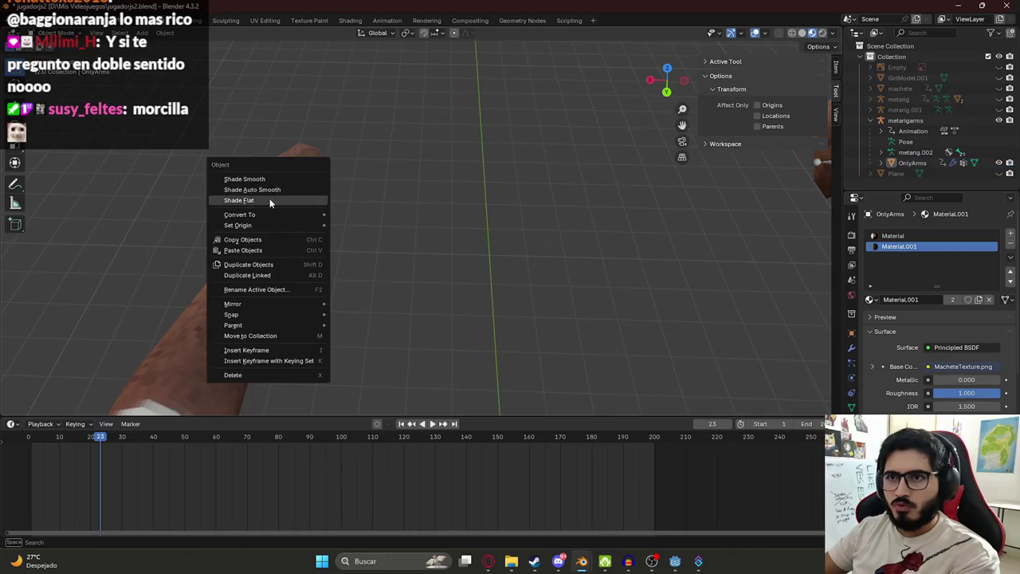
pyautogui.click(273, 200)
pyautogui.click(278, 204)
pyautogui.rightClick(278, 204)
pyautogui.click(278, 204)
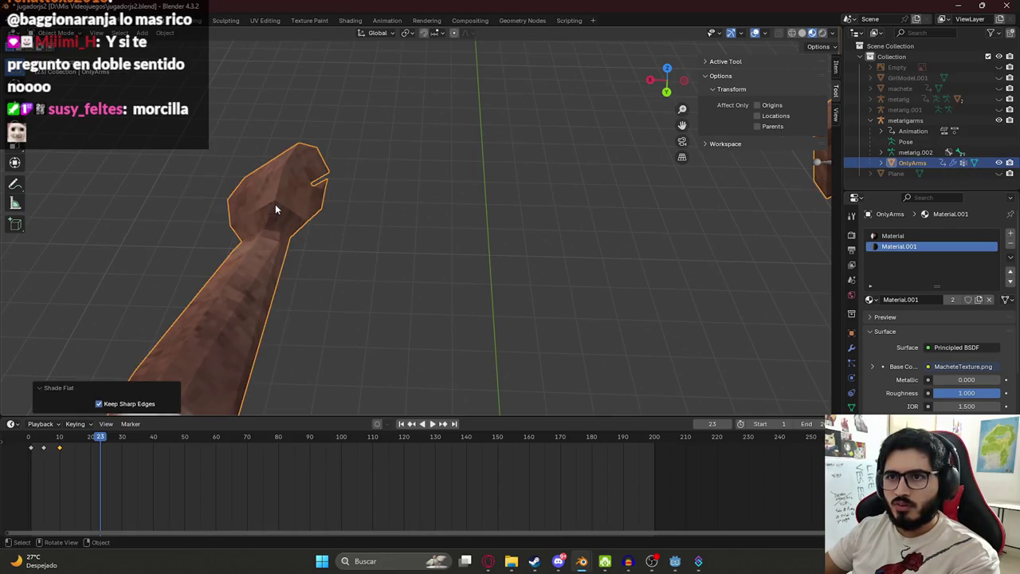
pyautogui.rightClick(279, 200)
pyautogui.click(241, 189)
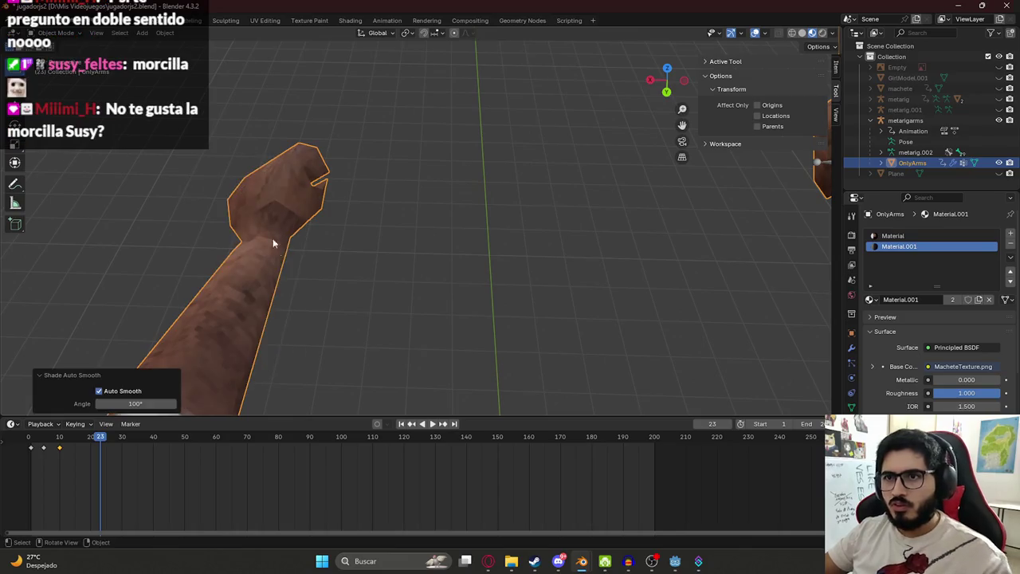
pyautogui.click(163, 404)
pyautogui.write('8')
pyautogui.press('Return')
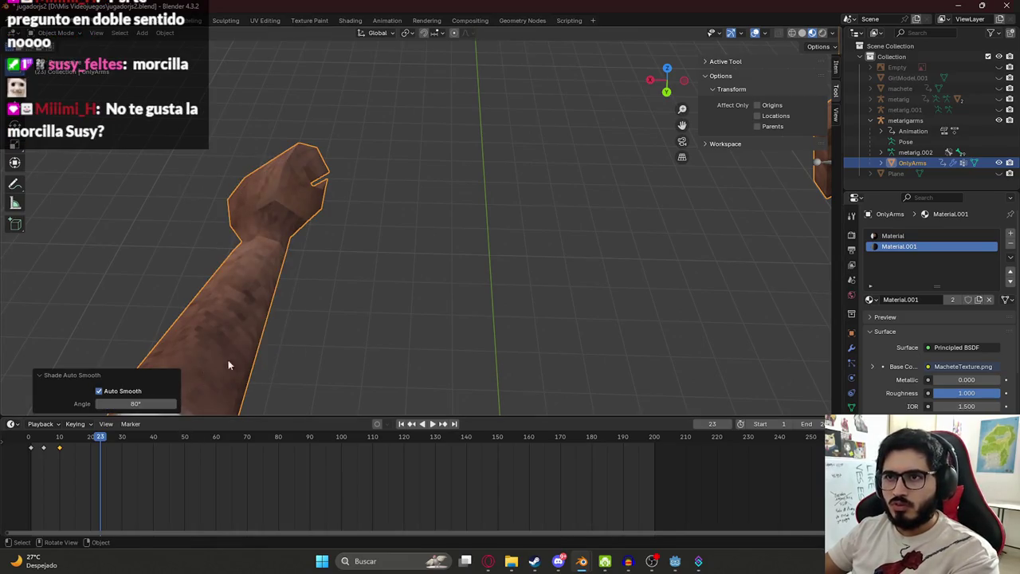
pyautogui.hotkey('ctrl', 'z')
# - Toggle between flat and smooth shading, end on Shade Smooth, and inspect the wrist
pyautogui.rightClick(298, 205)
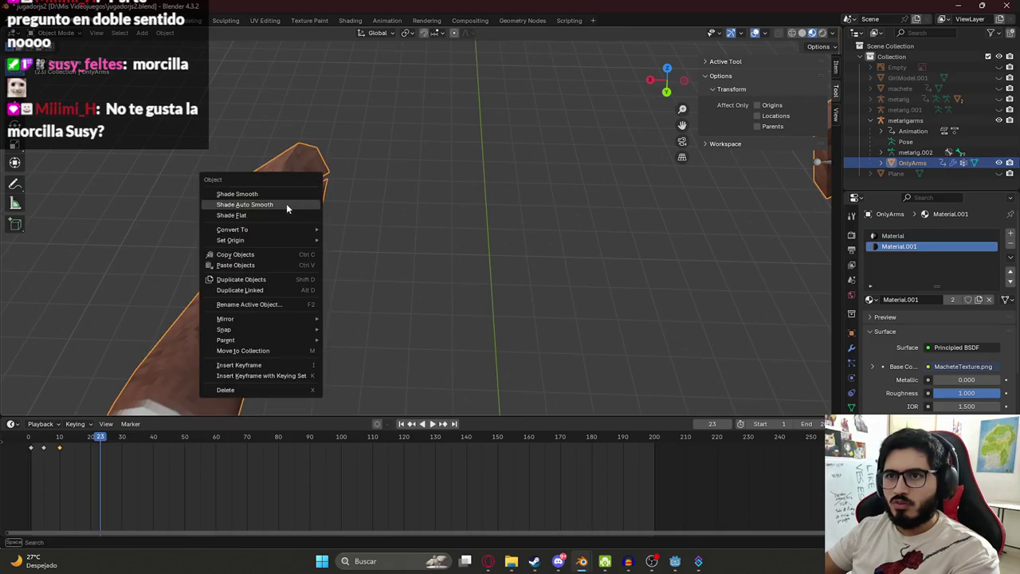
pyautogui.click(267, 192)
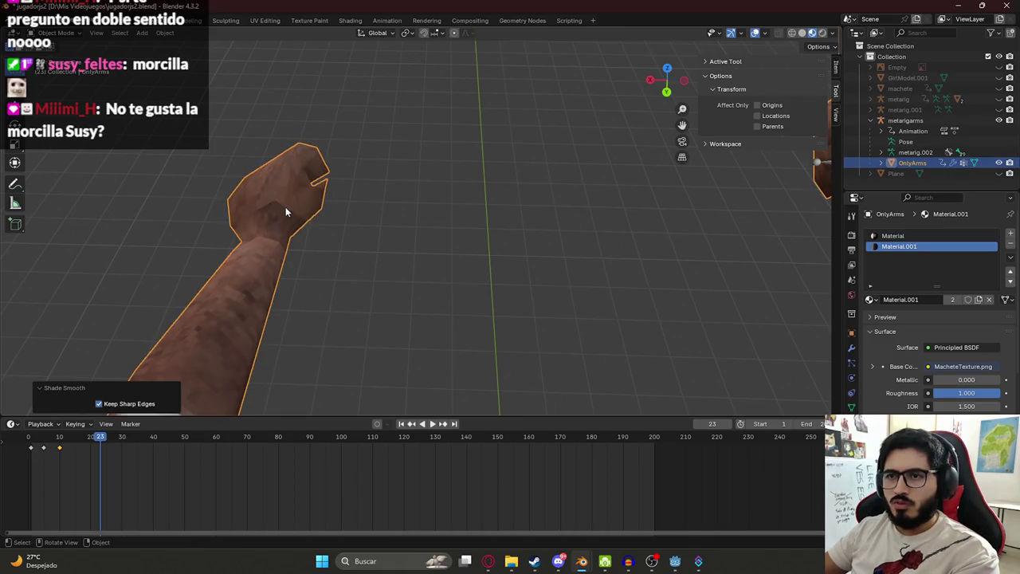
pyautogui.rightClick(285, 206)
pyautogui.click(279, 228)
pyautogui.rightClick(289, 191)
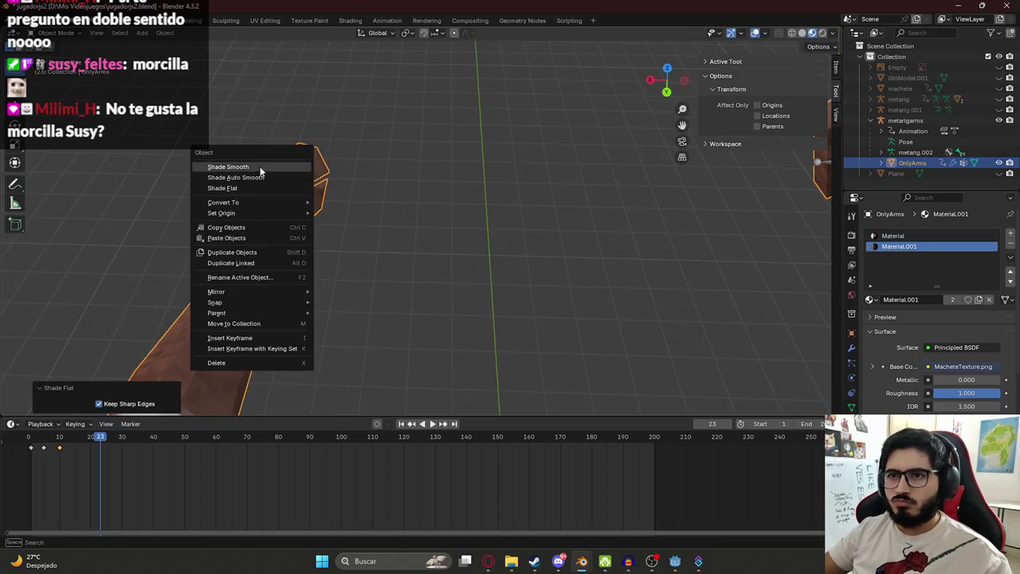
pyautogui.click(263, 168)
pyautogui.moveTo(319, 231); pyautogui.dragTo(266, 257, button='middle')
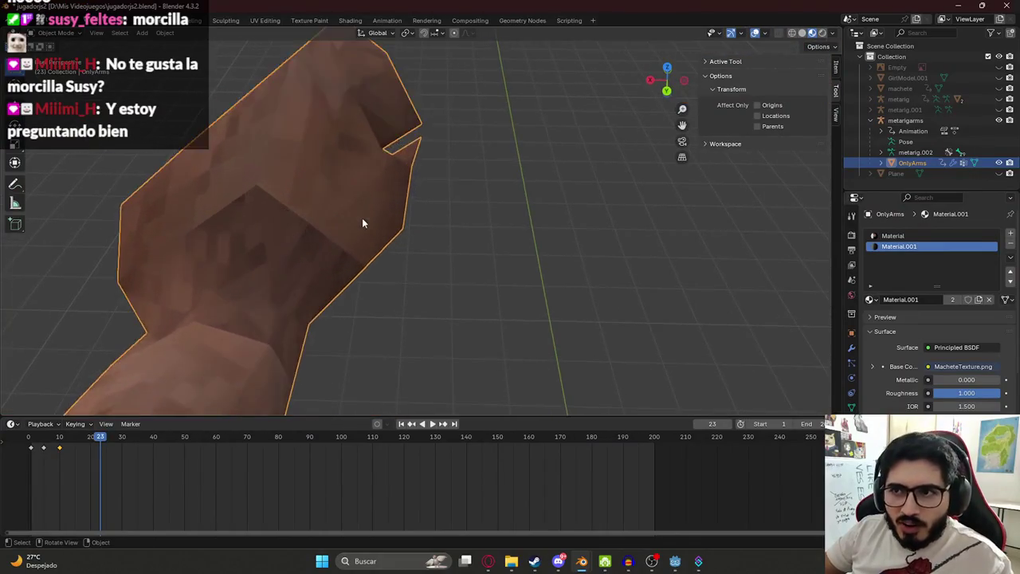
pyautogui.moveTo(266, 257)
pyautogui.mouseDown(button='middle')
pyautogui.moveTo(307, 214)
pyautogui.moveTo(502, 195)
pyautogui.mouseUp(button='middle')
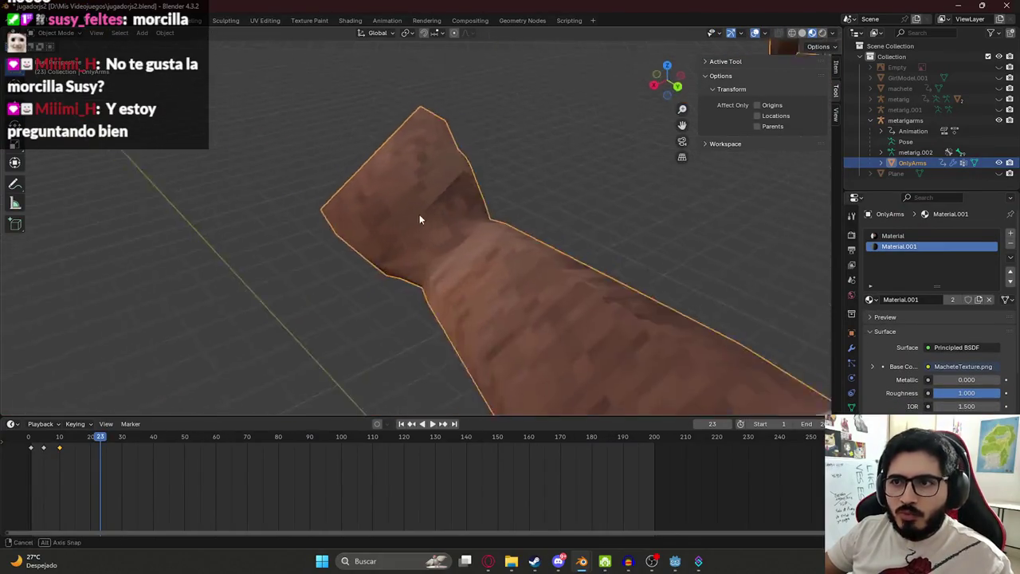
pyautogui.moveTo(502, 201); pyautogui.dragTo(453, 172, button='middle')
pyautogui.moveTo(548, 186)
pyautogui.mouseDown(button='middle')
pyautogui.moveTo(467, 197)
pyautogui.moveTo(443, 223)
pyautogui.moveTo(478, 231)
pyautogui.mouseUp(button='middle')
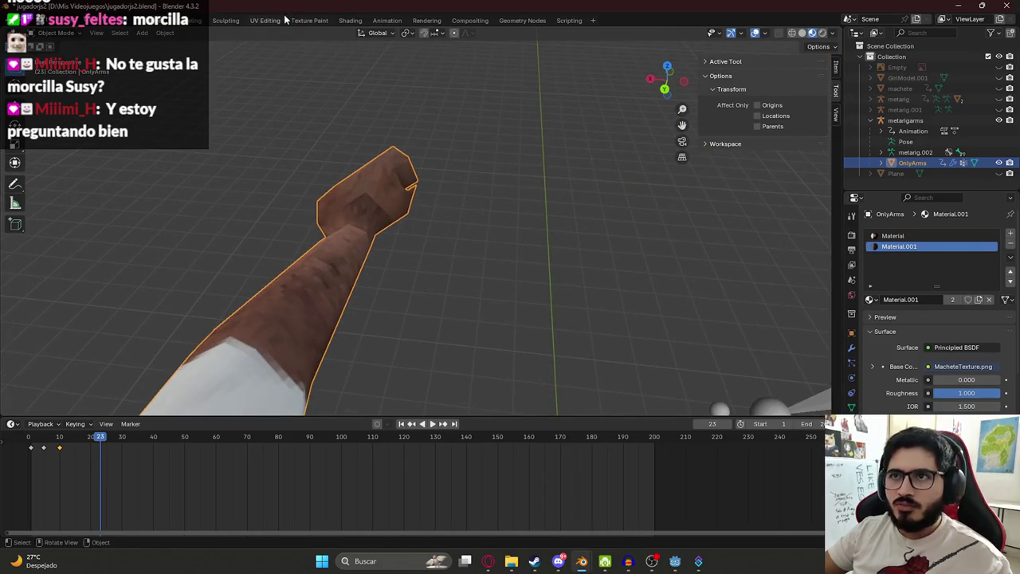
# - Switch to the UV Editing workspace and enter Edit Mode to show the hand's UV island
pyautogui.hotkey('ctrl', 'pagedown')
pyautogui.hotkey('ctrl', 'pagedown')
pyautogui.hotkey('ctrl', 'pagedown')
pyautogui.moveTo(576, 326); pyautogui.dragTo(599, 306, button='middle')
pyautogui.press('Tab')
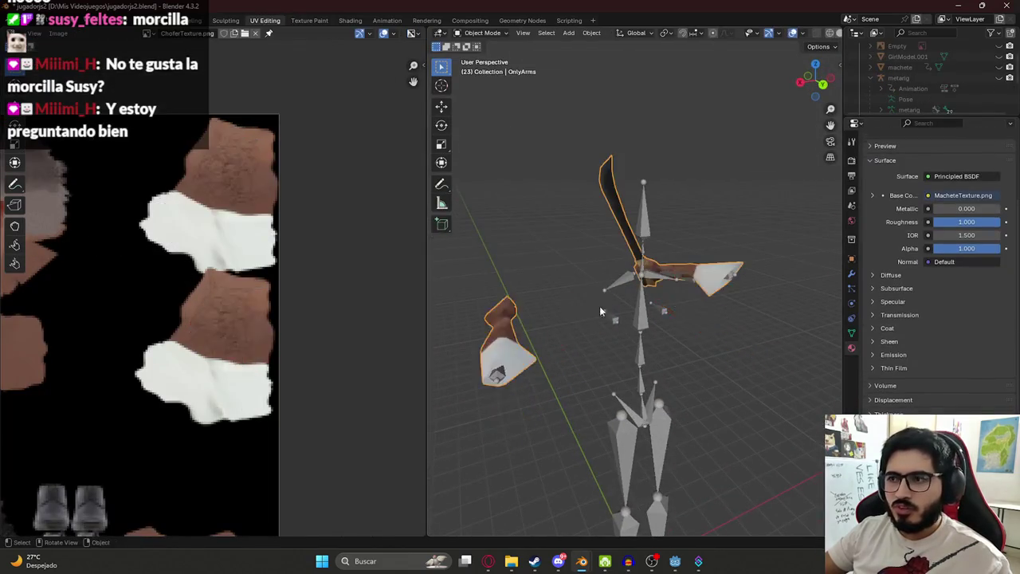
pyautogui.scroll(3, 491, 324)
pyautogui.scroll(-3, 215, 319)
pyautogui.scroll(2, 215, 319)
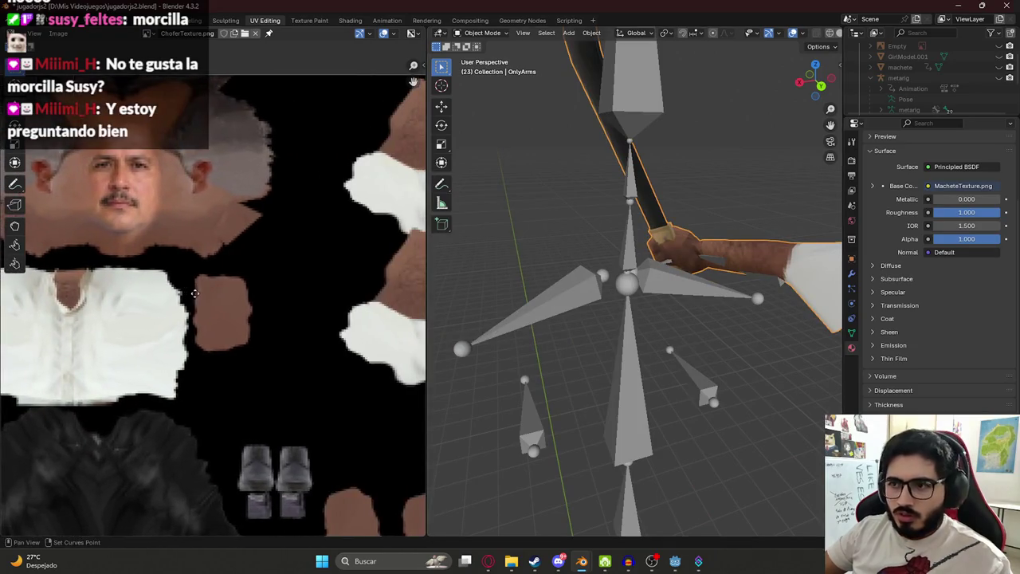
pyautogui.scroll(-3, 589, 341)
pyautogui.scroll(5, 589, 342)
pyautogui.moveTo(589, 342); pyautogui.dragTo(558, 296, button='middle')
pyautogui.scroll(3, 590, 319)
pyautogui.press('Tab')
pyautogui.press('Tab')
pyautogui.press('Tab')
pyautogui.scroll(-5, 263, 287)
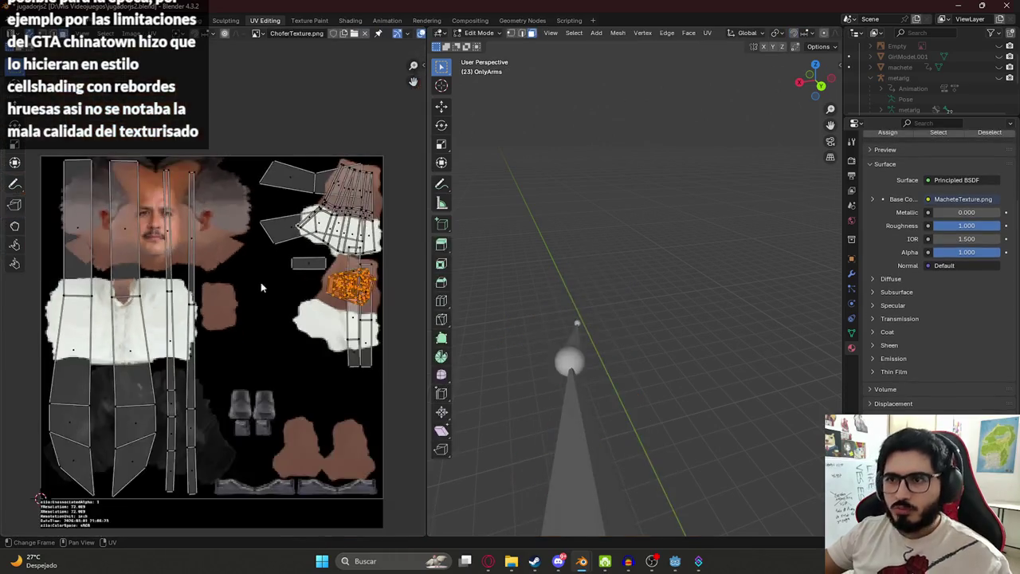
pyautogui.scroll(5, 315, 312)
pyautogui.moveTo(315, 312); pyautogui.dragTo(203, 342, button='middle')
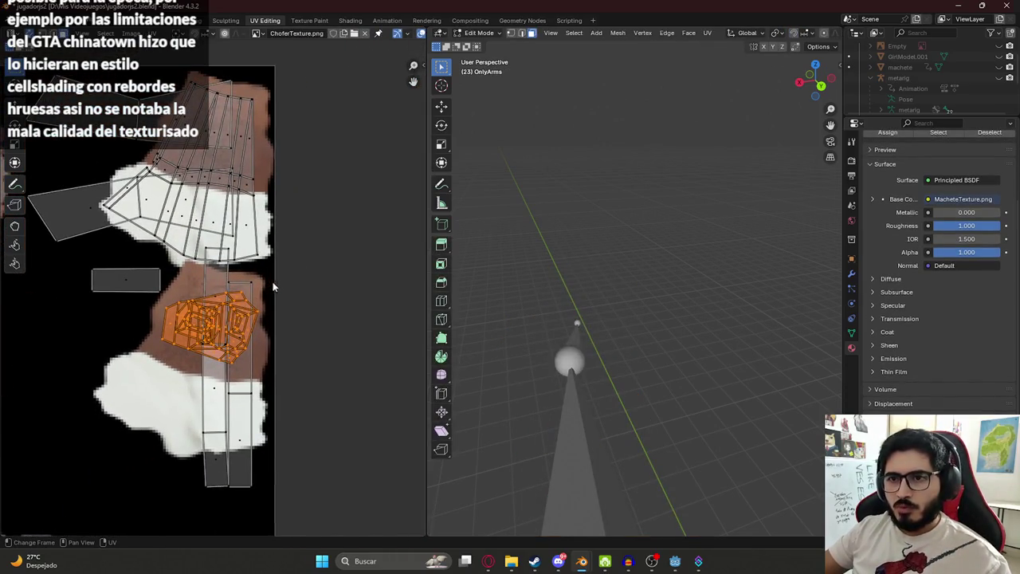
# - Rotate the hand UV island onto the brown skin patch, then begin scaling its inner loops
pyautogui.press('r')
pyautogui.click(243, 381)
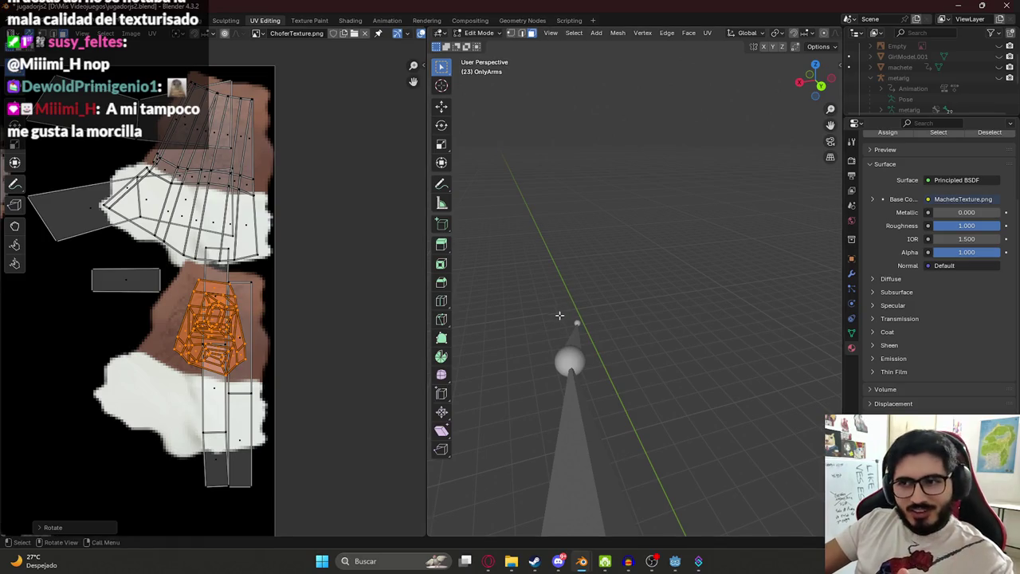
pyautogui.scroll(1, 236, 348)
pyautogui.scroll(3, 236, 363)
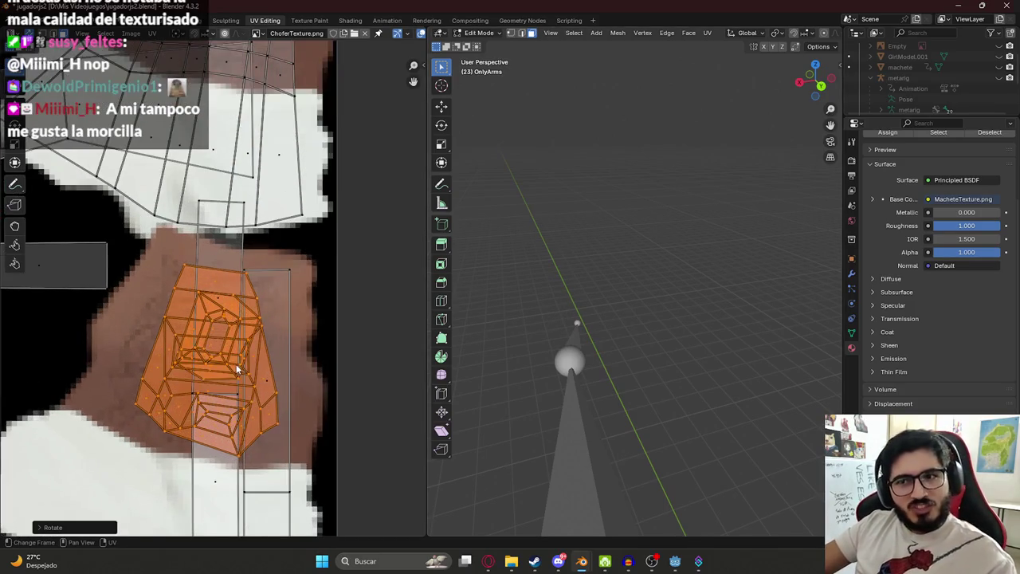
pyautogui.scroll(-1, 220, 321)
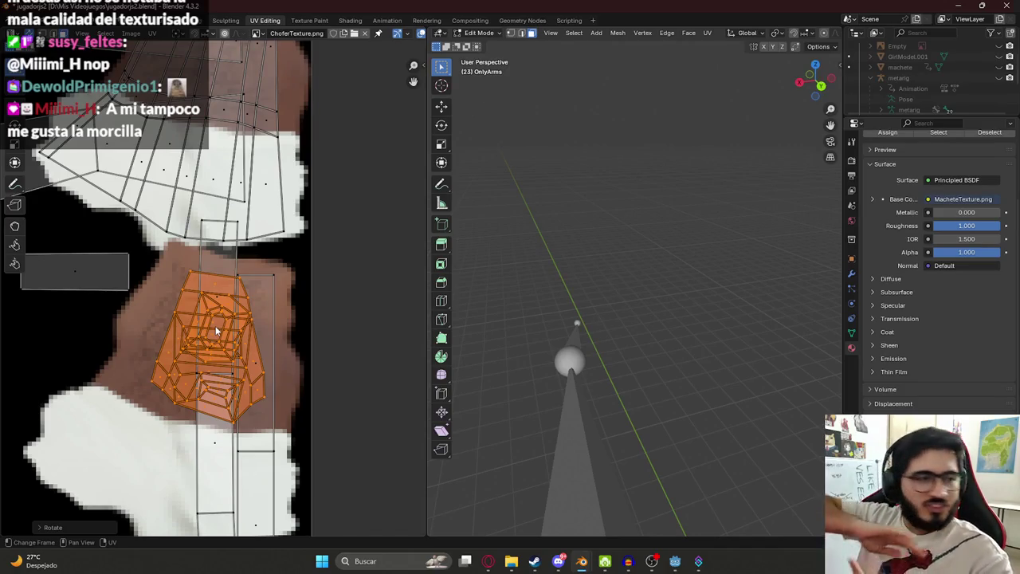
pyautogui.press('s')
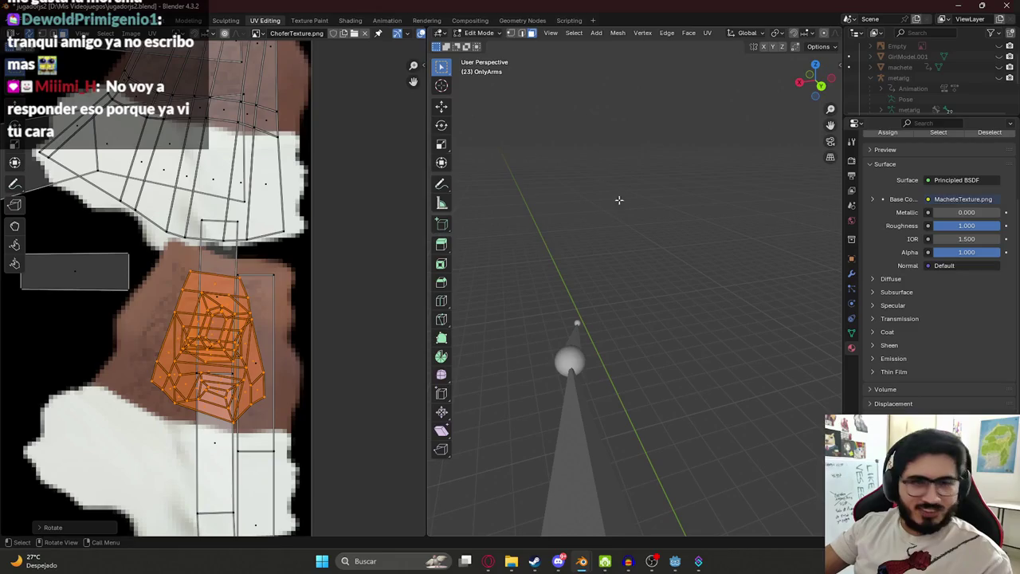
# - In vertex select mode, select the wrist loop and mark it as a seam
pyautogui.moveTo(622, 287); pyautogui.dragTo(301, 276, button='middle')
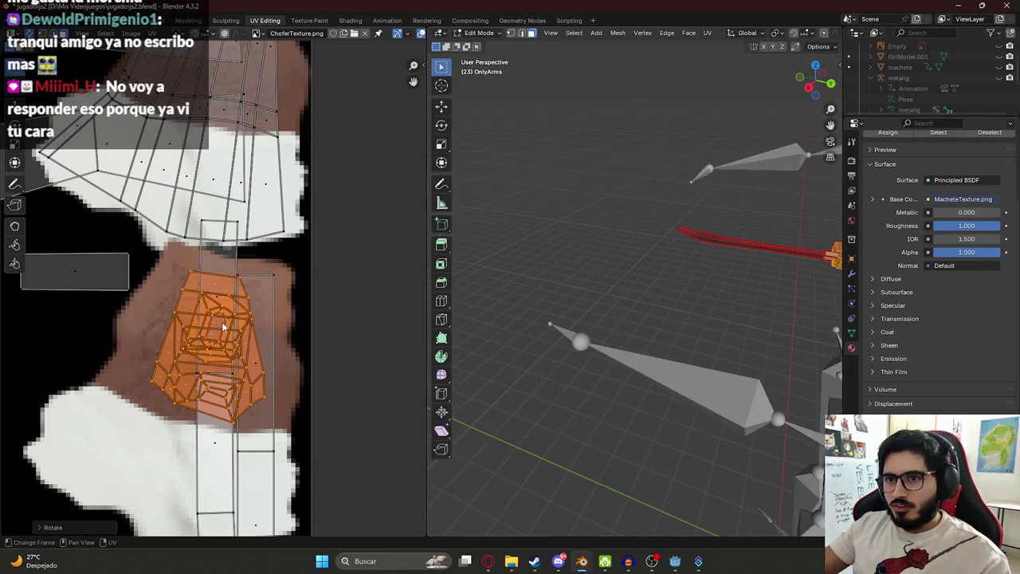
pyautogui.moveTo(558, 286); pyautogui.dragTo(599, 227, button='middle')
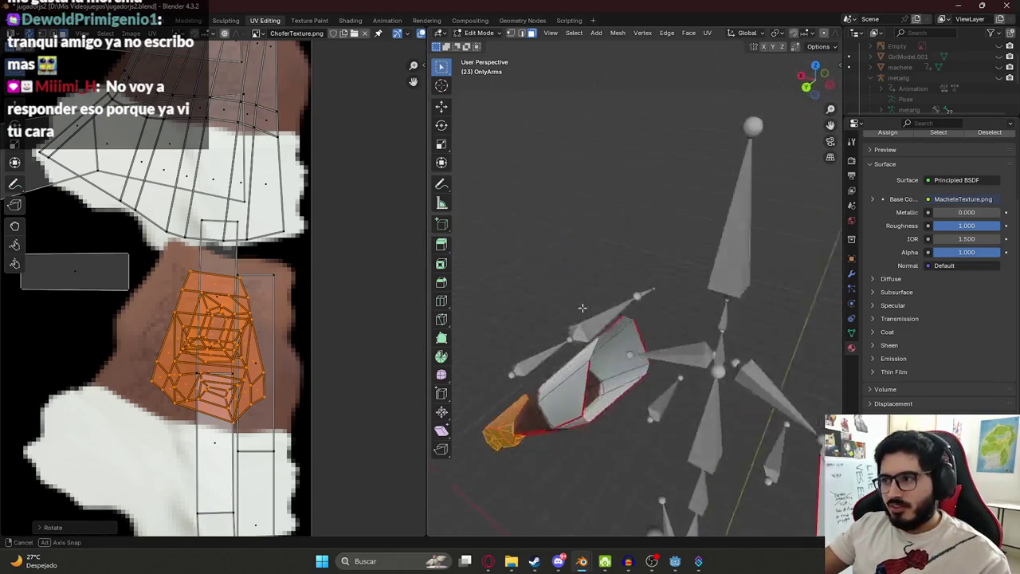
pyautogui.moveTo(647, 282); pyautogui.dragTo(541, 284, button='middle')
pyautogui.keyDown('alt'); pyautogui.keyDown('shift'); pyautogui.click(540, 283); pyautogui.keyUp('shift'); pyautogui.keyUp('alt')
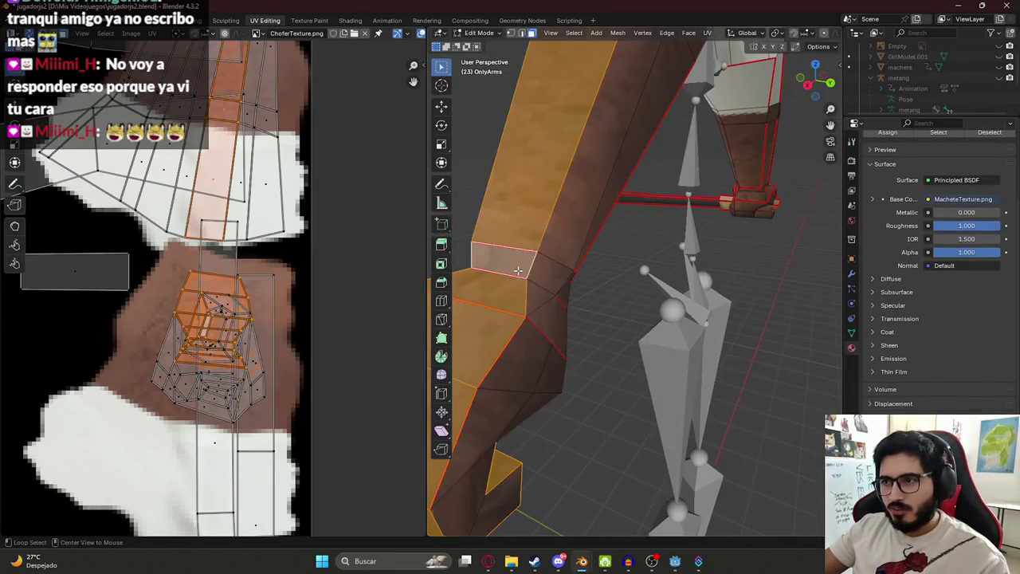
pyautogui.click(510, 32)
pyautogui.hotkey('alt', 'a')
pyautogui.moveTo(598, 244)
pyautogui.mouseDown(button='middle')
pyautogui.moveTo(513, 233)
pyautogui.moveTo(569, 189)
pyautogui.mouseUp(button='middle')
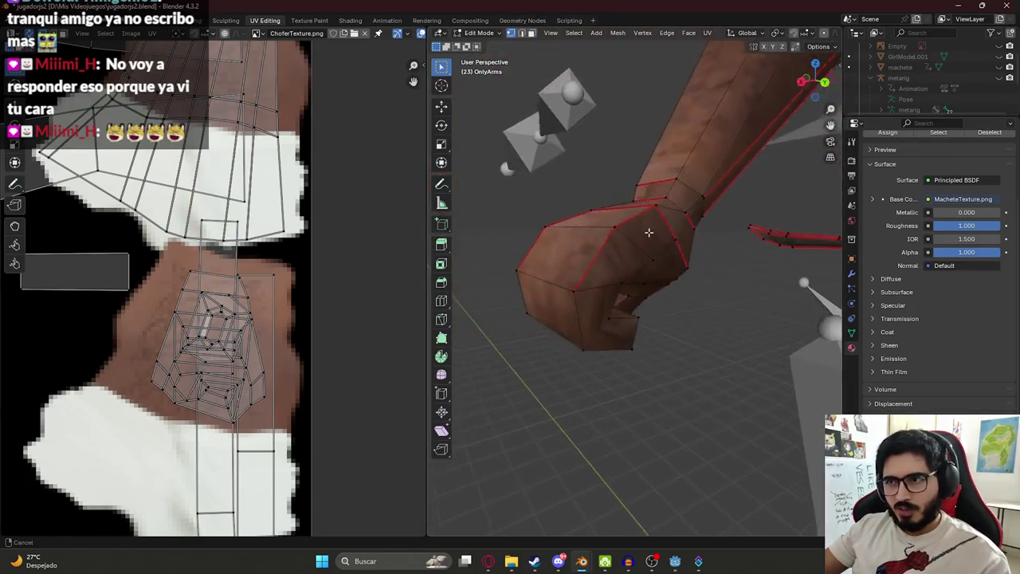
pyautogui.click(533, 179)
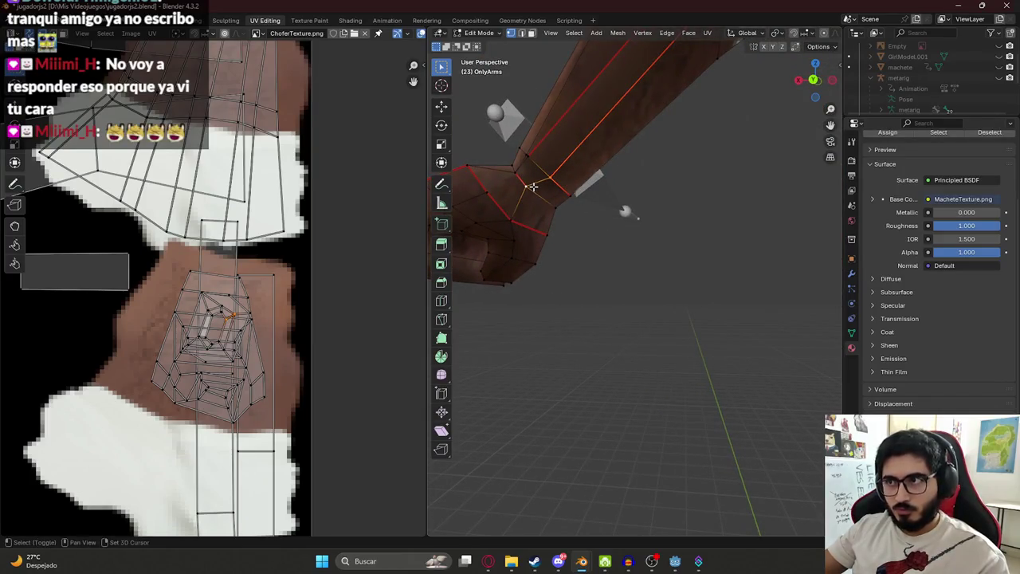
pyautogui.rightClick(533, 185)
pyautogui.press('Escape')
pyautogui.hotkey('ctrl', 'e')
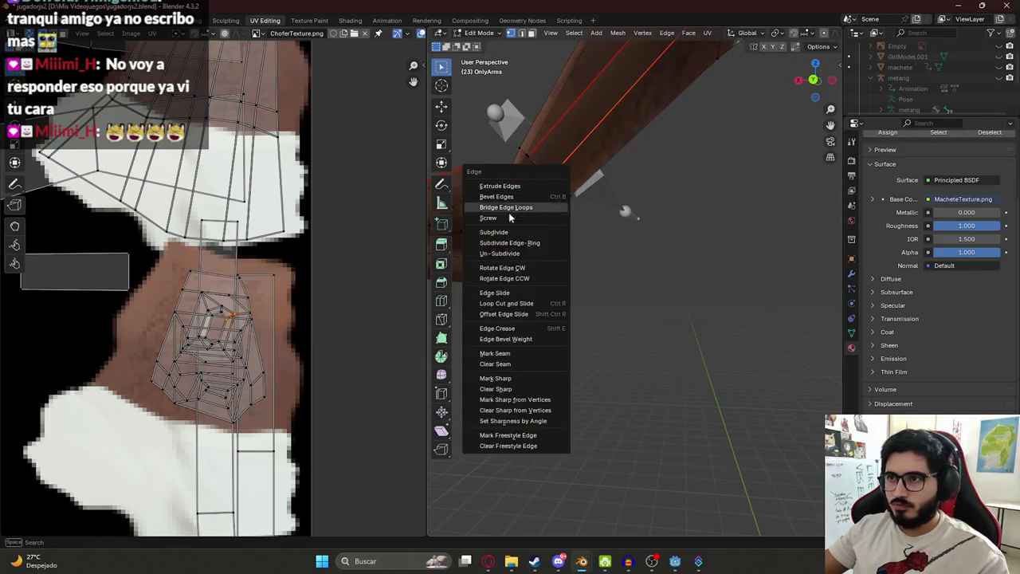
pyautogui.click(510, 356)
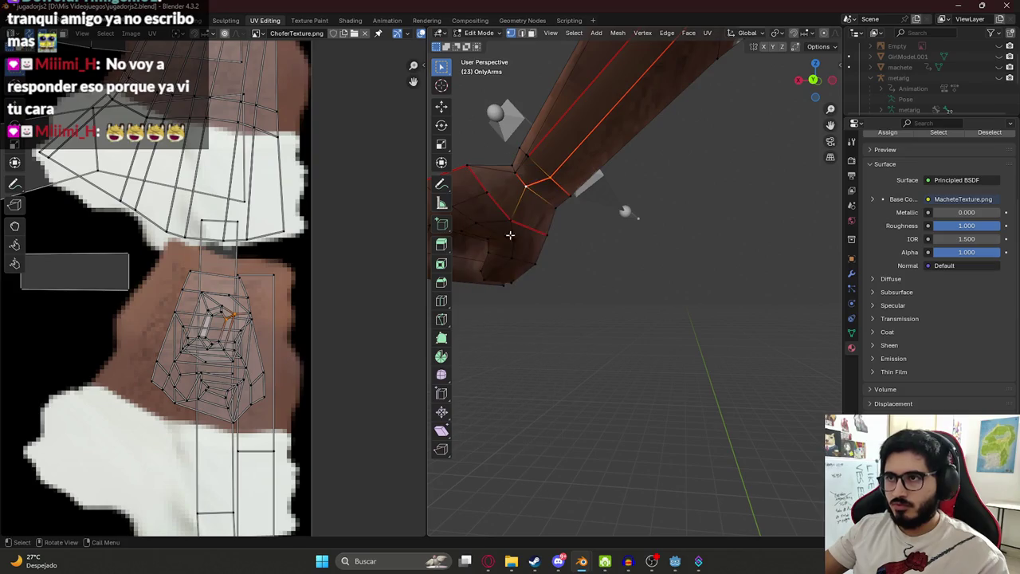
# - Switch to face select and select a wrist quad face
pyautogui.click(533, 33)
pyautogui.click(529, 174)
pyautogui.moveTo(547, 194)
pyautogui.mouseDown(button='middle')
pyautogui.moveTo(534, 177)
pyautogui.moveTo(668, 230)
pyautogui.moveTo(720, 203)
pyautogui.moveTo(678, 226)
pyautogui.mouseUp(button='middle')
pyautogui.click(696, 227)
# - Select the wrist faces and unwrap them with Minimum Stretch
pyautogui.keyDown('shift'); pyautogui.click(677, 226); pyautogui.keyUp('shift')
pyautogui.scroll(4, 665, 217)
pyautogui.keyDown('shift'); pyautogui.click(655, 207); pyautogui.keyUp('shift')
pyautogui.scroll(-5, 655, 209)
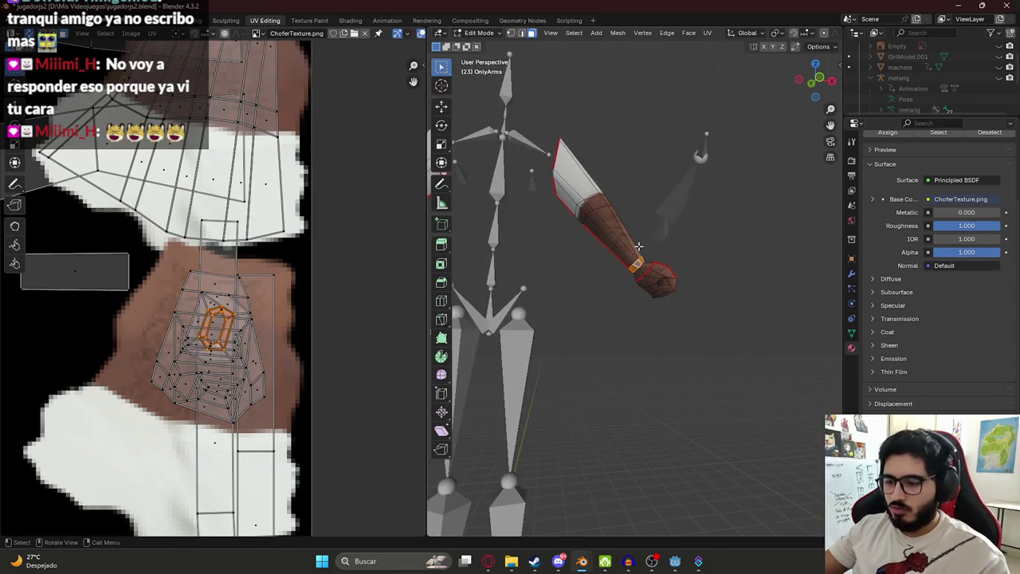
pyautogui.press('i')
pyautogui.press('Escape')
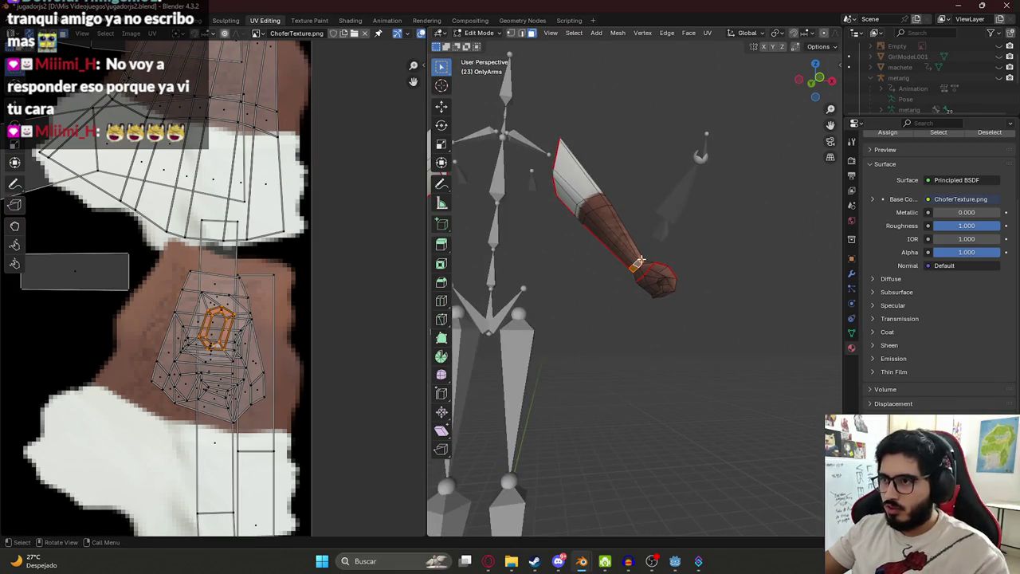
pyautogui.press('u')
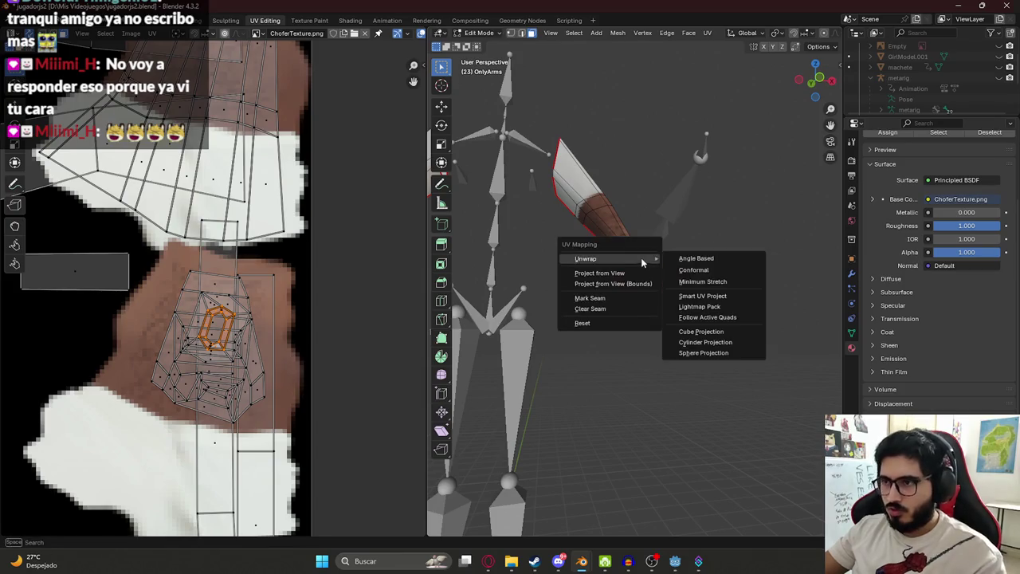
pyautogui.click(705, 279)
pyautogui.scroll(-6, 202, 282)
pyautogui.scroll(-3, 183, 339)
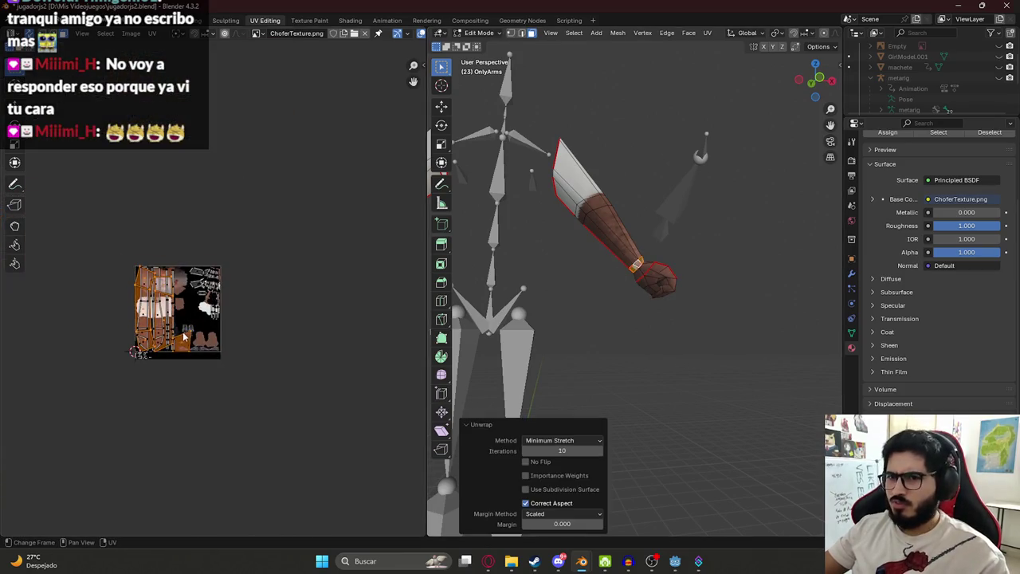
# - Select all the arm UV islands and move them onto the texture
pyautogui.click(288, 205)
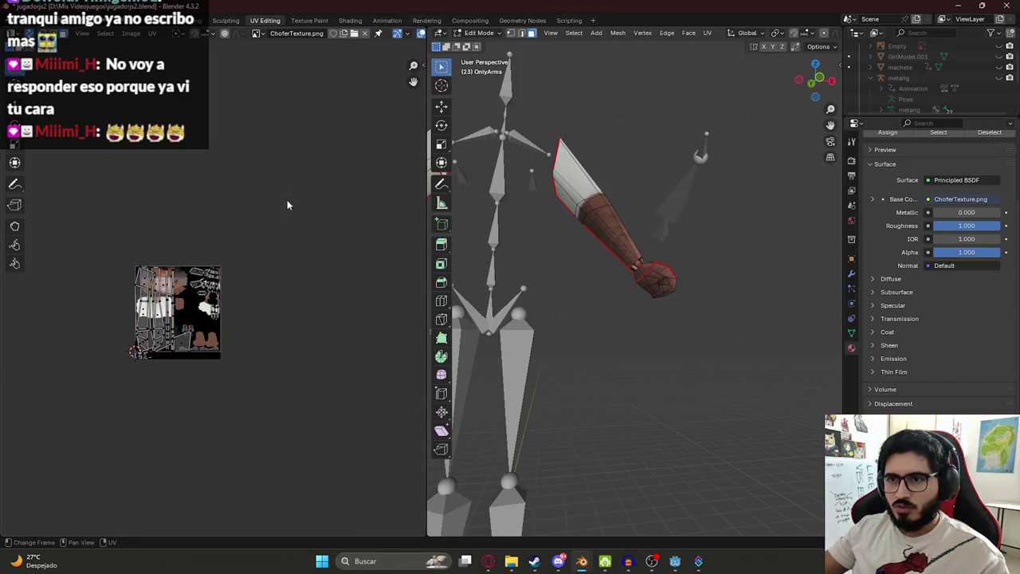
pyautogui.scroll(3, 167, 331)
pyautogui.press('a')
pyautogui.press('g')
pyautogui.click(365, 270)
pyautogui.press('g')
pyautogui.click(229, 328)
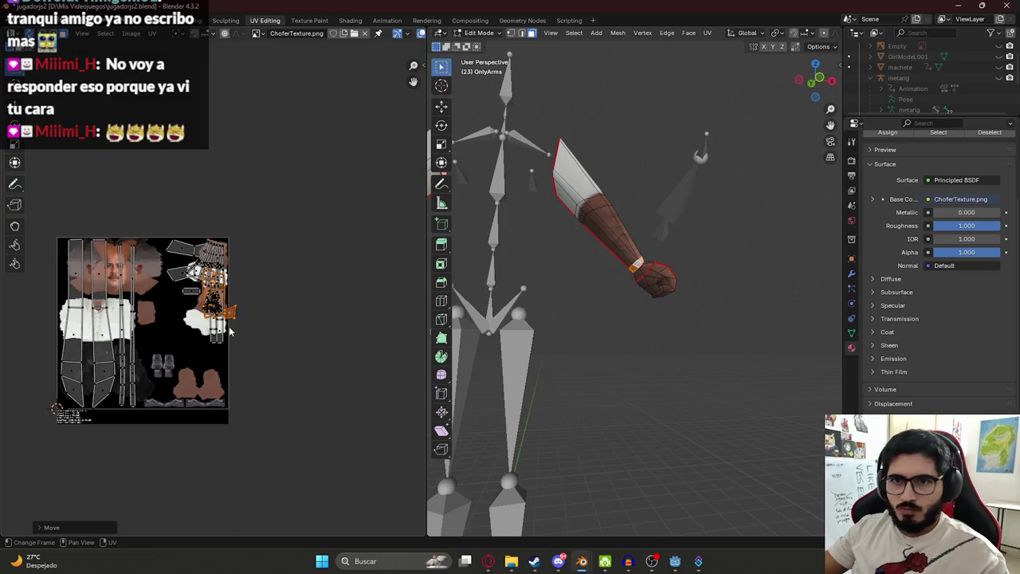
# - Rotate the wrist UV islands into place and return to Object Mode to check
pyautogui.scroll(6, 220, 341)
pyautogui.moveTo(220, 341); pyautogui.dragTo(262, 294, button='middle')
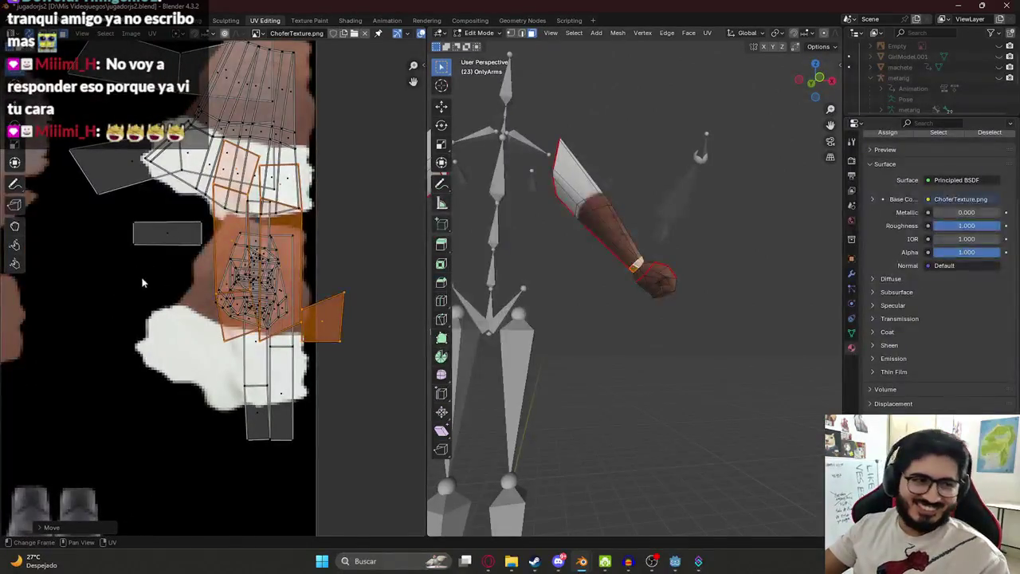
pyautogui.scroll(1, 213, 296)
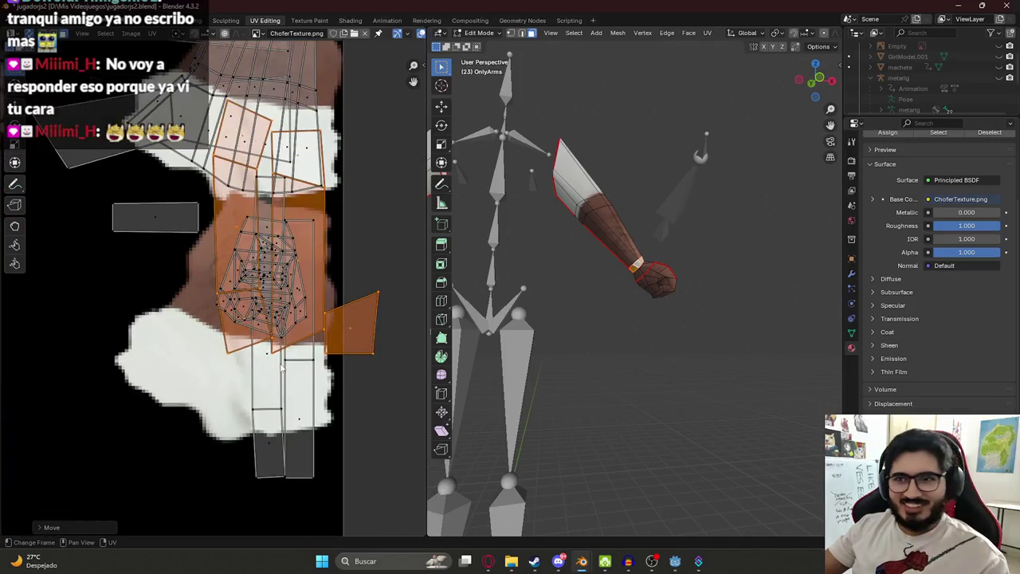
pyautogui.press('g')
pyautogui.press('r')
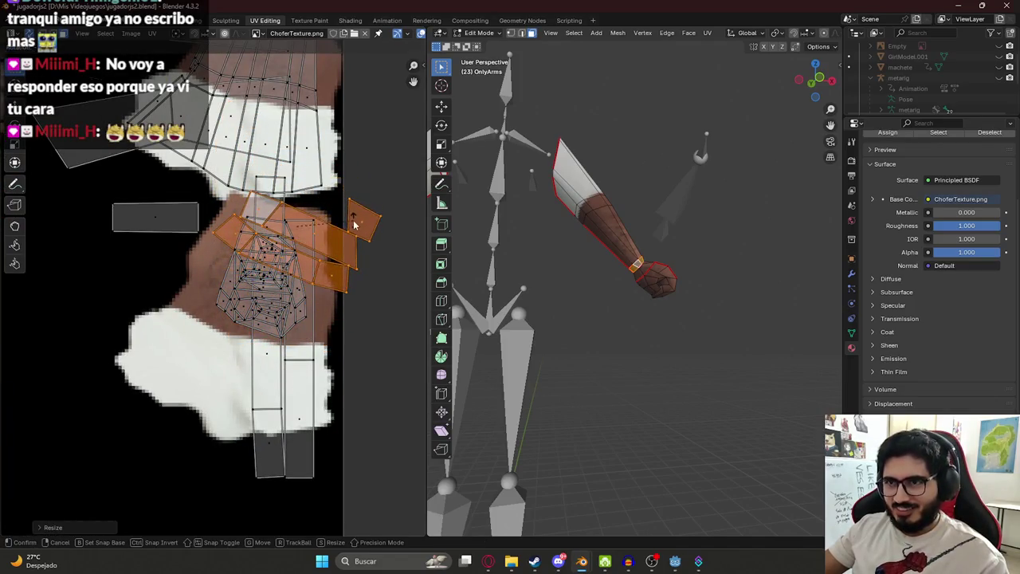
pyautogui.click(750, 205)
pyautogui.moveTo(750, 206)
pyautogui.mouseDown(button='middle')
pyautogui.moveTo(496, 268)
pyautogui.moveTo(611, 326)
pyautogui.mouseUp(button='middle')
pyautogui.press('Tab')
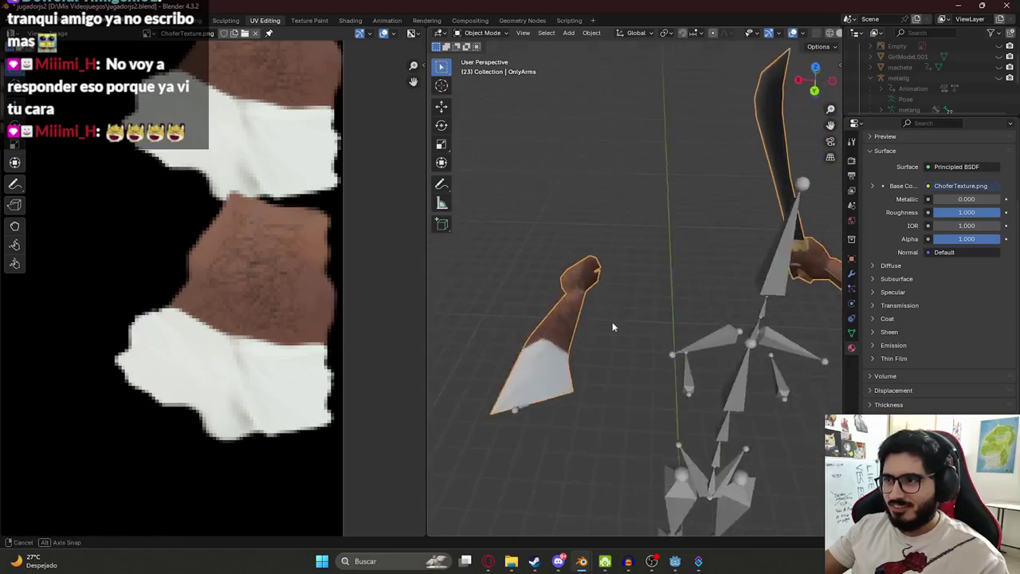
# - Back in Edit Mode, move one small wrist UV face to the texture's lower left
pyautogui.scroll(3, 511, 312)
pyautogui.moveTo(510, 306)
pyautogui.mouseDown(button='middle')
pyautogui.moveTo(571, 284)
pyautogui.moveTo(569, 314)
pyautogui.moveTo(532, 287)
pyautogui.mouseUp(button='middle')
pyautogui.press('Tab')
pyautogui.scroll(3, 169, 271)
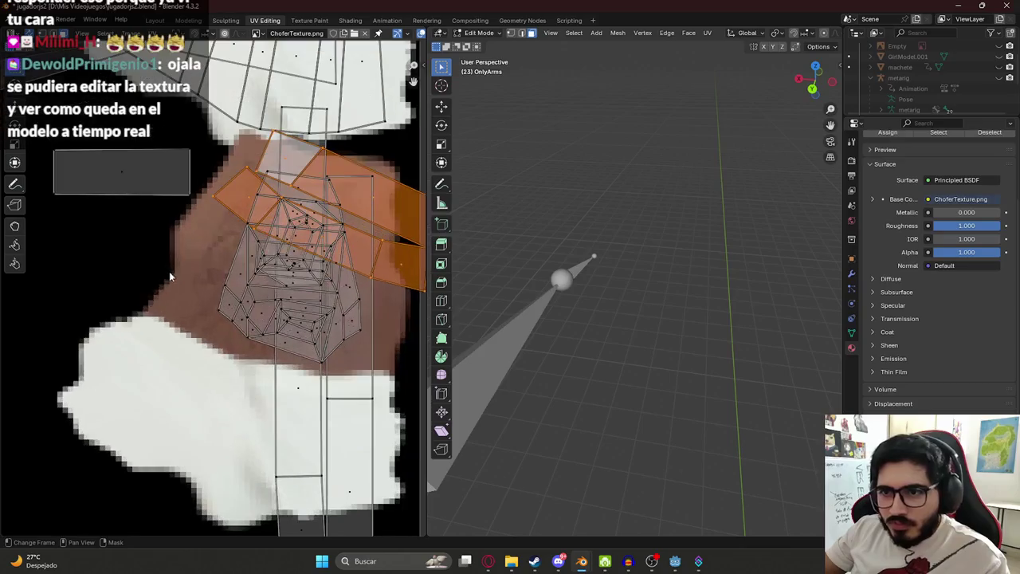
pyautogui.scroll(1, 169, 271)
pyautogui.moveTo(324, 217); pyautogui.dragTo(227, 263, button='middle')
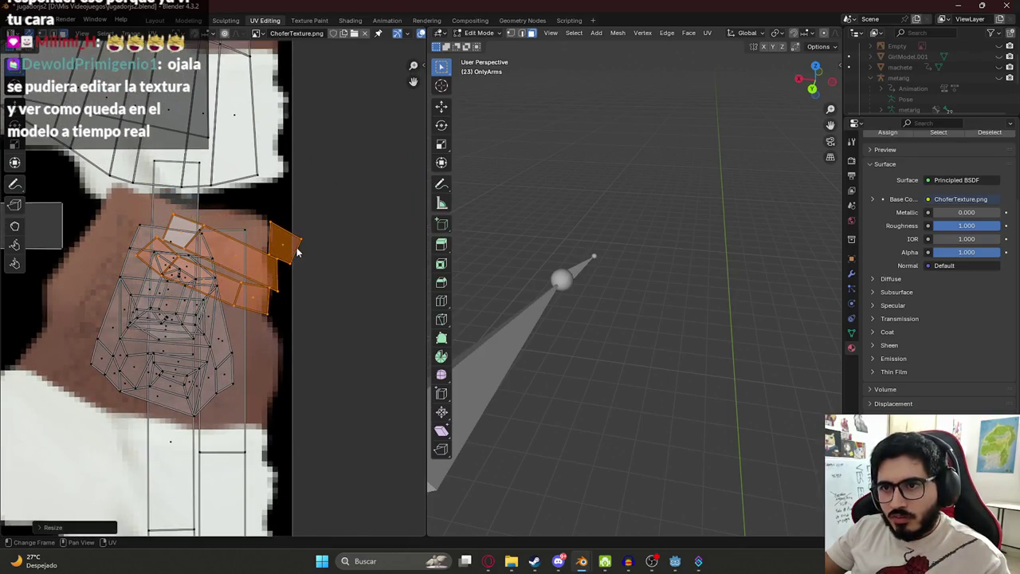
pyautogui.click(179, 313)
pyautogui.press('g')
pyautogui.click(14, 367)
# - Move the large wrist island and three small UV faces onto the skin area, then check
pyautogui.click(259, 260)
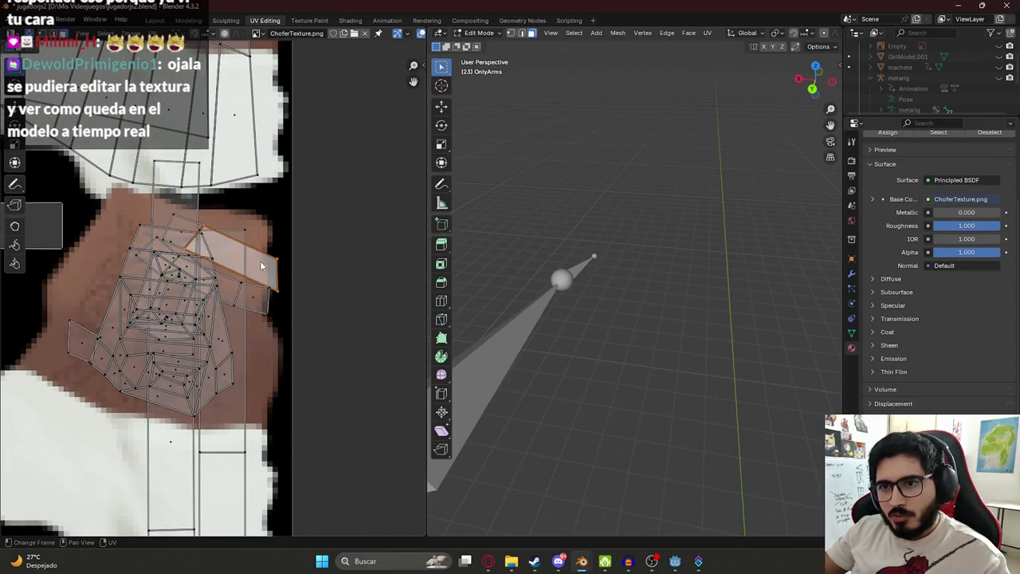
pyautogui.keyDown('shift'); pyautogui.click(253, 301); pyautogui.keyUp('shift')
pyautogui.keyDown('shift'); pyautogui.click(174, 231); pyautogui.keyUp('shift')
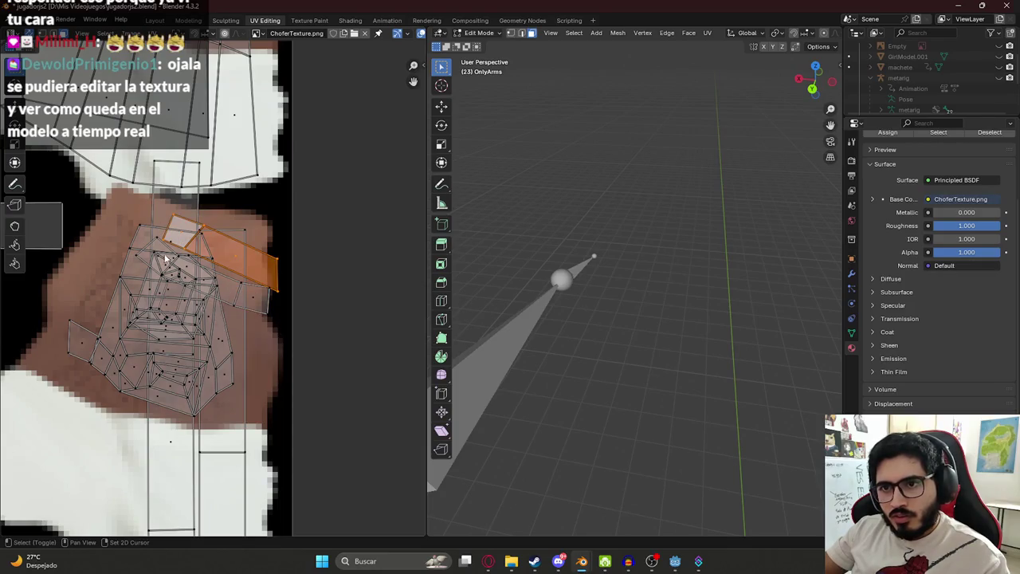
pyautogui.keyDown('shift'); pyautogui.click(162, 261); pyautogui.keyUp('shift')
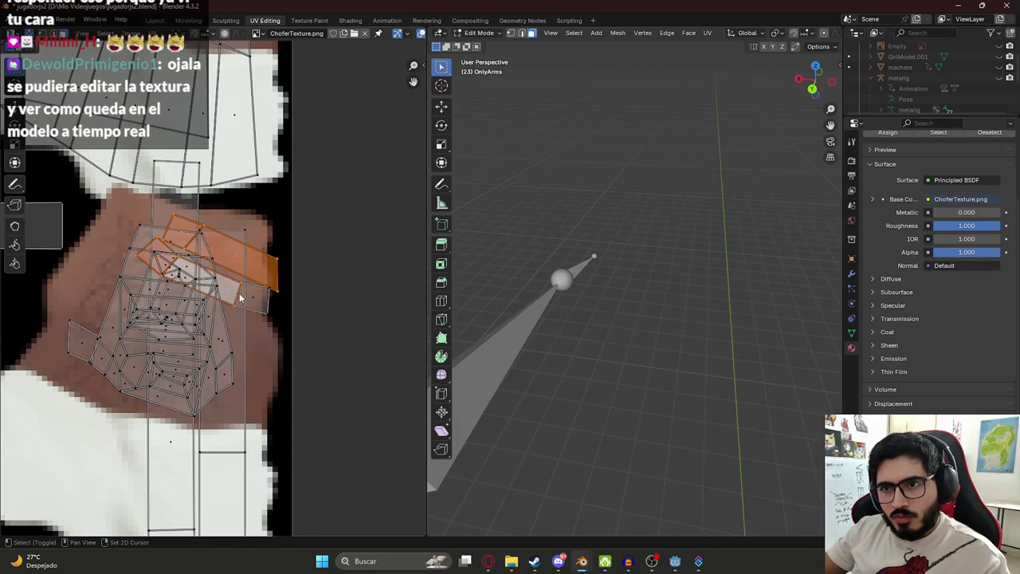
pyautogui.press('g')
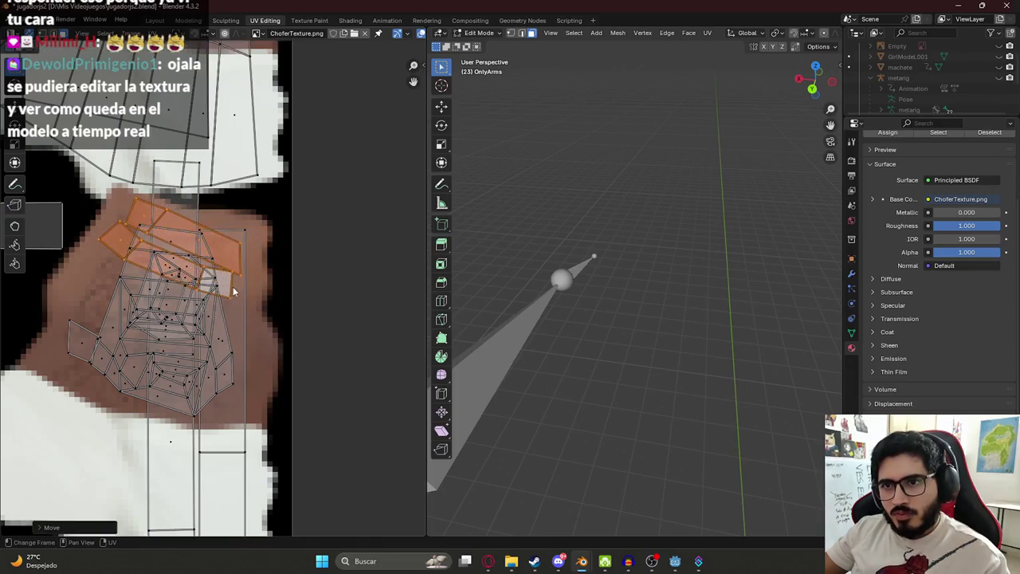
pyautogui.click(233, 286)
pyautogui.press('Tab')
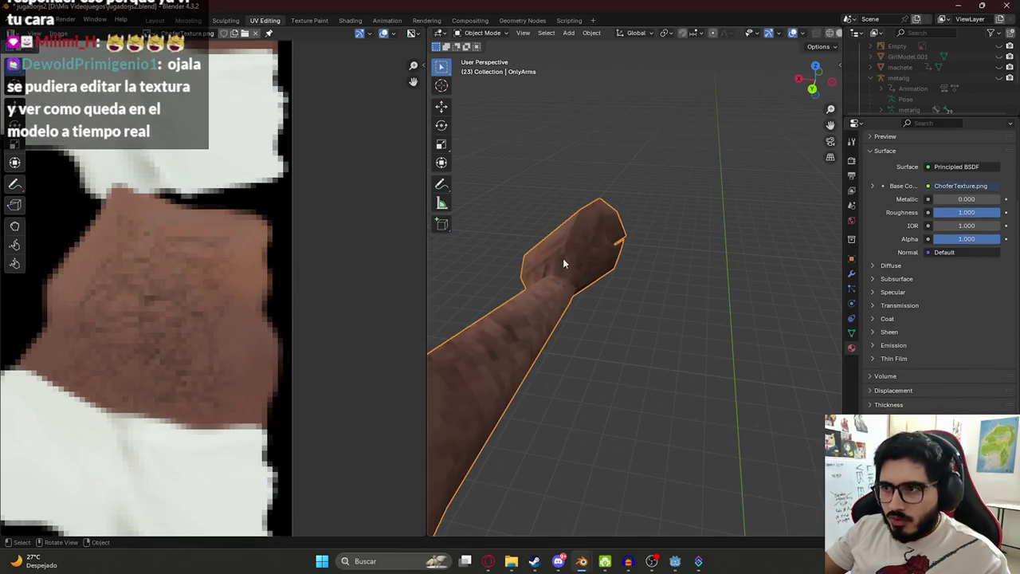
# - Return to Edit Mode, select a face on the arm and frame it in the view
pyautogui.moveTo(594, 284)
pyautogui.mouseDown(button='middle')
pyautogui.moveTo(607, 245)
pyautogui.moveTo(602, 280)
pyautogui.mouseUp(button='middle')
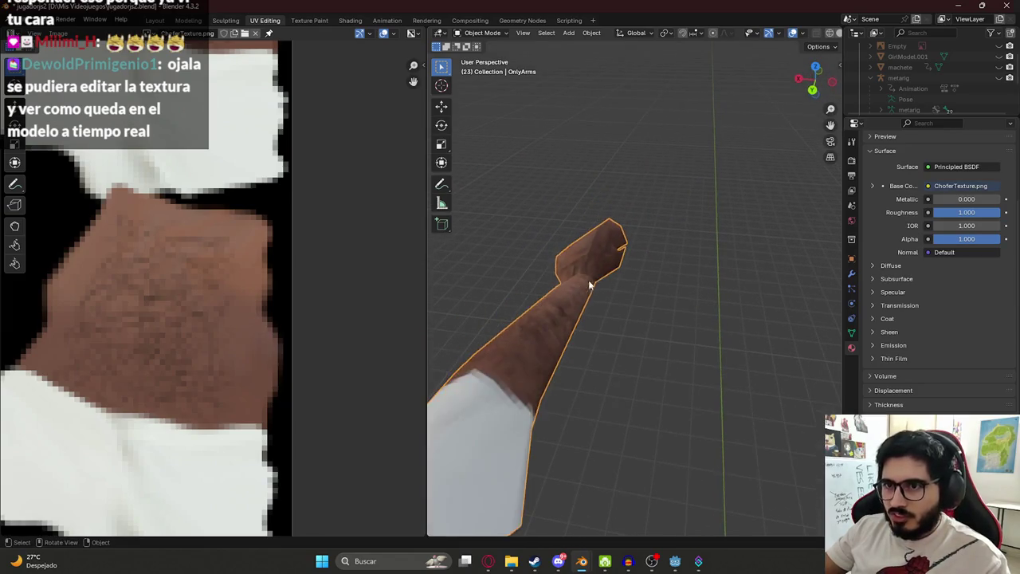
pyautogui.press('Tab')
pyautogui.scroll(-5, 651, 281)
pyautogui.moveTo(660, 303)
pyautogui.mouseDown(button='middle')
pyautogui.moveTo(705, 313)
pyautogui.moveTo(608, 289)
pyautogui.moveTo(451, 289)
pyautogui.mouseUp(button='middle')
pyautogui.scroll(5, 704, 313)
pyautogui.click(486, 317)
pyautogui.press('KP_Decimal')
pyautogui.moveTo(480, 321)
pyautogui.mouseDown(button='middle')
pyautogui.moveTo(553, 325)
pyautogui.moveTo(676, 292)
pyautogui.moveTo(630, 321)
pyautogui.mouseUp(button='middle')
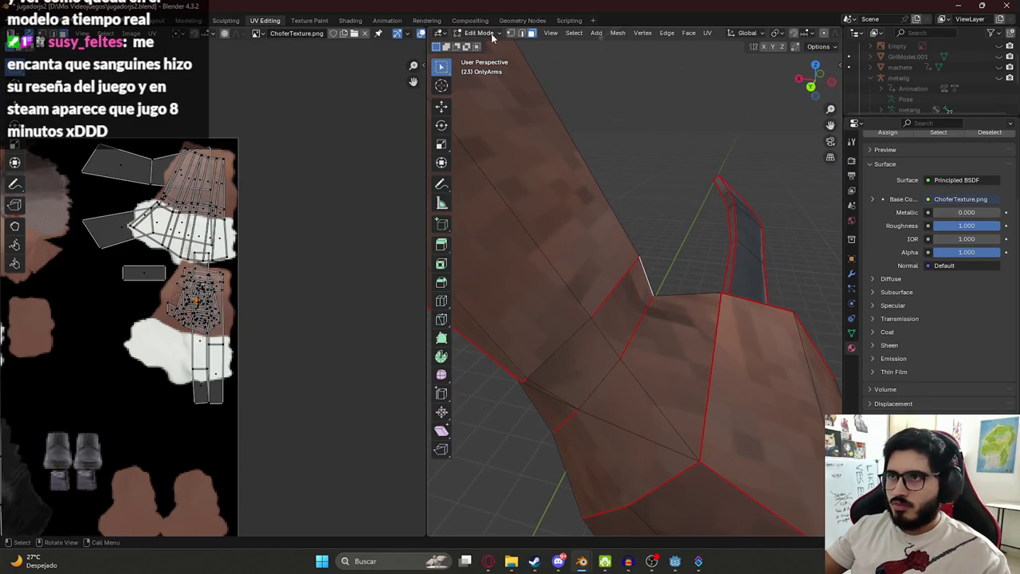
# - Select edges and vertices on the arm and browse the vertex editing options
pyautogui.moveTo(550, 289)
pyautogui.mouseDown(button='middle')
pyautogui.moveTo(610, 247)
pyautogui.moveTo(617, 254)
pyautogui.mouseUp(button='middle')
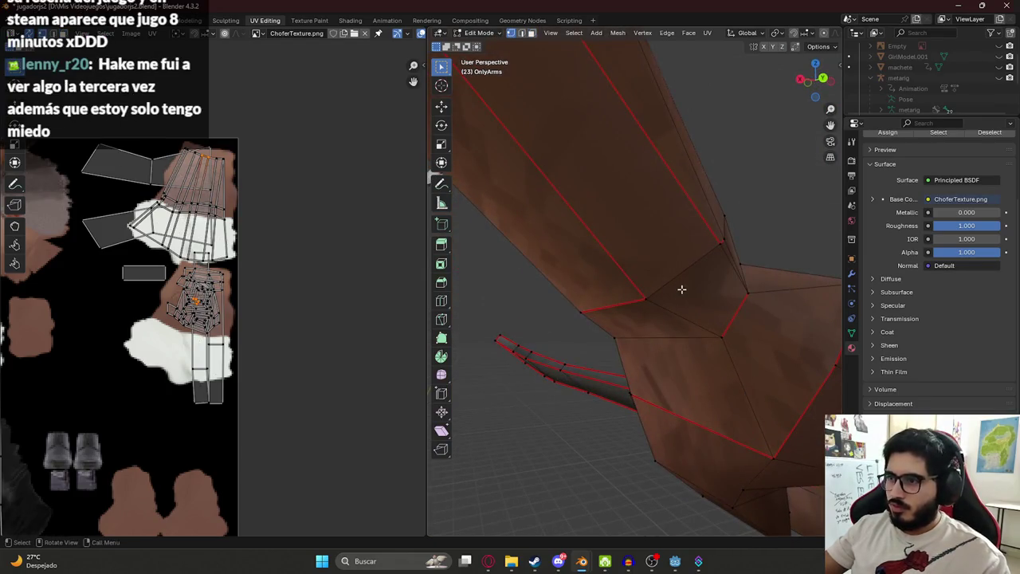
pyautogui.click(715, 247)
pyautogui.click(687, 322)
pyautogui.rightClick(684, 302)
pyautogui.click(721, 337)
pyautogui.keyDown('shift'); pyautogui.click(641, 302); pyautogui.keyUp('shift')
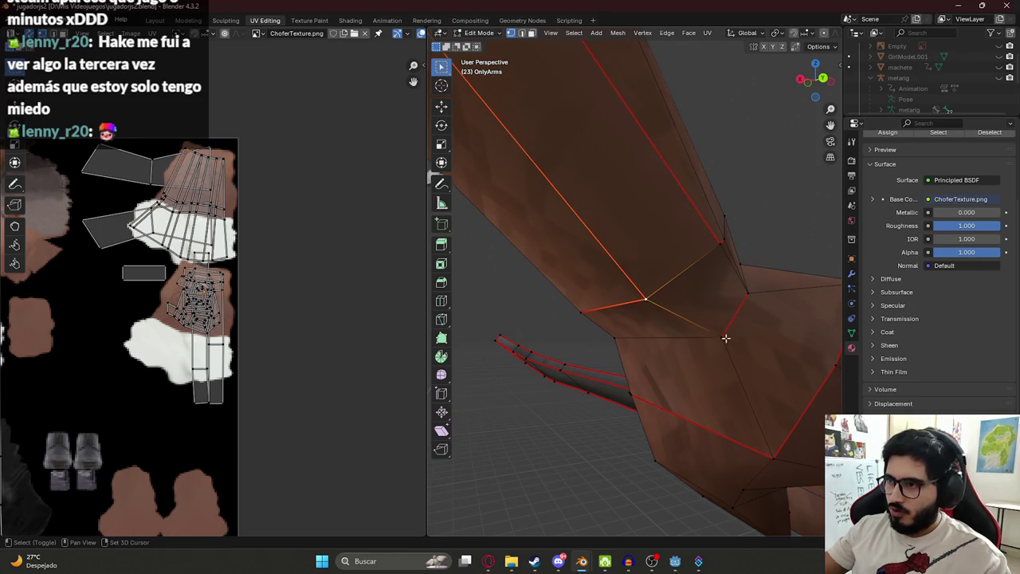
pyautogui.rightClick(630, 362)
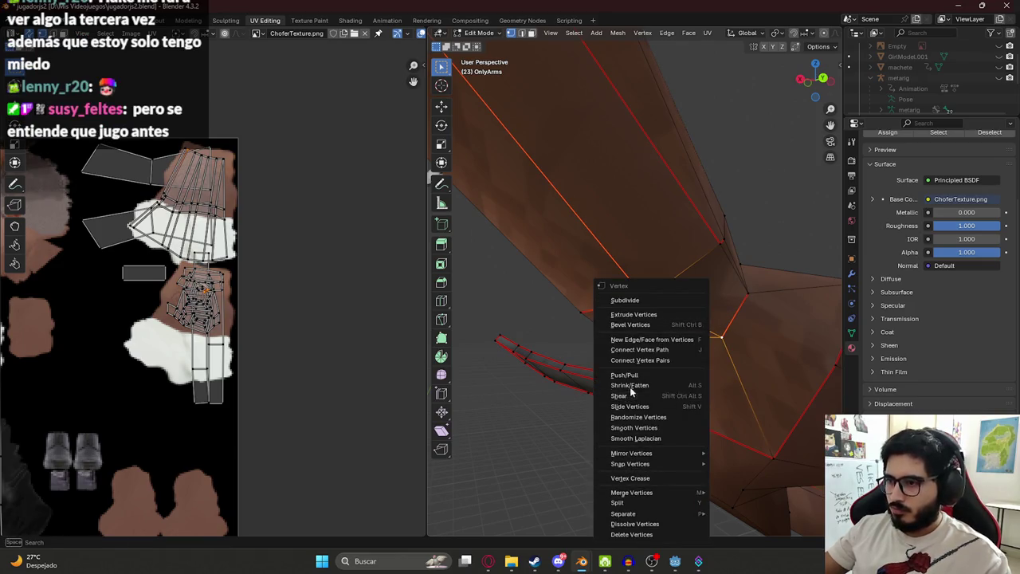
pyautogui.rightClick(670, 308)
pyautogui.press('Escape')
pyautogui.moveTo(661, 295)
pyautogui.mouseDown(button='middle')
pyautogui.moveTo(661, 279)
pyautogui.moveTo(659, 305)
pyautogui.moveTo(561, 293)
pyautogui.moveTo(551, 278)
pyautogui.moveTo(587, 273)
pyautogui.moveTo(550, 226)
pyautogui.moveTo(540, 241)
pyautogui.moveTo(694, 246)
pyautogui.moveTo(633, 264)
pyautogui.moveTo(677, 307)
pyautogui.moveTo(668, 288)
pyautogui.moveTo(621, 293)
pyautogui.mouseUp(button='middle')
# - In face select mode, select the band of faces around the wrist
pyautogui.click(532, 33)
pyautogui.click(670, 301)
pyautogui.keyDown('shift'); pyautogui.click(677, 307); pyautogui.keyUp('shift')
pyautogui.keyDown('shift'); pyautogui.click(668, 289); pyautogui.keyUp('shift')
# - Unwrap the wrist band with Minimum Stretch and resize its UV island
pyautogui.press('u')
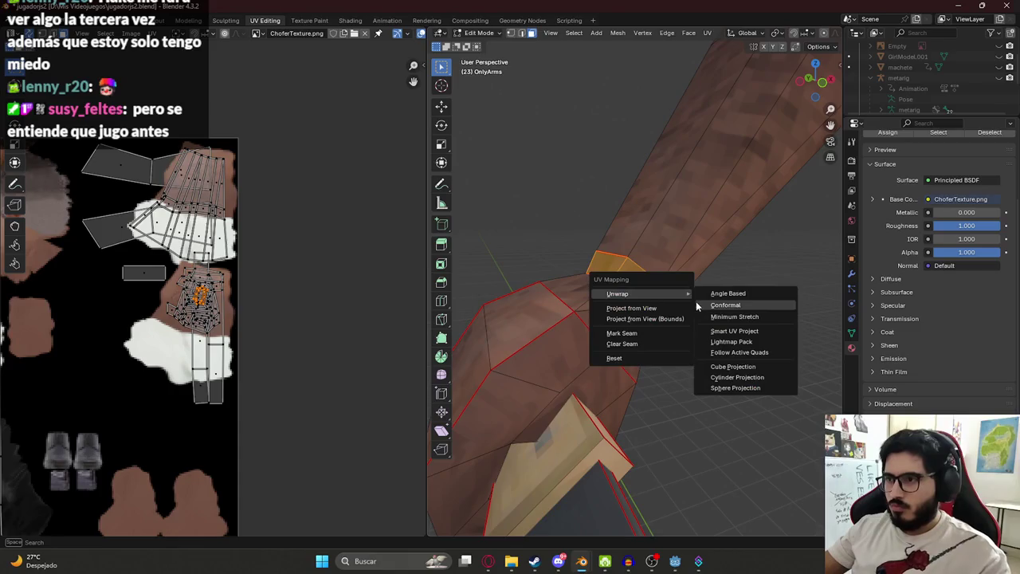
pyautogui.click(737, 318)
pyautogui.scroll(-5, 257, 251)
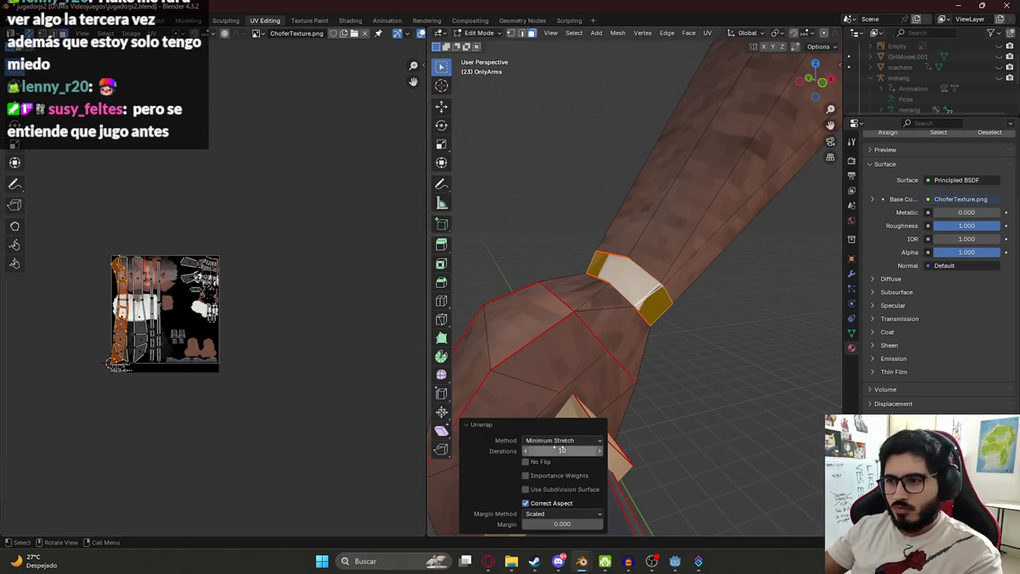
pyautogui.press('g')
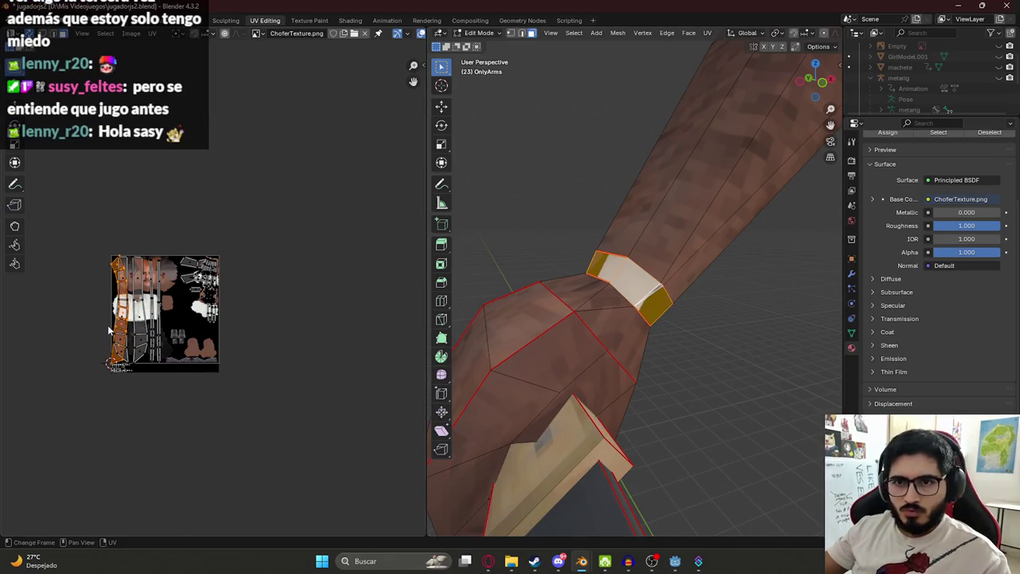
pyautogui.press('s')
pyautogui.click(306, 356)
# - Position and stretch the UV strip flat over the brown wrist skin area
pyautogui.scroll(3, 270, 350)
pyautogui.press('g')
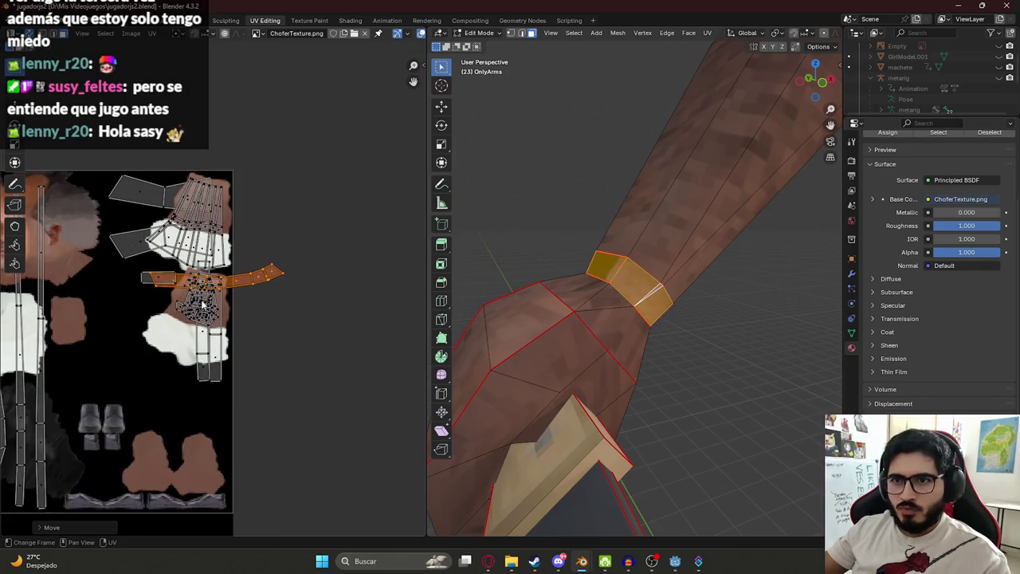
pyautogui.click(226, 288)
pyautogui.scroll(3, 226, 289)
pyautogui.press('g')
pyautogui.click(178, 306)
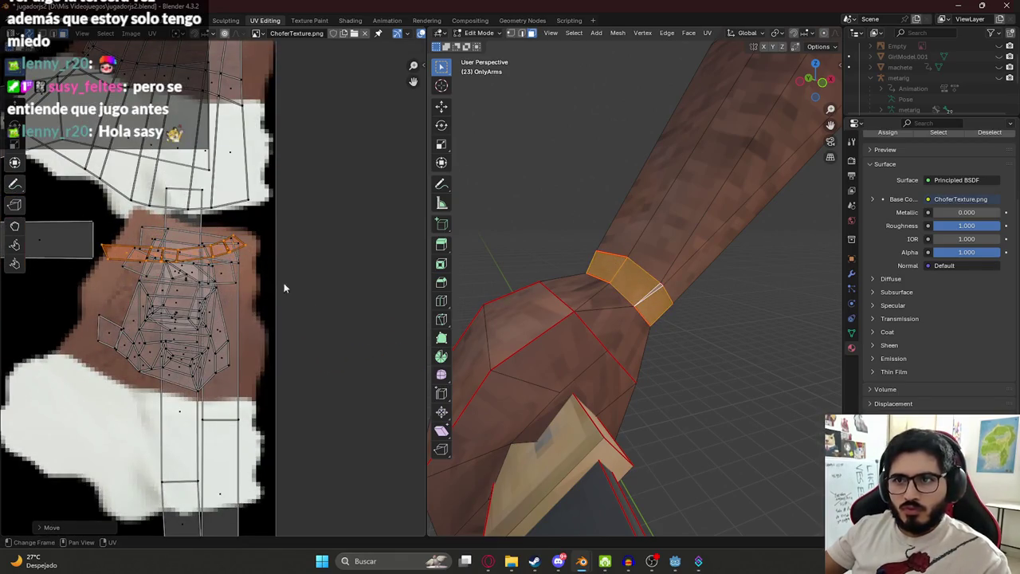
pyautogui.press('s')
pyautogui.click(358, 270)
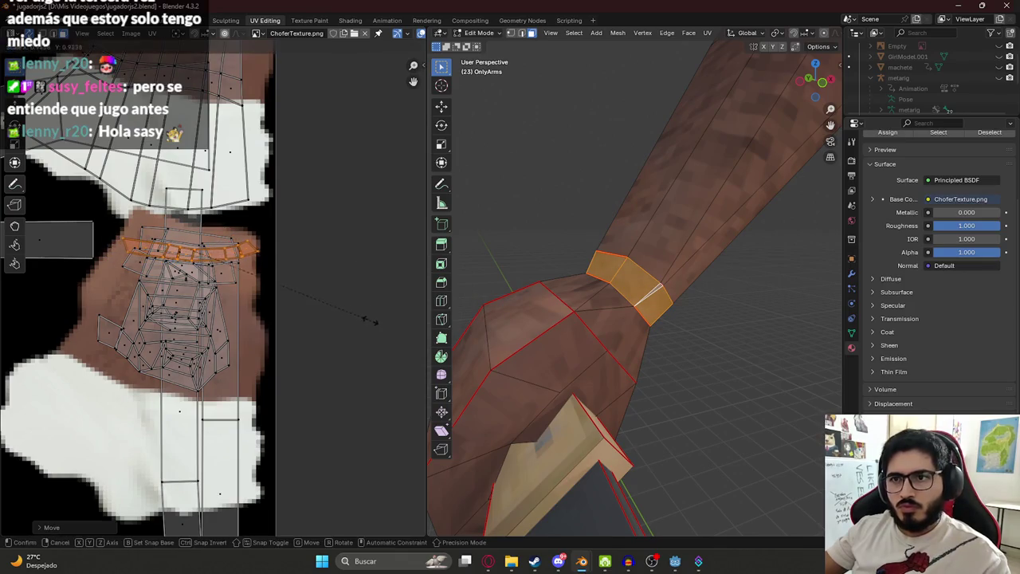
# - Return to Object Mode, check both arms, and switch to the Layout workspace
pyautogui.press('Tab')
pyautogui.scroll(-6, 643, 297)
pyautogui.moveTo(614, 290); pyautogui.dragTo(690, 272, button='middle')
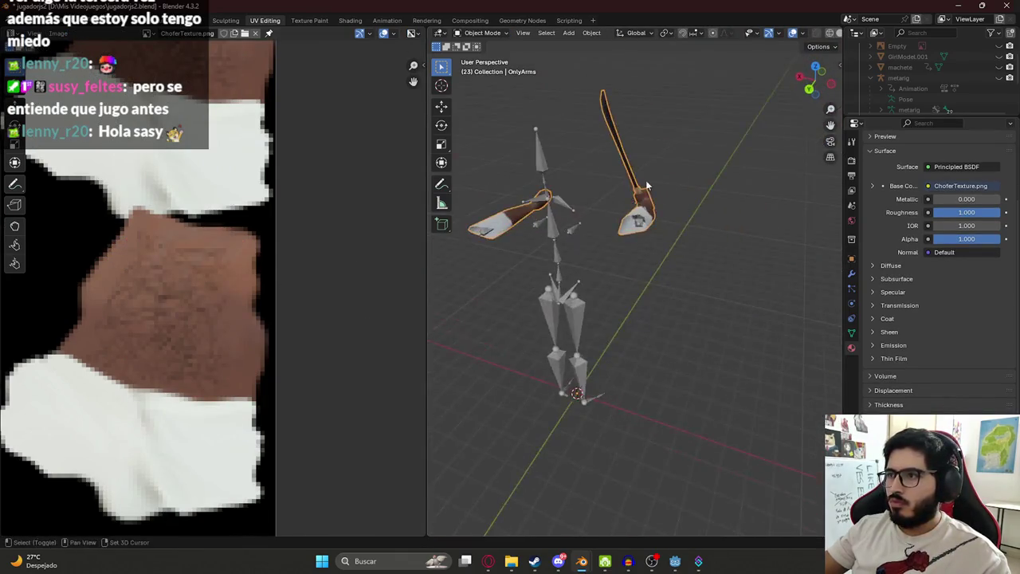
pyautogui.scroll(5, 689, 265)
pyautogui.scroll(3, 732, 349)
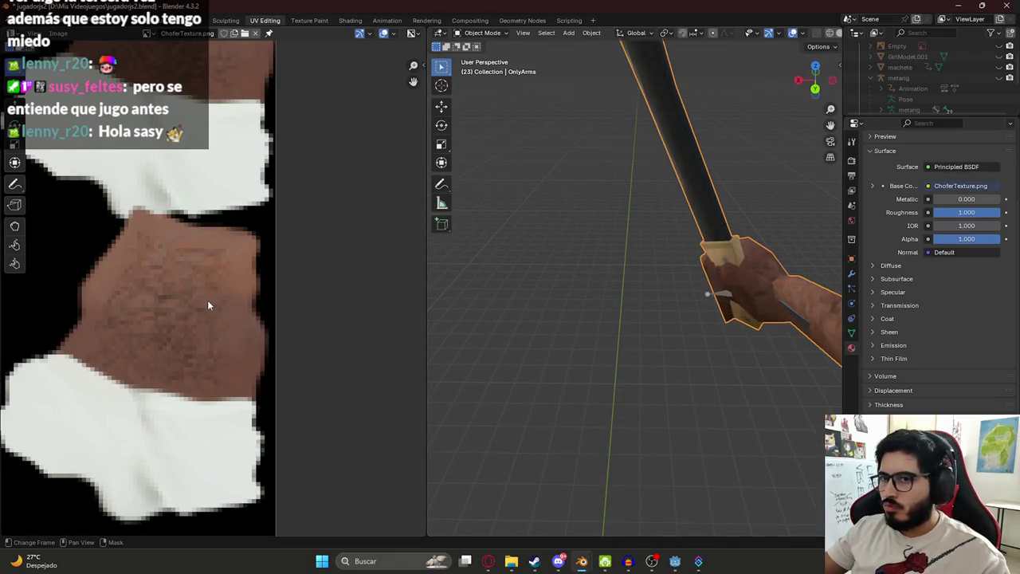
pyautogui.scroll(-2, 703, 305)
pyautogui.scroll(-2, 704, 308)
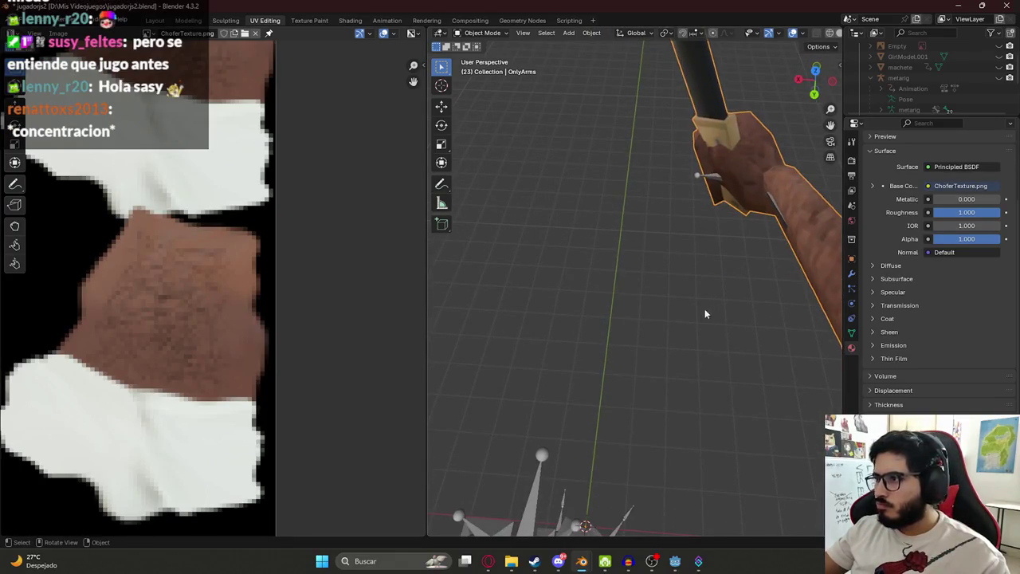
pyautogui.scroll(-2, 715, 285)
pyautogui.moveTo(716, 289)
pyautogui.mouseDown(button='middle')
pyautogui.moveTo(545, 251)
pyautogui.moveTo(549, 292)
pyautogui.moveTo(566, 303)
pyautogui.mouseUp(button='middle')
pyautogui.scroll(-3, 566, 303)
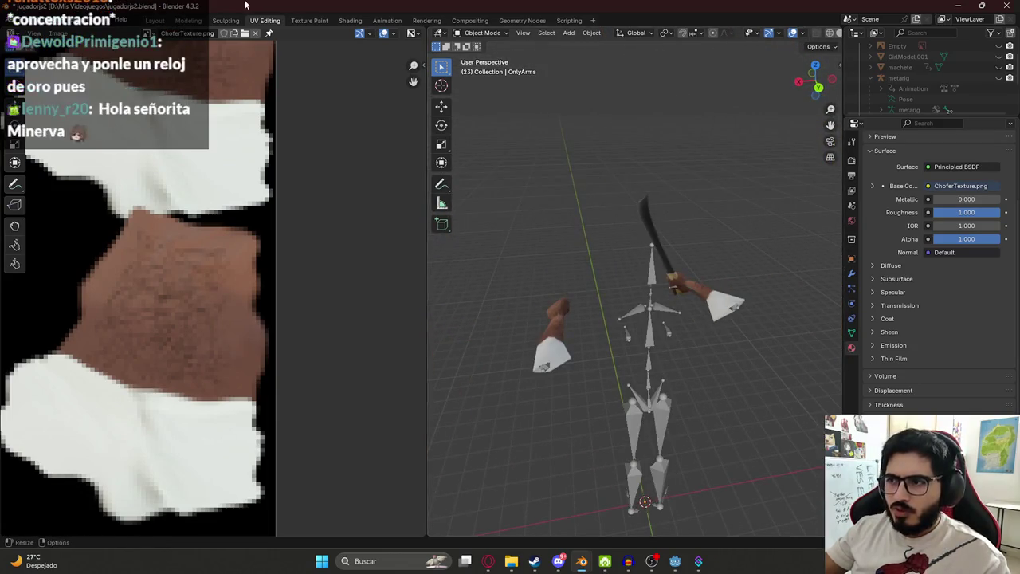
pyautogui.click(154, 20)
pyautogui.scroll(-4, 343, 144)
pyautogui.moveTo(366, 148); pyautogui.dragTo(689, 379)
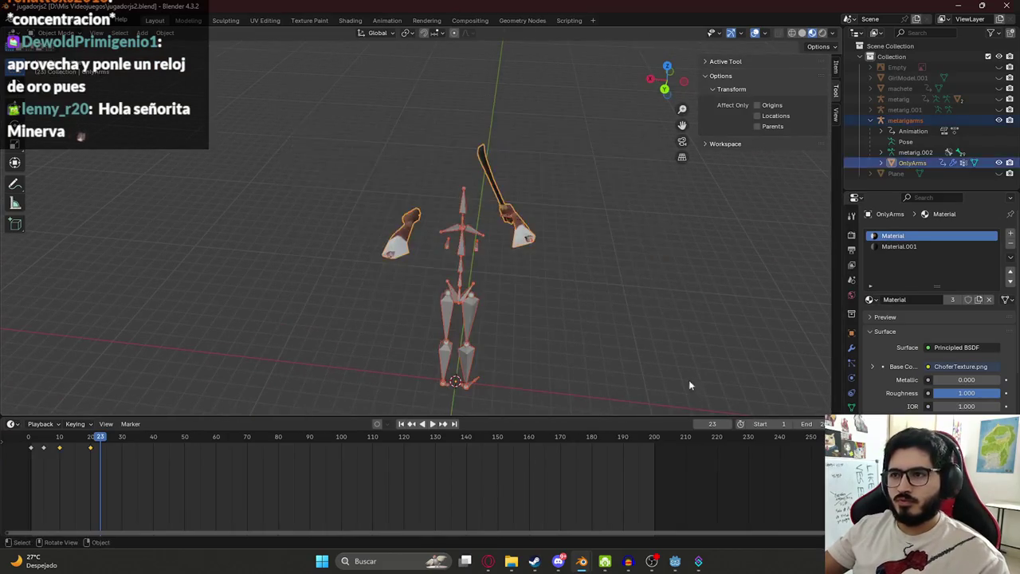
pyautogui.hotkey('ctrl', 's')
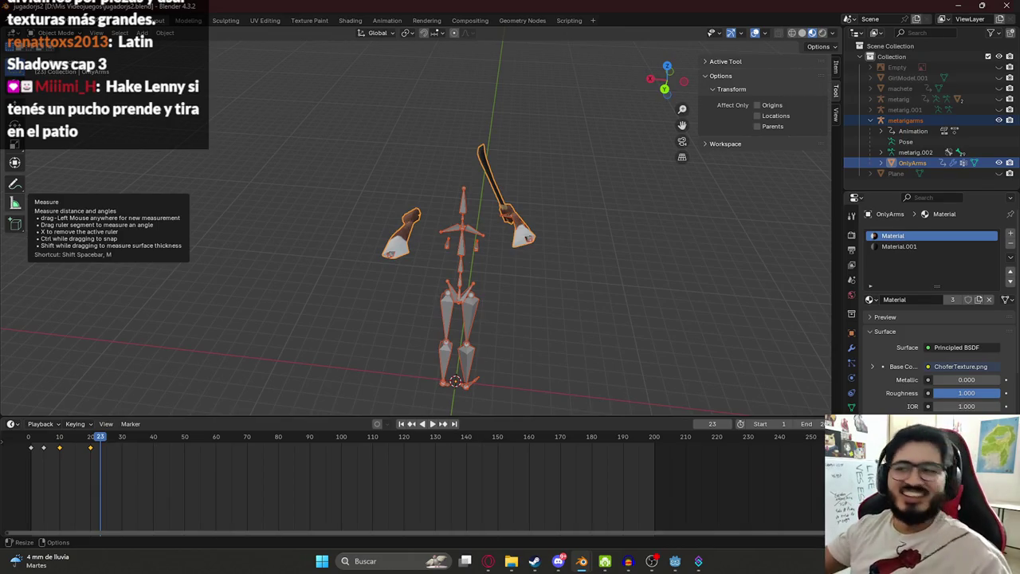
pyautogui.hotkey('ctrl', 's')
pyautogui.click(30, 21)
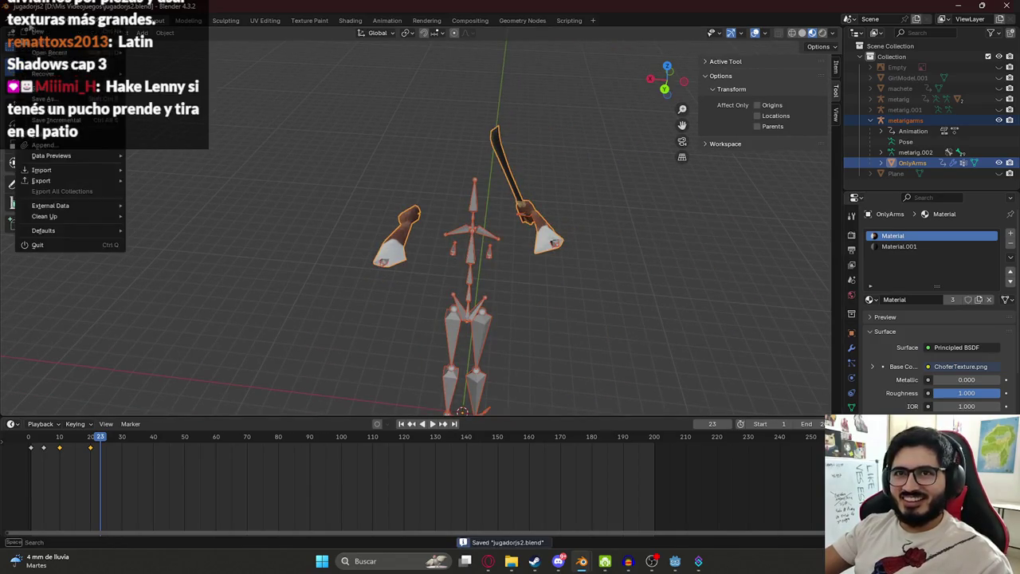
pyautogui.moveTo(41, 180)
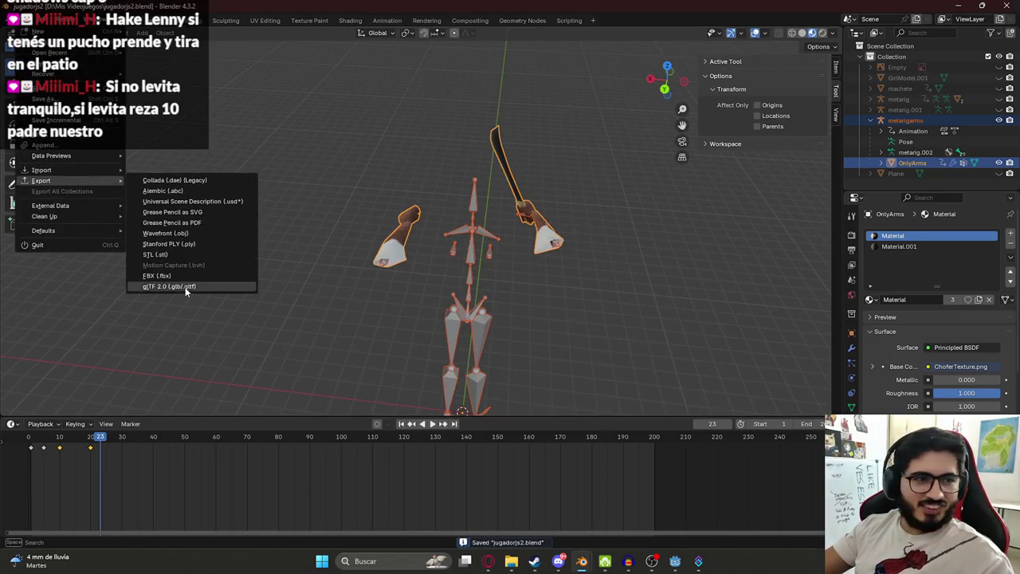
# - Export the rig as glTF 2.0 over characterjs2.glb and bring Godot to the front
pyautogui.click(186, 288)
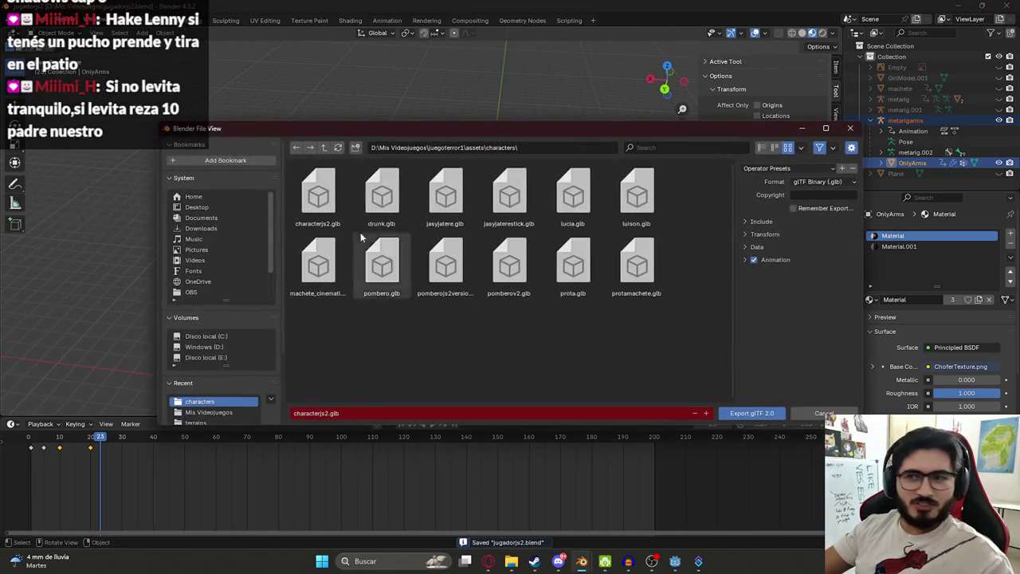
pyautogui.doubleClick(317, 199)
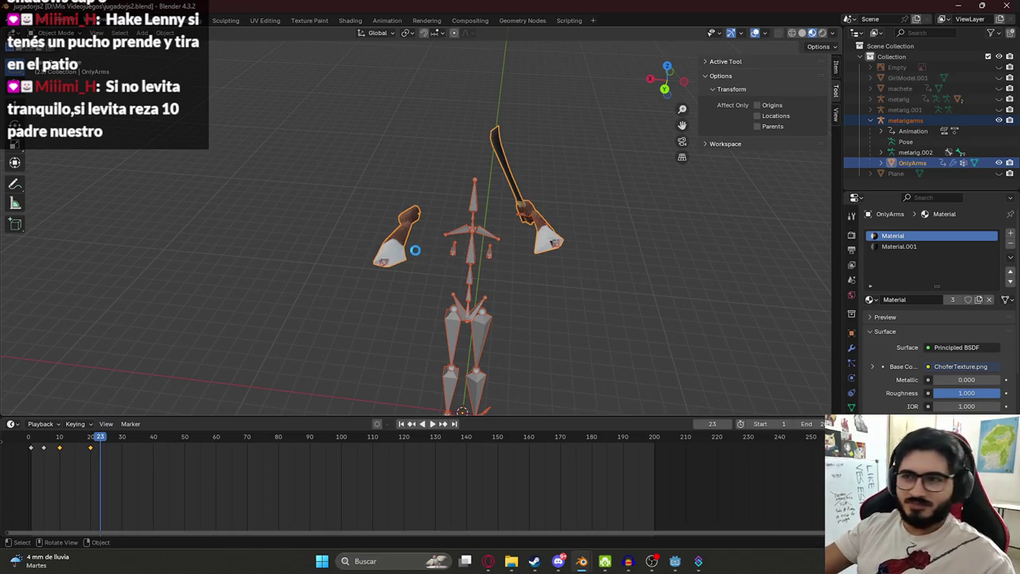
pyautogui.press('KP_Divide')
pyautogui.press('KP_Divide')
pyautogui.click(675, 561)
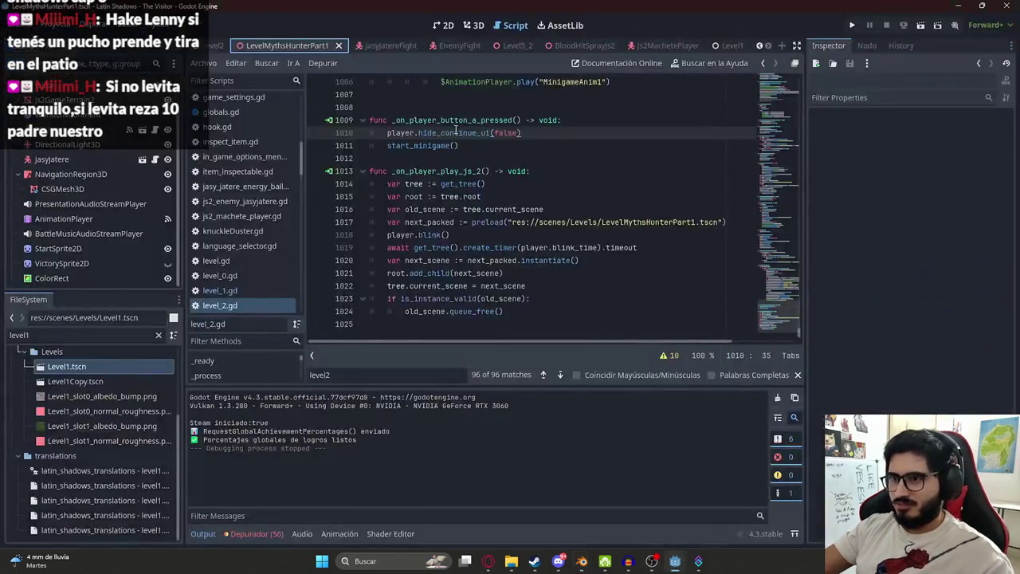
# - Run the level scene to test the reimported arms and machete, then stop it
pyautogui.rightClick(290, 48)
pyautogui.click(339, 137)
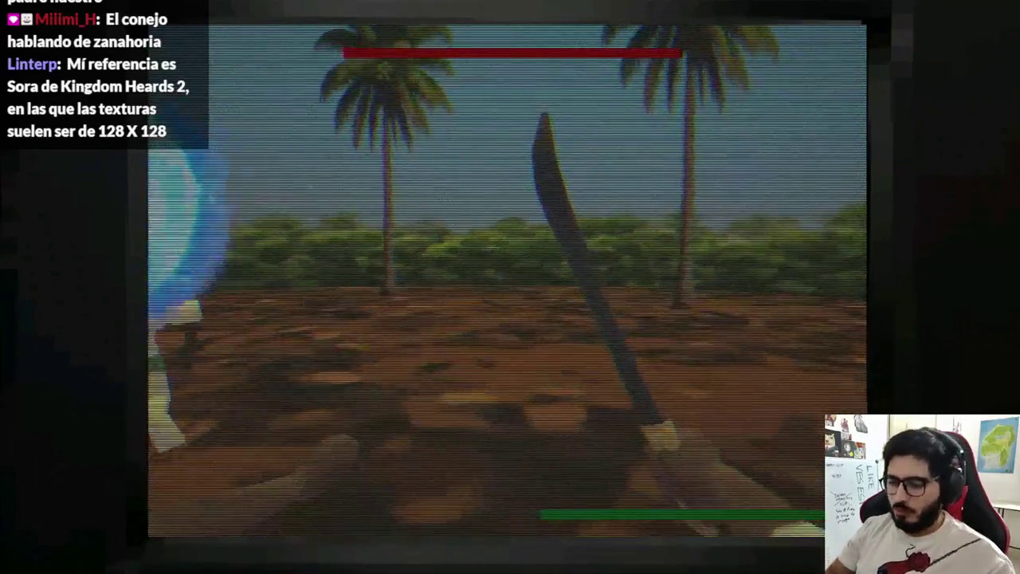
pyautogui.press('F8')
# - Switch to the level's 3D view, tilted over the terrain
pyautogui.click(475, 24)
pyautogui.scroll(5, 470, 216)
pyautogui.moveTo(470, 216)
pyautogui.mouseDown(button='middle')
pyautogui.moveTo(535, 172)
pyautogui.moveTo(345, 242)
pyautogui.mouseUp(button='middle')
pyautogui.scroll(2, 78, 188)
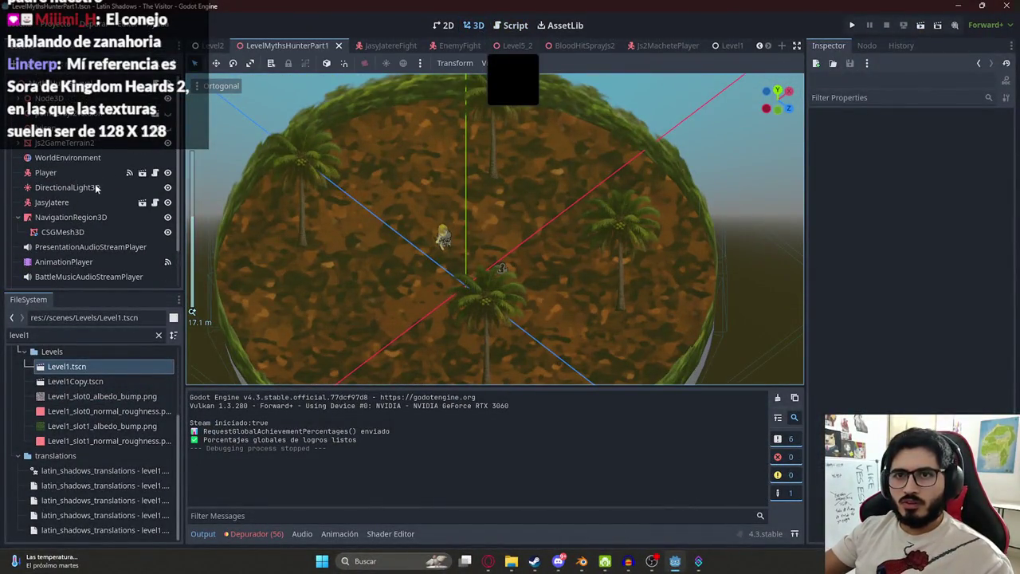
# - Set the DirectionalLight3D's Bake Mode to Disabled
pyautogui.click(95, 188)
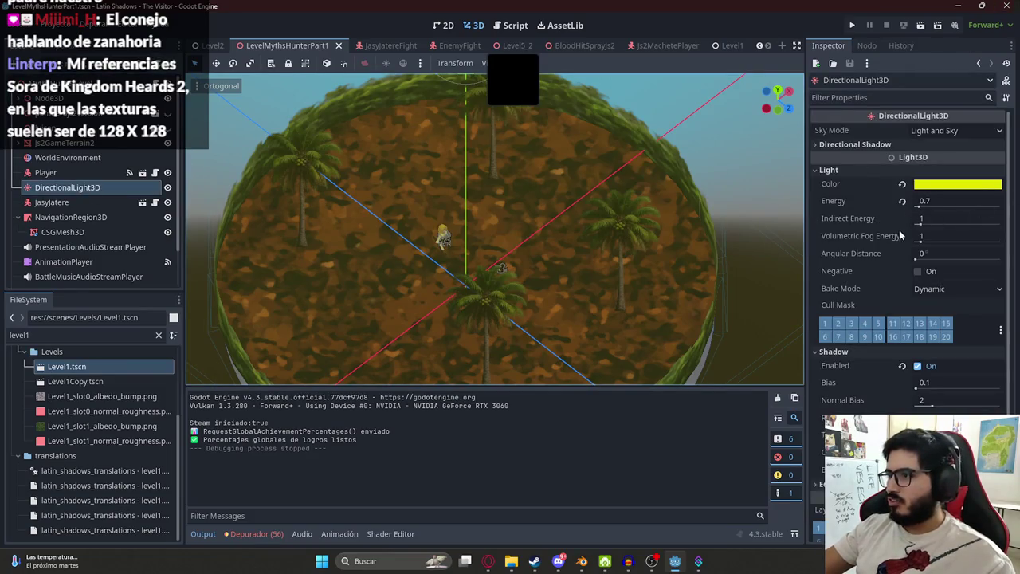
pyautogui.click(928, 288)
pyautogui.click(928, 303)
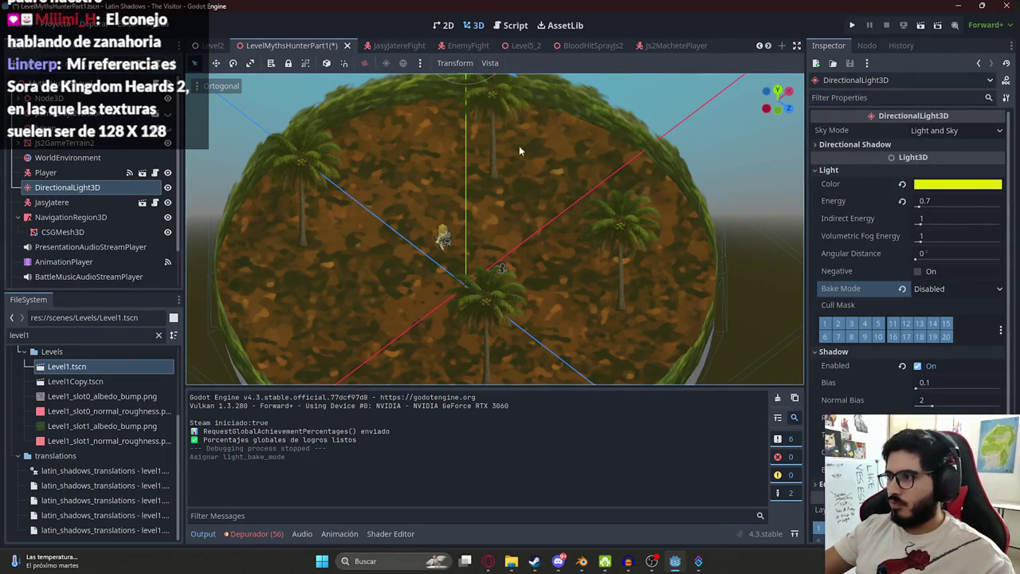
# - Save and test-run the level, then hide the DirectionalLight3D
pyautogui.rightClick(305, 46)
pyautogui.click(352, 128)
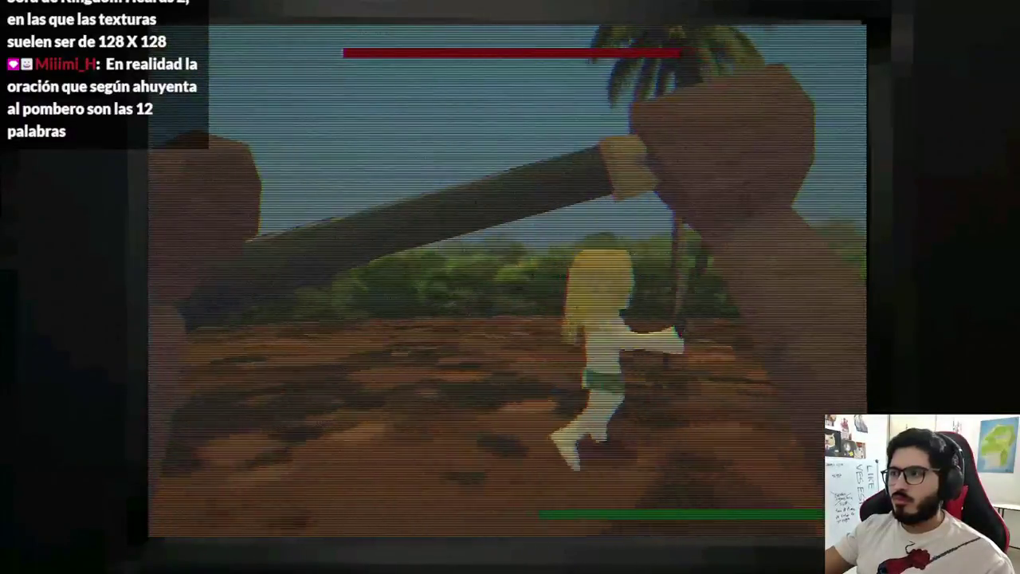
pyautogui.press('F8')
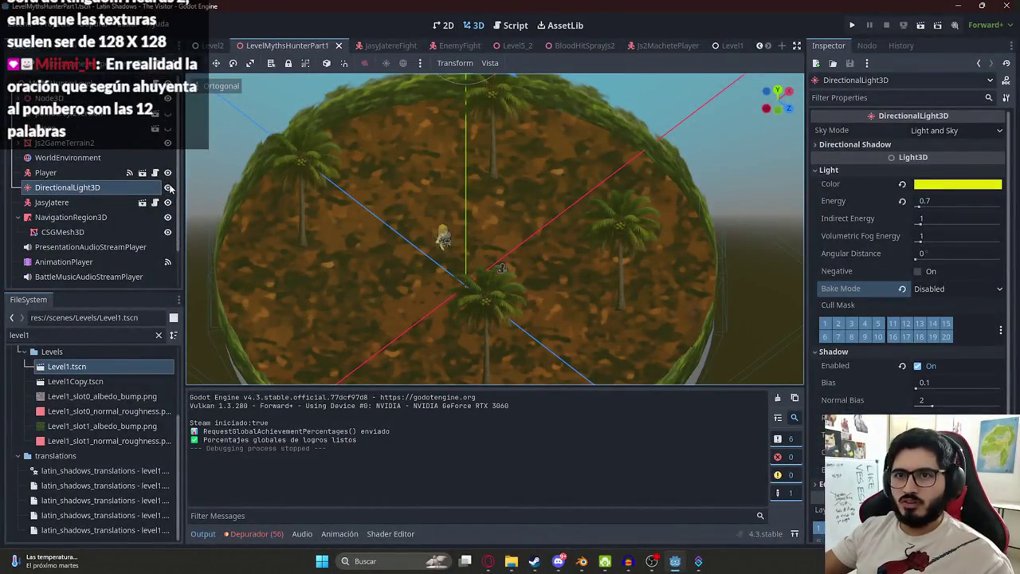
pyautogui.click(168, 188)
pyautogui.rightClick(281, 45)
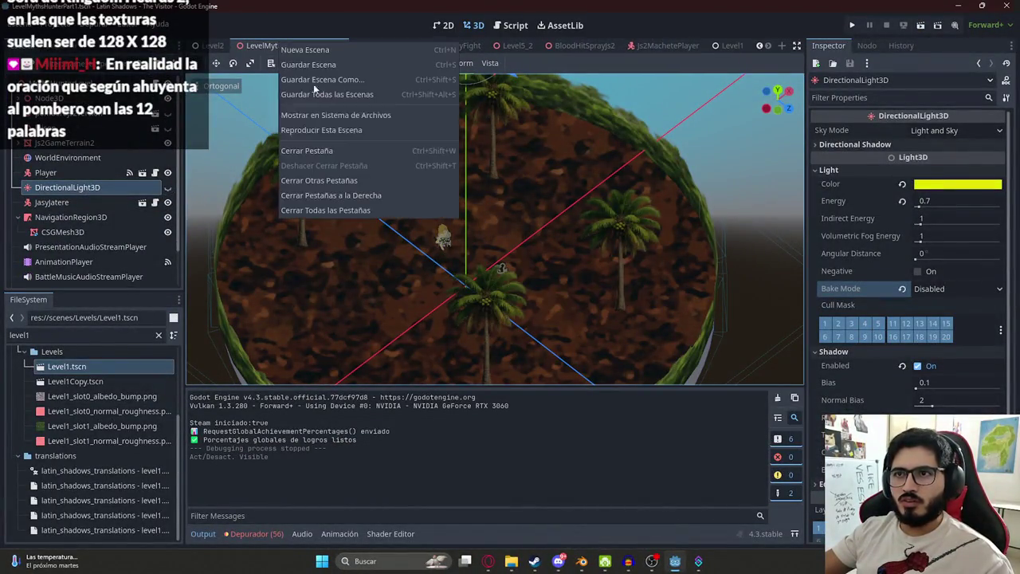
# - Test three machete swings in the level without the light, then restore the light with Ctrl+Z
pyautogui.click(342, 131)
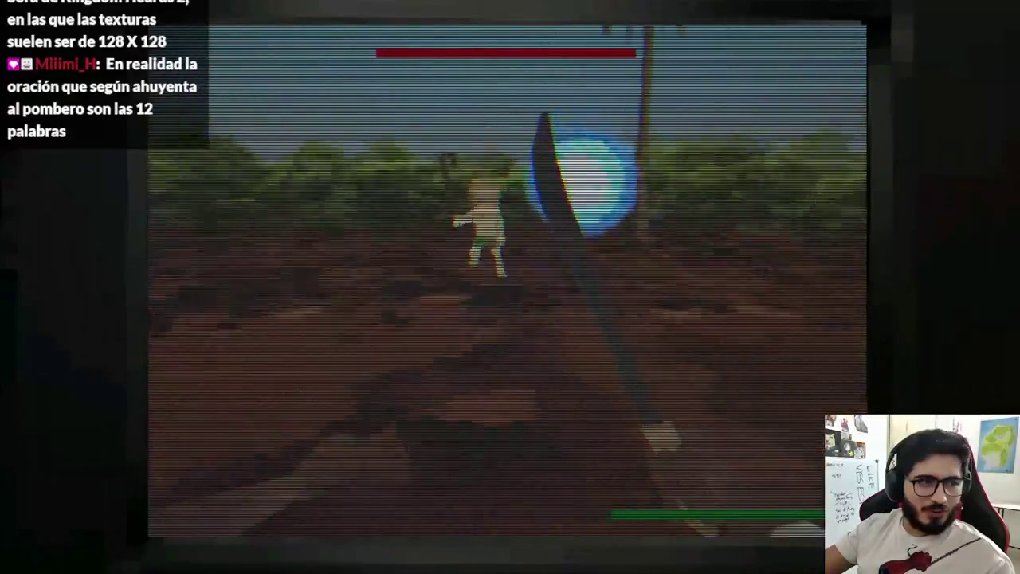
pyautogui.click(507, 279)
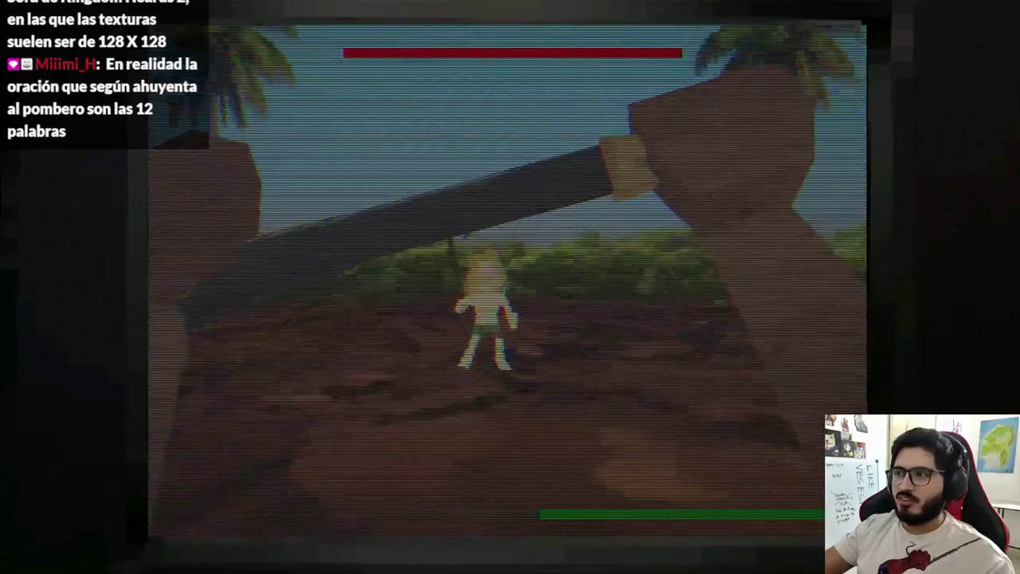
pyautogui.click(506, 279)
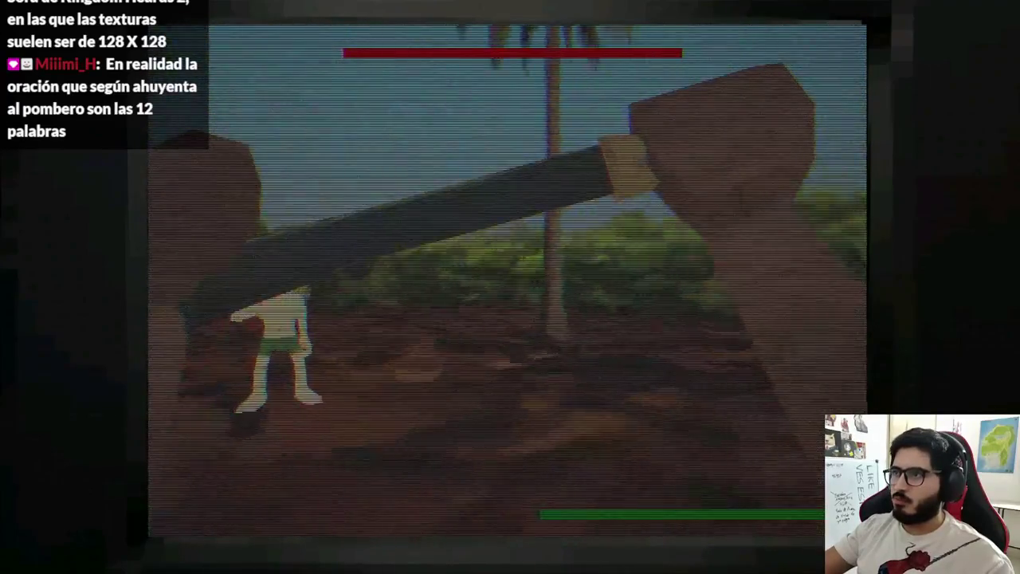
pyautogui.click(507, 279)
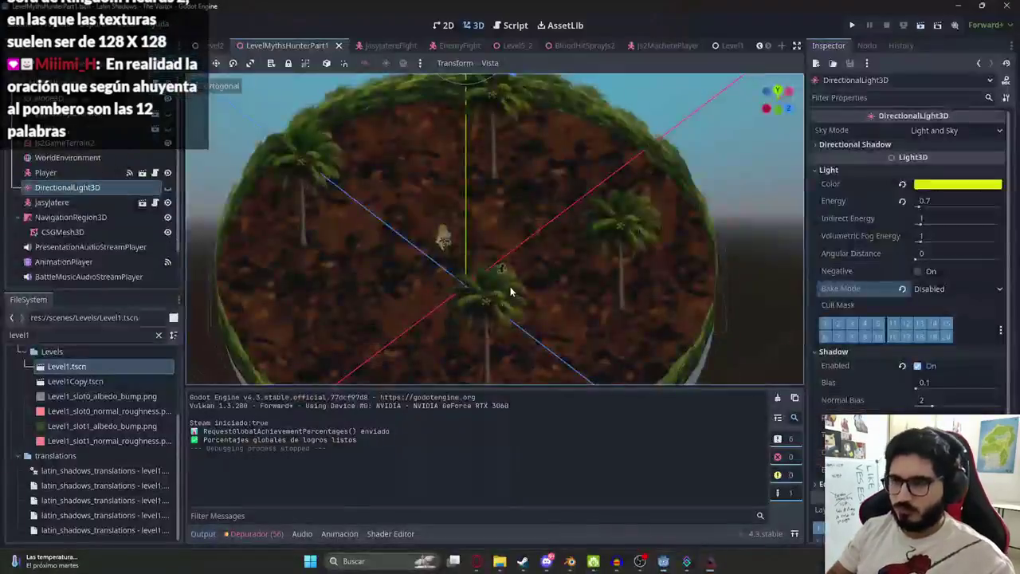
pyautogui.press('F8')
pyautogui.hotkey('ctrl', 'z')
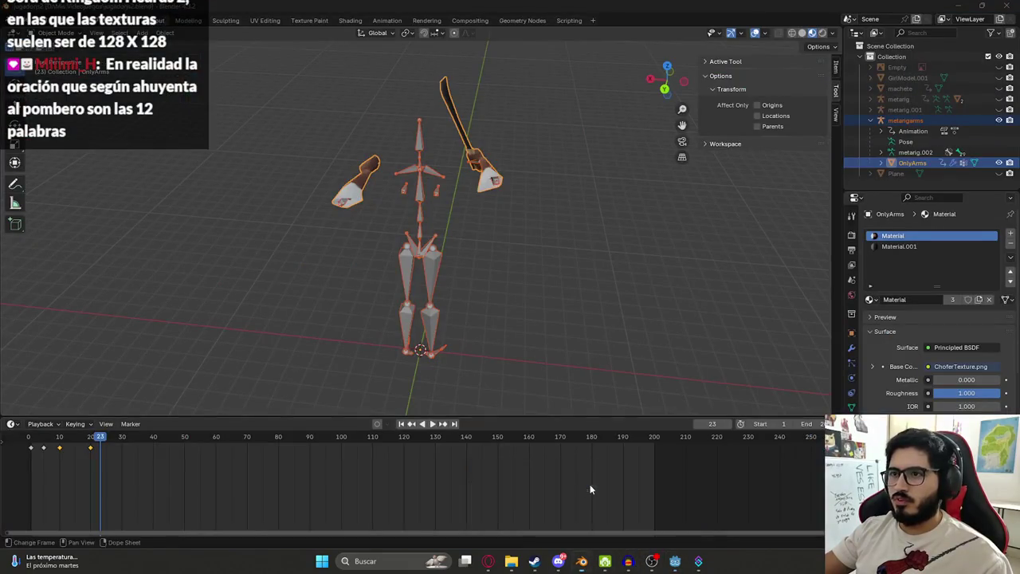
# - In Blender's Animation workspace, put the arm rig into Pose Mode
pyautogui.moveTo(593, 561)
pyautogui.click(589, 486)
pyautogui.click(386, 20)
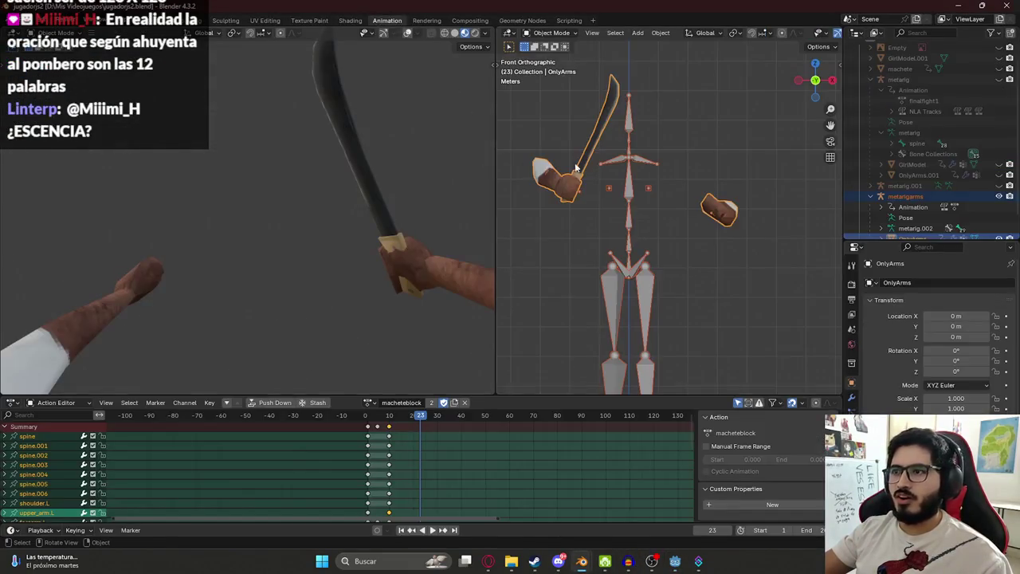
pyautogui.click(553, 33)
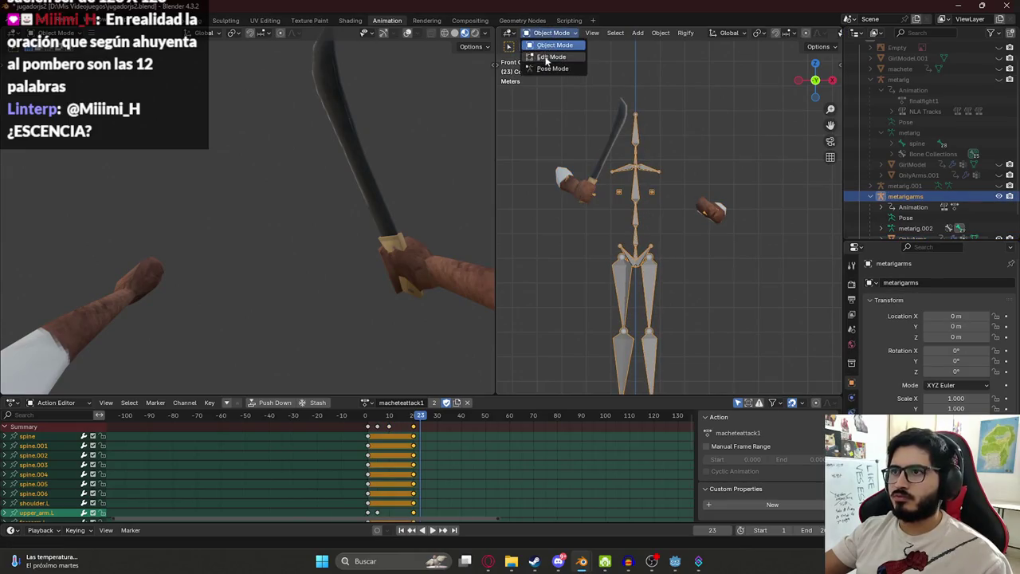
pyautogui.click(554, 67)
# - Load macheteunblock, then macheteblock, play it and stop at frame 10
pyautogui.click(367, 403)
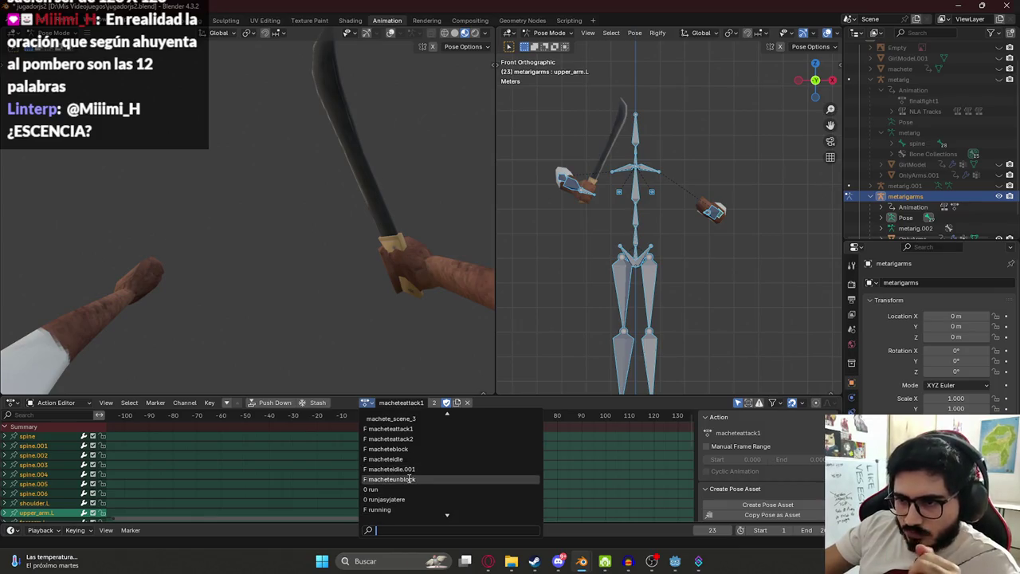
pyautogui.click(408, 479)
pyautogui.moveTo(381, 421); pyautogui.dragTo(367, 420)
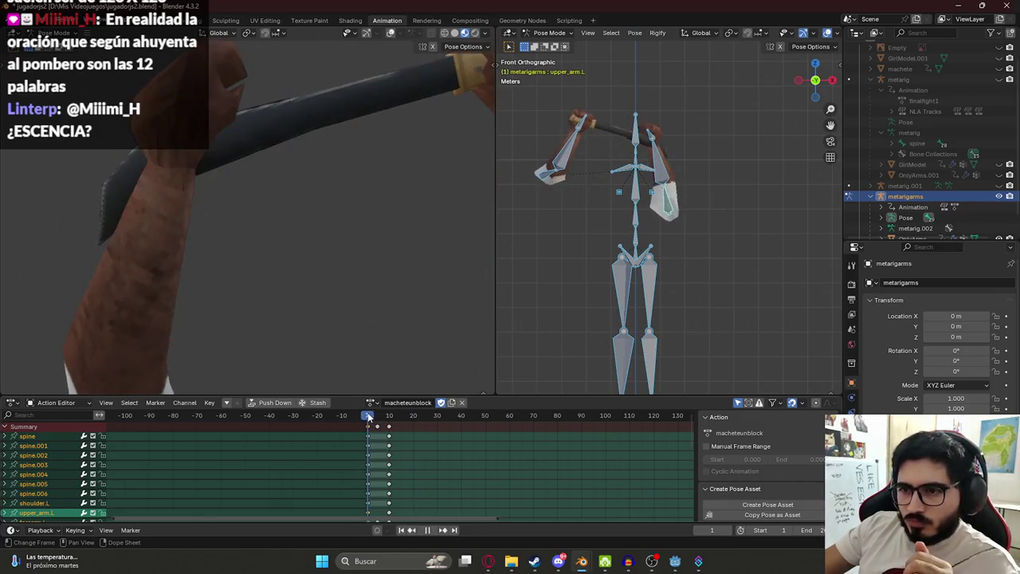
pyautogui.moveTo(358, 384)
pyautogui.mouseDown(button='middle')
pyautogui.moveTo(288, 225)
pyautogui.moveTo(221, 220)
pyautogui.mouseUp(button='middle')
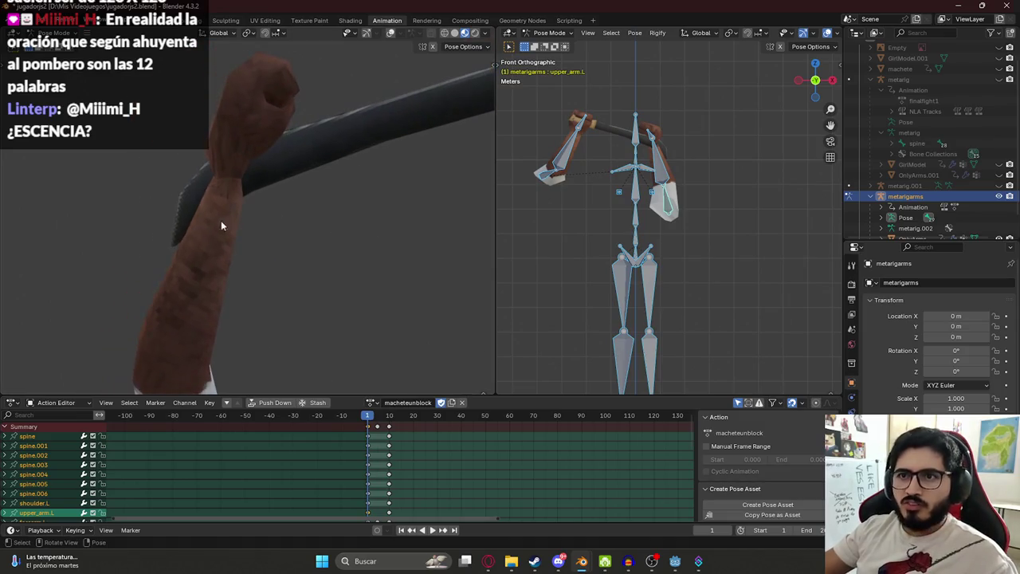
pyautogui.click(371, 403)
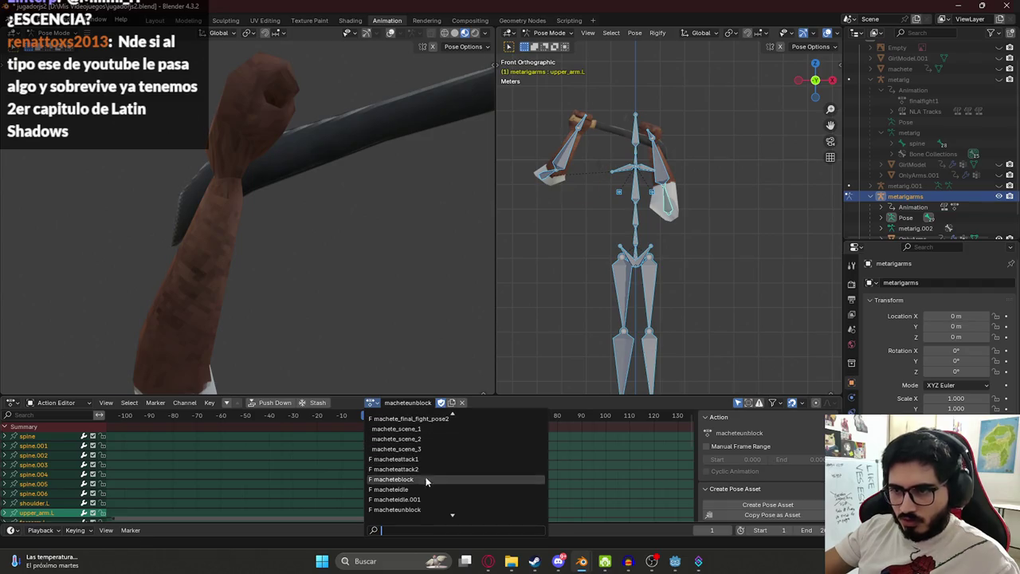
pyautogui.click(427, 479)
pyautogui.press('space')
pyautogui.moveTo(385, 420); pyautogui.dragTo(389, 420)
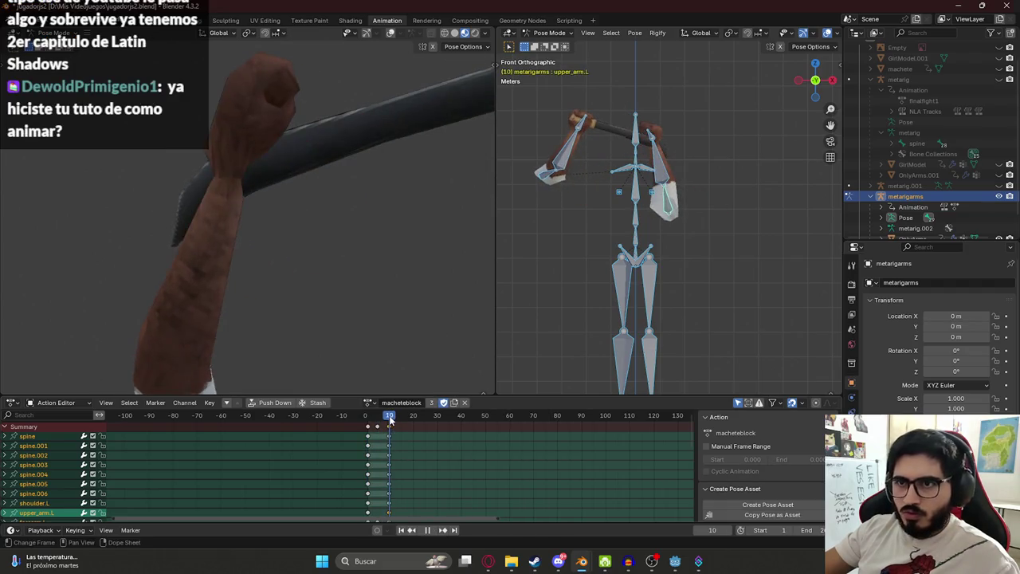
pyautogui.moveTo(301, 130)
pyautogui.mouseDown(button='middle')
pyautogui.moveTo(192, 116)
pyautogui.moveTo(369, 126)
pyautogui.moveTo(64, 116)
pyautogui.moveTo(239, 136)
pyautogui.moveTo(346, 167)
pyautogui.moveTo(589, 128)
pyautogui.mouseUp(button='middle')
# - Select the left forearm bone and rotate it around the X axis
pyautogui.click(692, 164)
pyautogui.moveTo(692, 164)
pyautogui.mouseDown(button='middle')
pyautogui.moveTo(596, 157)
pyautogui.moveTo(827, 173)
pyautogui.moveTo(730, 148)
pyautogui.moveTo(746, 140)
pyautogui.moveTo(784, 155)
pyautogui.moveTo(691, 158)
pyautogui.moveTo(707, 150)
pyautogui.moveTo(736, 166)
pyautogui.mouseUp(button='middle')
pyautogui.scroll(3, 729, 147)
pyautogui.click(707, 126)
pyautogui.scroll(3, 707, 150)
pyautogui.press('r')
pyautogui.press('x')
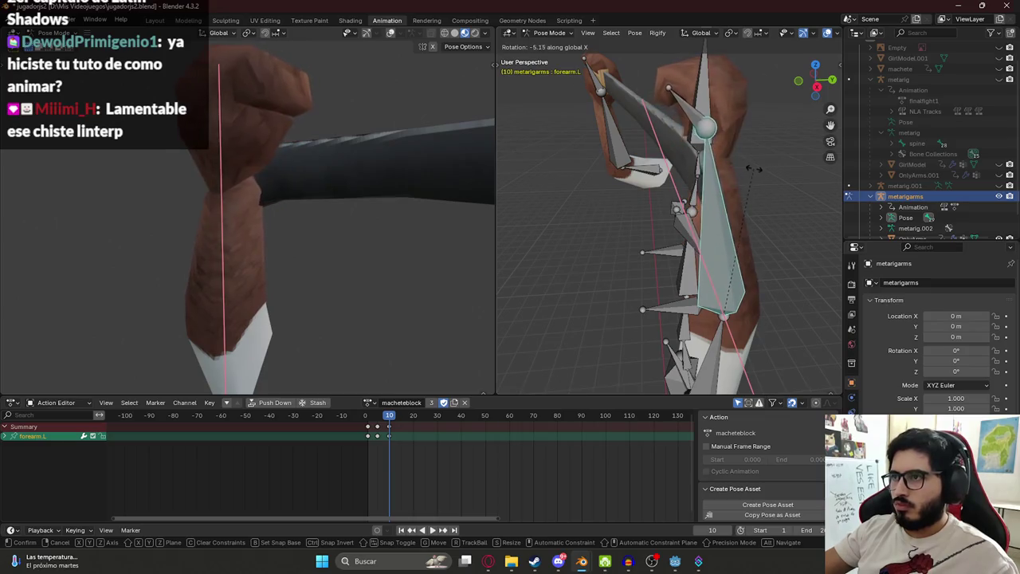
pyautogui.click(760, 171)
# - Preview the macheteblock animation and stop at frame 10
pyautogui.moveTo(424, 175); pyautogui.dragTo(323, 192, button='middle')
pyautogui.moveTo(733, 183)
pyautogui.mouseDown(button='middle')
pyautogui.moveTo(635, 189)
pyautogui.moveTo(637, 204)
pyautogui.mouseUp(button='middle')
pyautogui.moveTo(392, 205)
pyautogui.mouseDown(button='middle')
pyautogui.moveTo(445, 193)
pyautogui.moveTo(381, 181)
pyautogui.moveTo(357, 193)
pyautogui.mouseUp(button='middle')
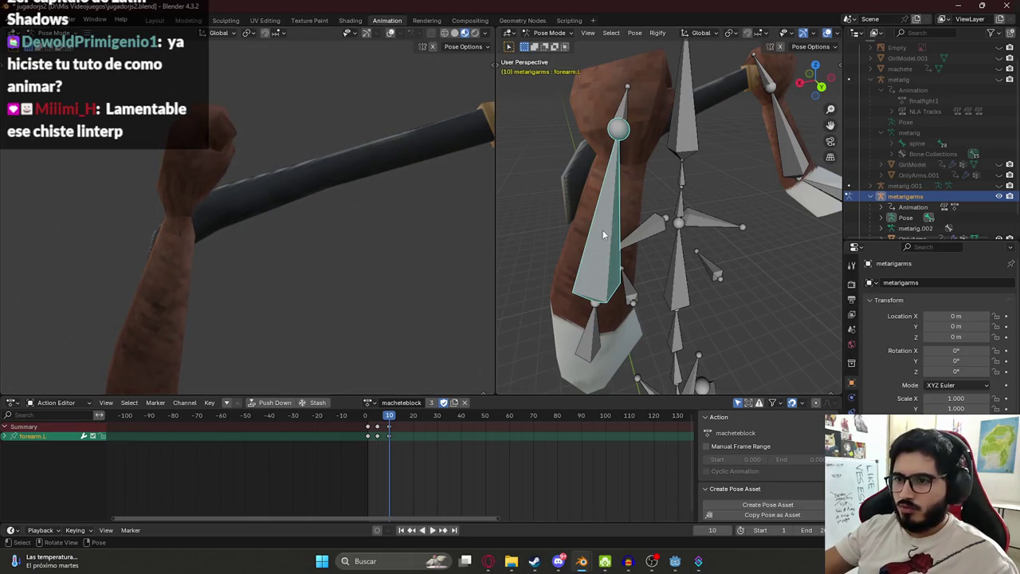
pyautogui.scroll(2, 397, 457)
pyautogui.scroll(3, 382, 458)
pyautogui.scroll(1, 373, 459)
pyautogui.press('space')
pyautogui.moveTo(311, 420); pyautogui.dragTo(365, 426)
pyautogui.press('space')
# - Rotate the forearm around its Y axis and review the motion from frames 4 to 11
pyautogui.moveTo(182, 200)
pyautogui.mouseDown(button='middle')
pyautogui.moveTo(85, 204)
pyautogui.moveTo(197, 206)
pyautogui.moveTo(263, 227)
pyautogui.moveTo(219, 251)
pyautogui.moveTo(143, 236)
pyautogui.moveTo(145, 267)
pyautogui.moveTo(183, 194)
pyautogui.mouseUp(button='middle')
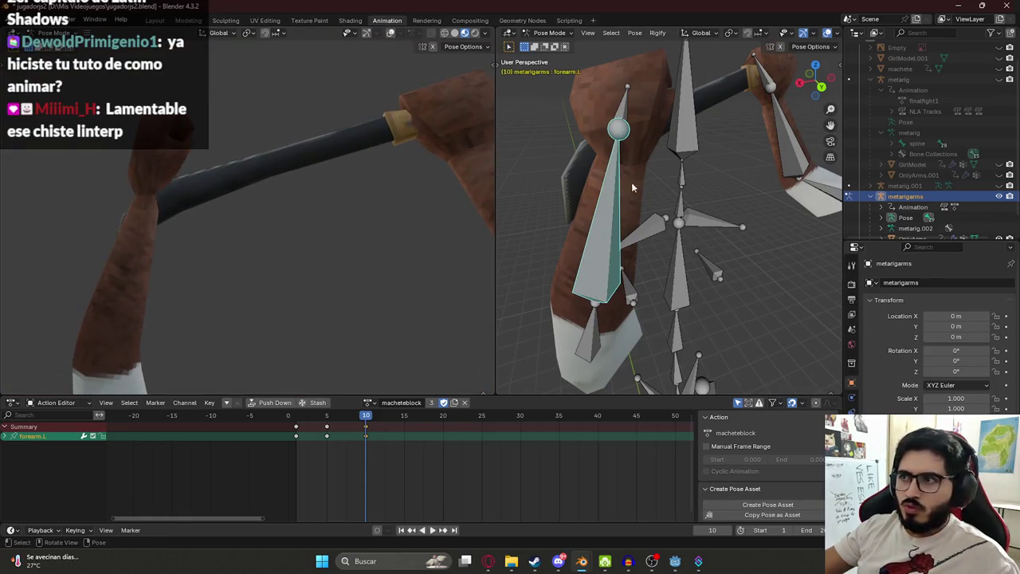
pyautogui.press('r')
pyautogui.press('y')
pyautogui.press('y')
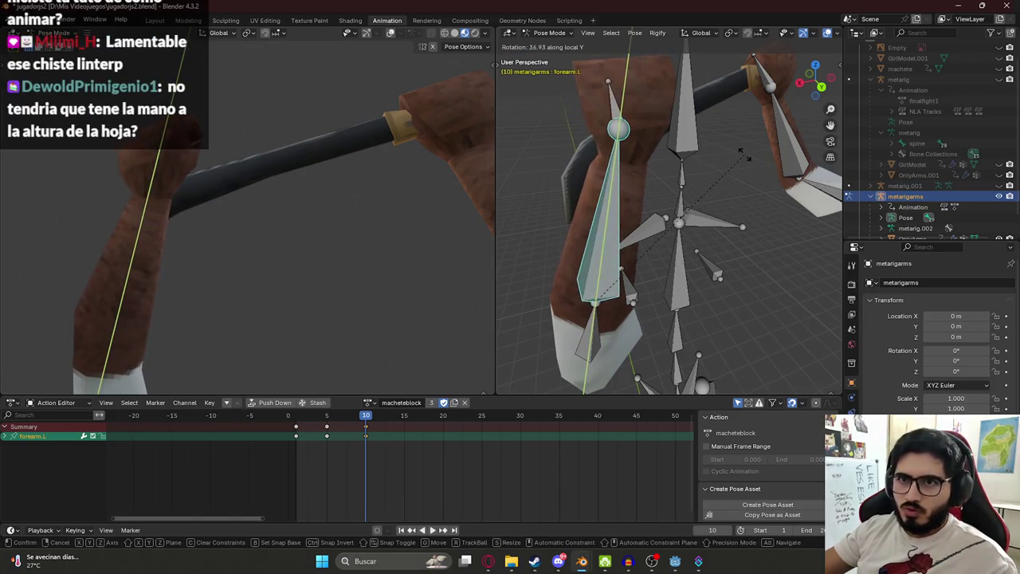
pyautogui.click(743, 153)
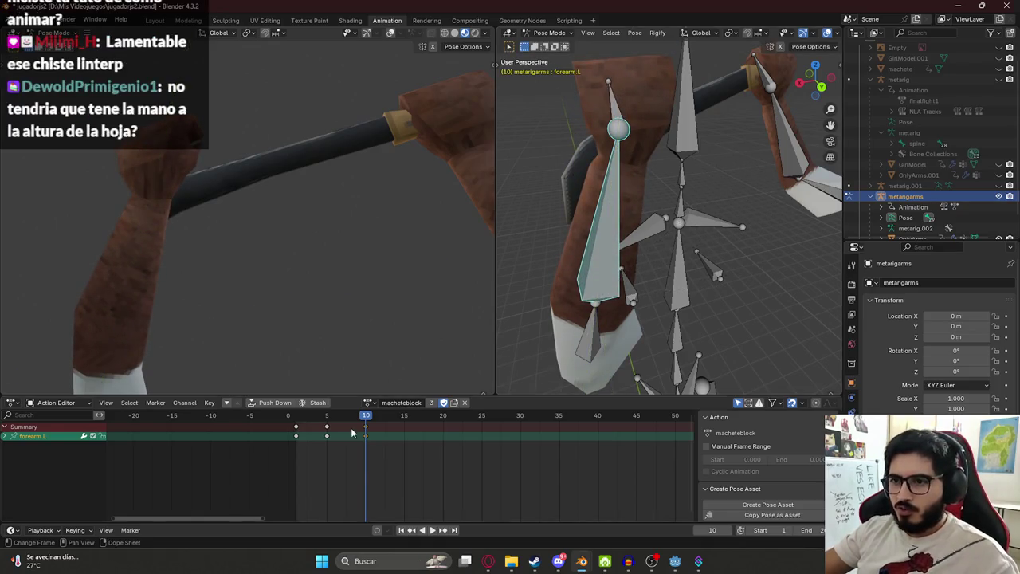
pyautogui.click(323, 417)
pyautogui.moveTo(322, 417); pyautogui.dragTo(373, 416)
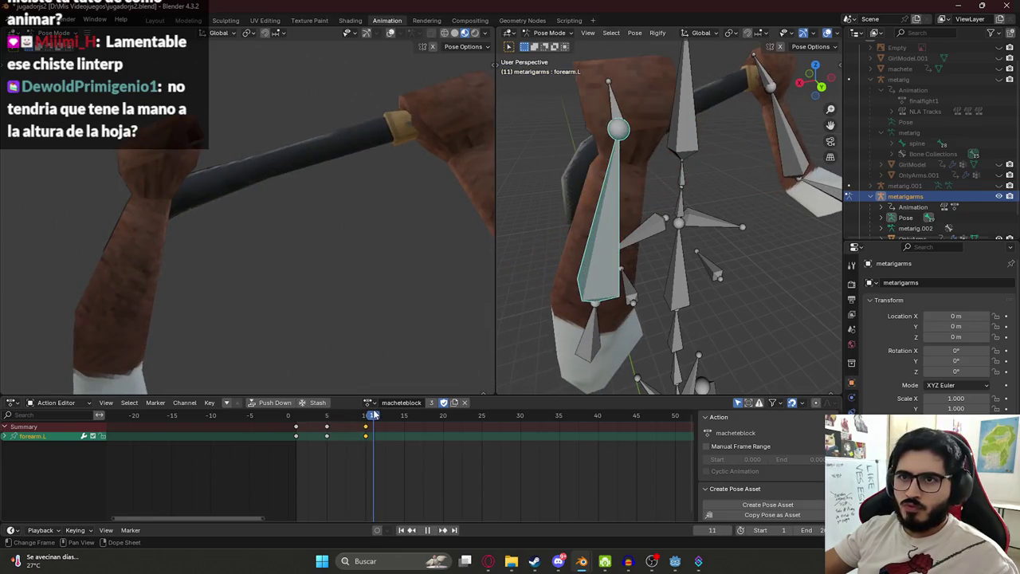
# - Copy the pose, play macheteunblock from frame 1, and save jugadorjs2.blend
pyautogui.hotkey('ctrl', 'c')
pyautogui.click(368, 402)
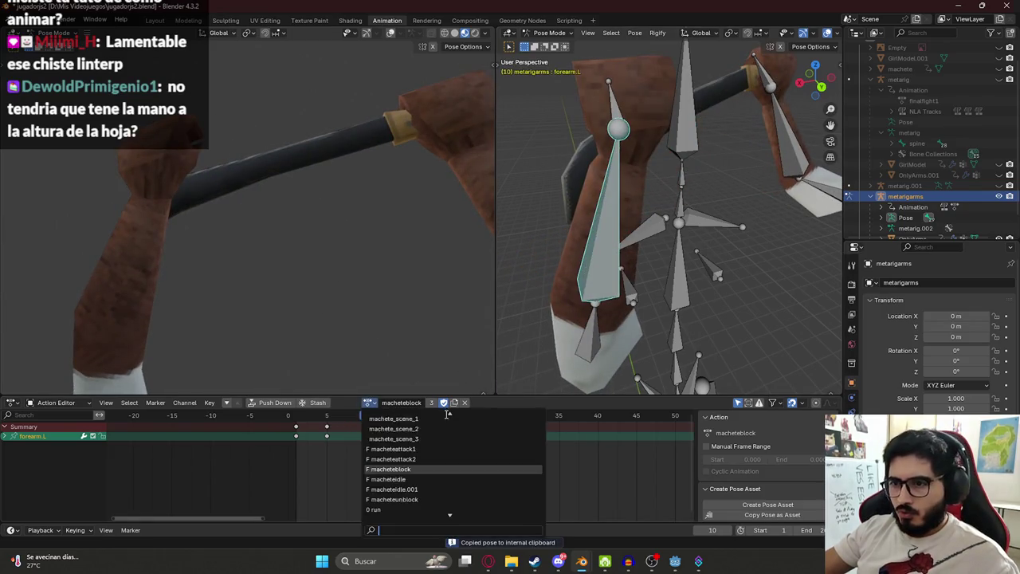
pyautogui.click(425, 473)
pyautogui.click(297, 479)
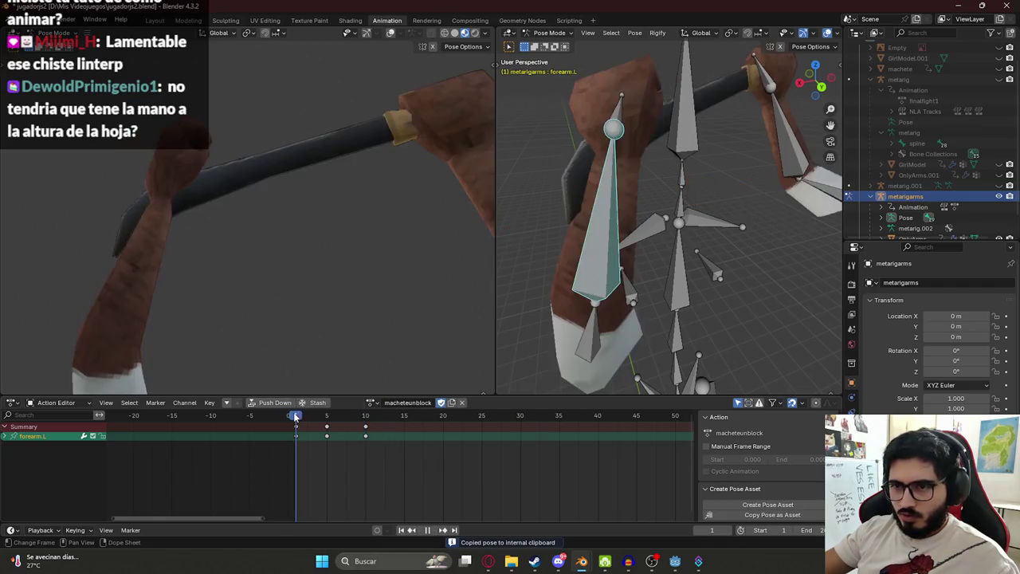
pyautogui.press('space')
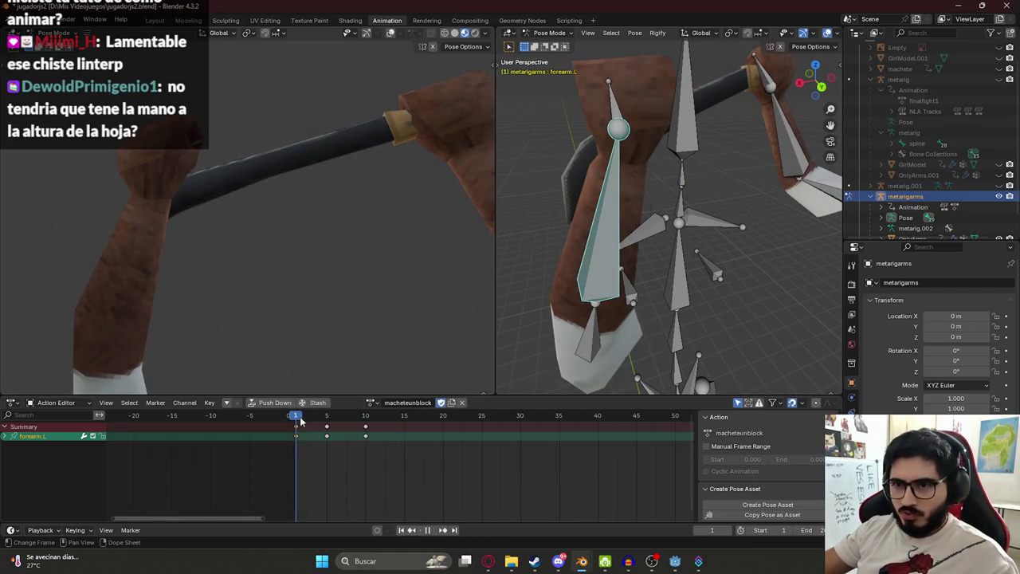
pyautogui.press('space')
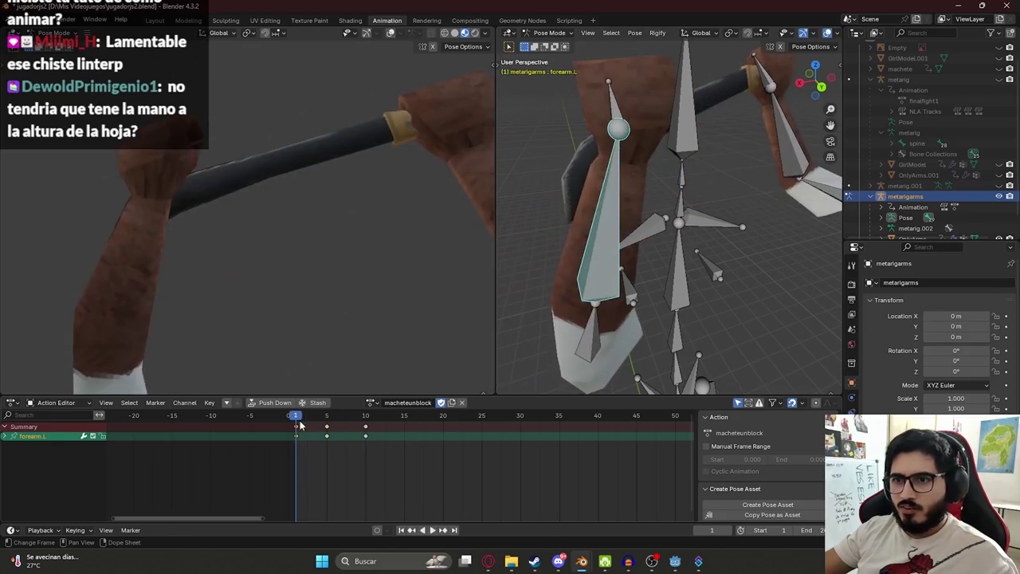
pyautogui.hotkey('ctrl', 's')
pyautogui.click(164, 20)
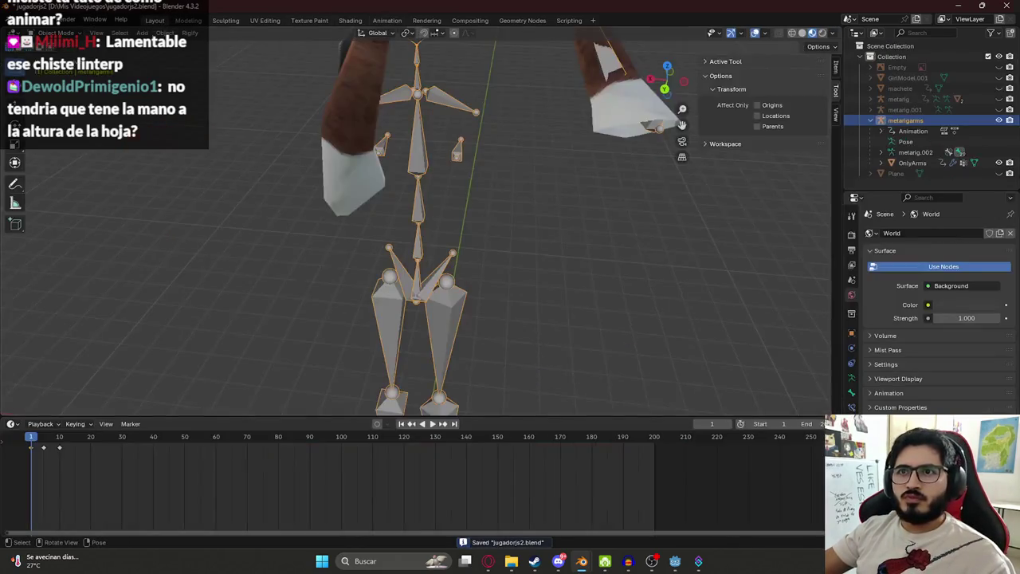
# - Select OnlyArms and export glTF 2.0 over characterjs2.glb
pyautogui.scroll(-5, 361, 134)
pyautogui.click(436, 141)
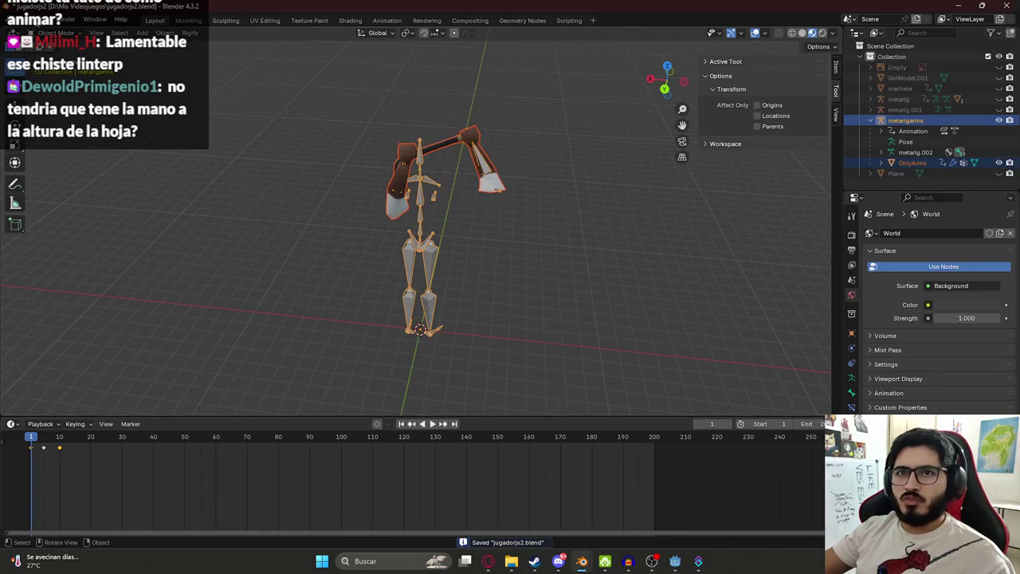
pyautogui.click(26, 19)
pyautogui.click(217, 292)
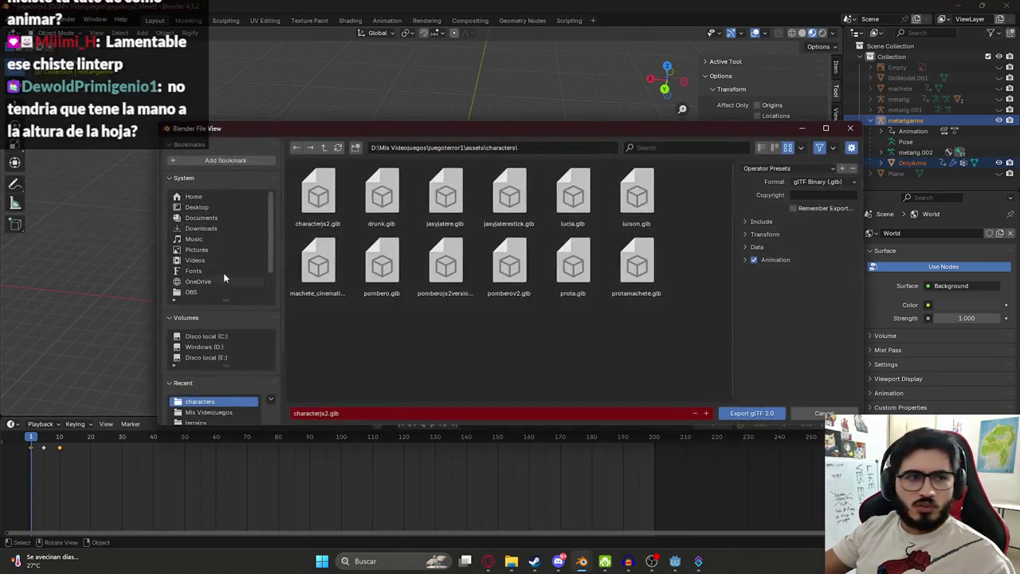
pyautogui.doubleClick(318, 196)
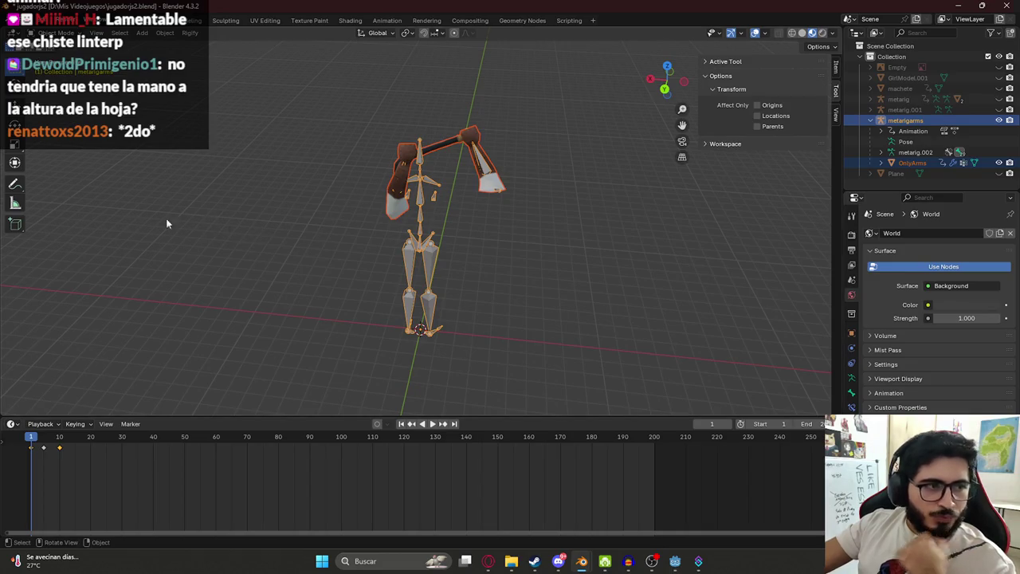
# - Save jugadorjs2.blend and switch to the Godot project
pyautogui.moveTo(167, 224); pyautogui.dragTo(367, 239, button='middle')
pyautogui.hotkey('ctrl', 's')
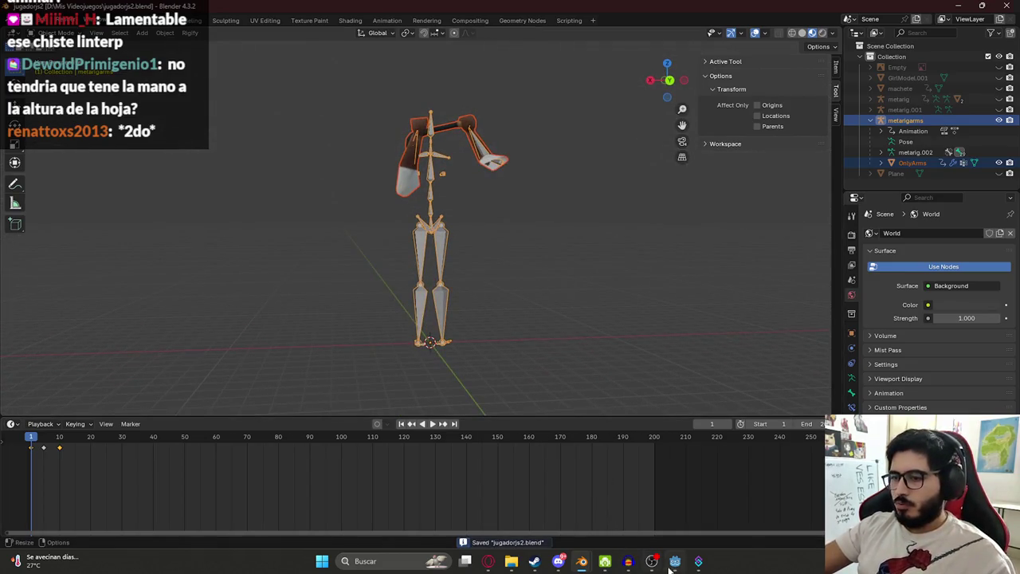
pyautogui.click(674, 562)
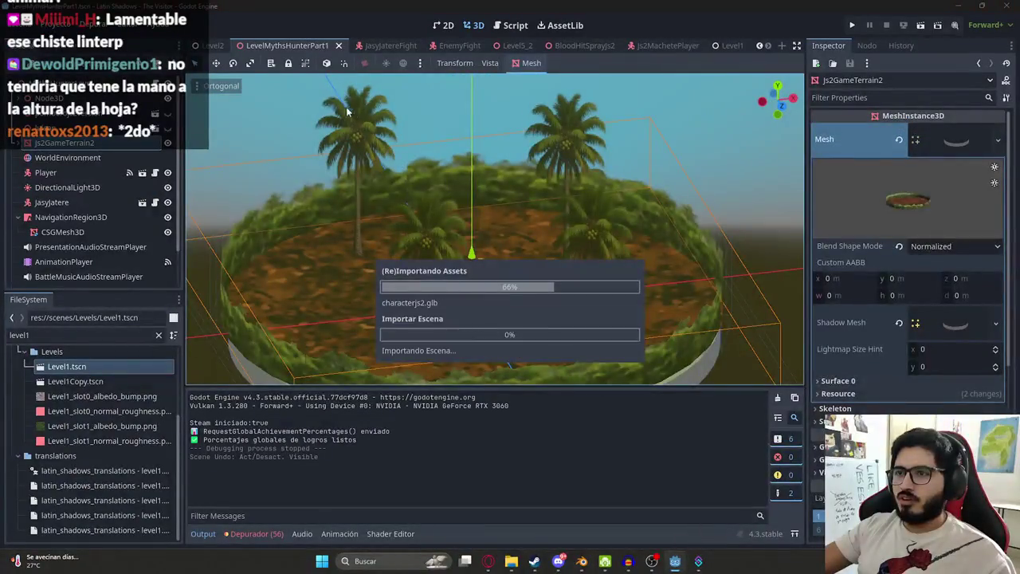
# - Run the game with F5 to test the updated machete block, then stop it
pyautogui.rightClick(291, 43)
pyautogui.click(299, 130)
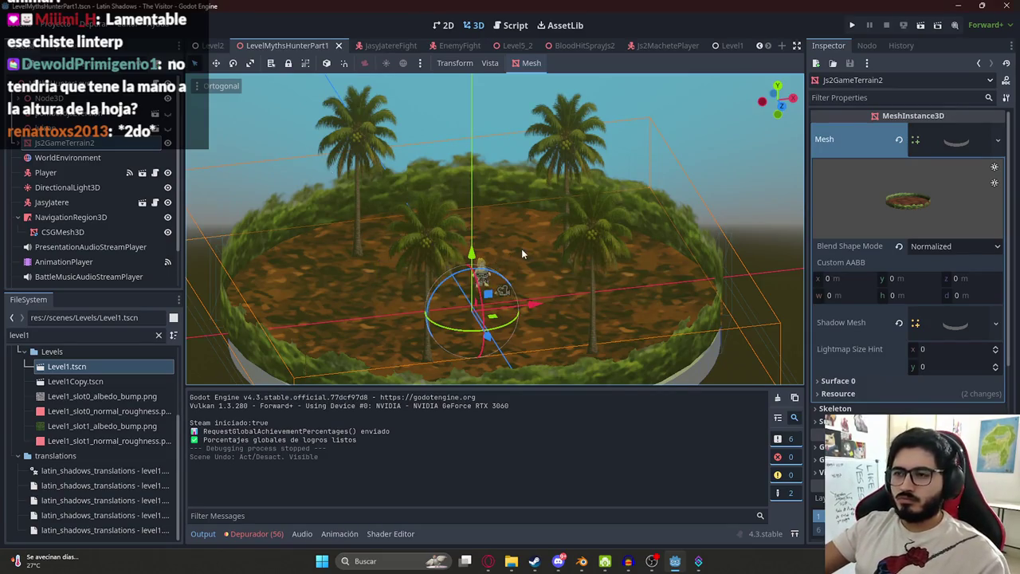
pyautogui.press('F5')
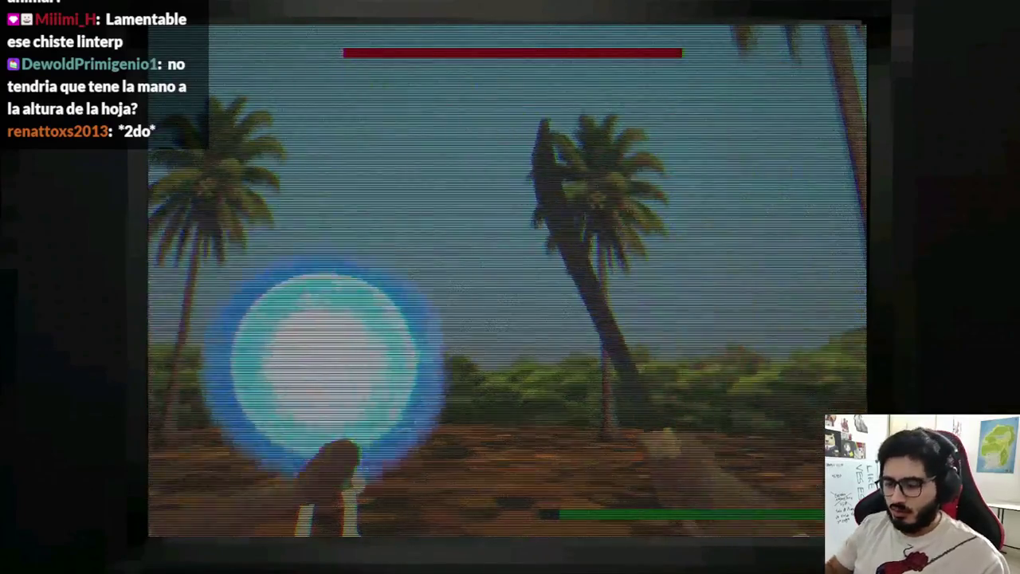
pyautogui.press('F8')
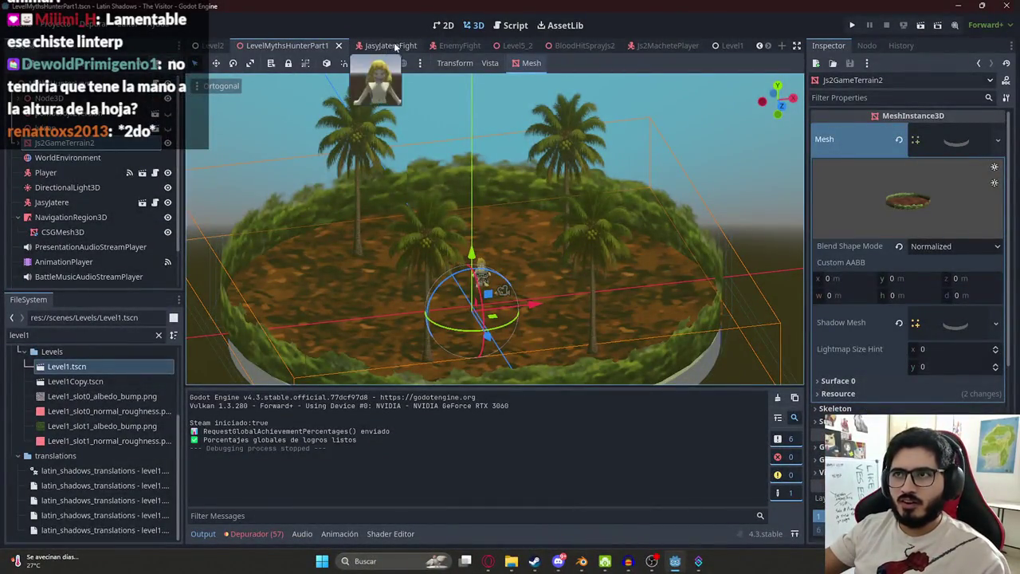
# - Filter the FileSystem for 'player' and open Js2MachetePlayer.tscn
pyautogui.doubleClick(108, 335)
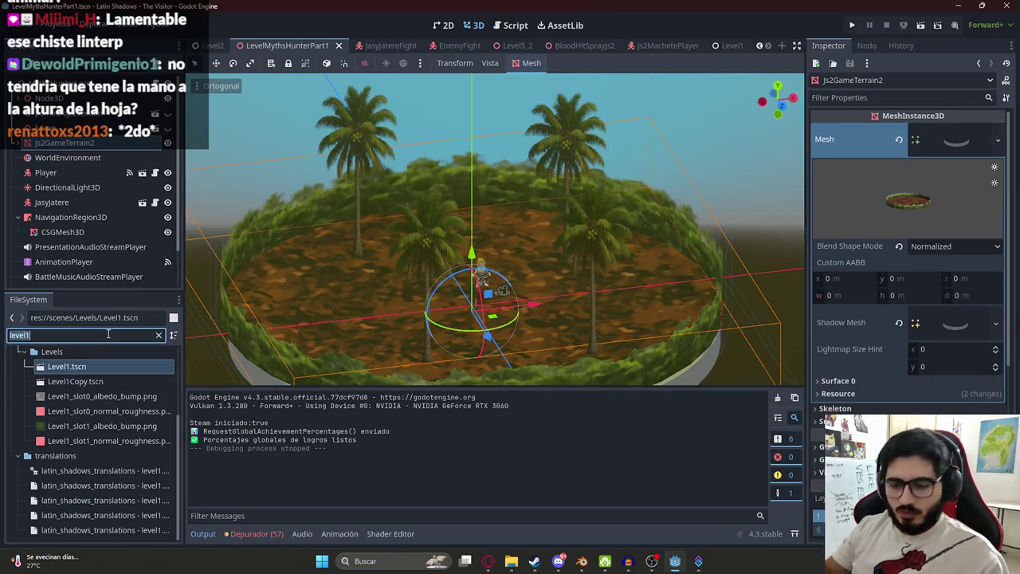
pyautogui.write('jasyjs2')
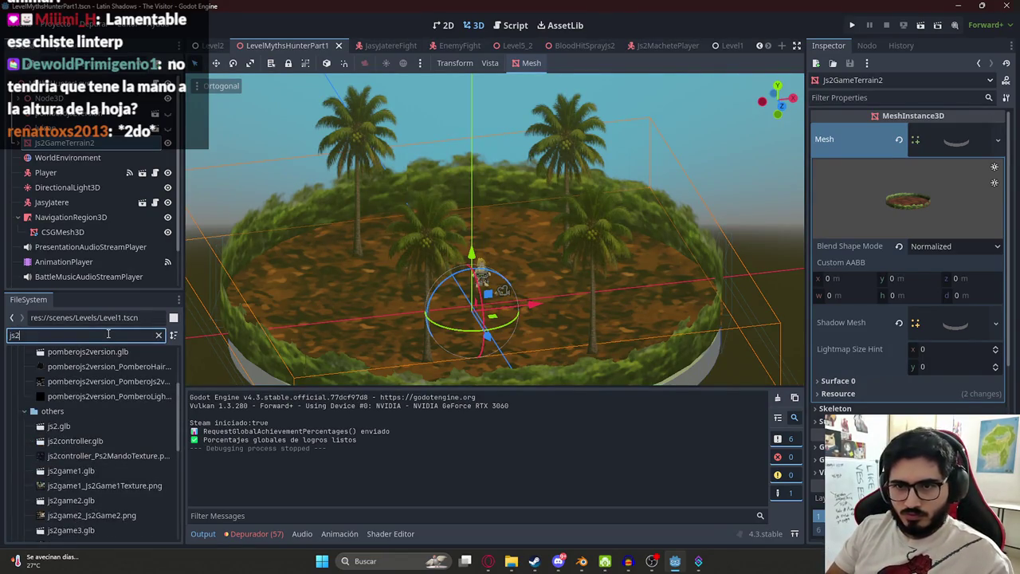
pyautogui.doubleClick(109, 334)
pyautogui.write('player')
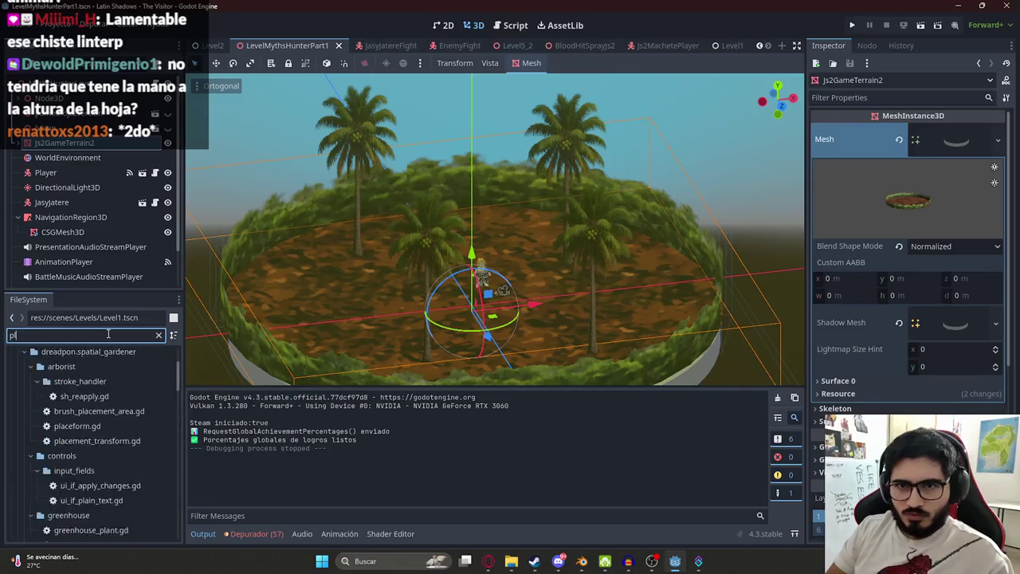
pyautogui.doubleClick(110, 382)
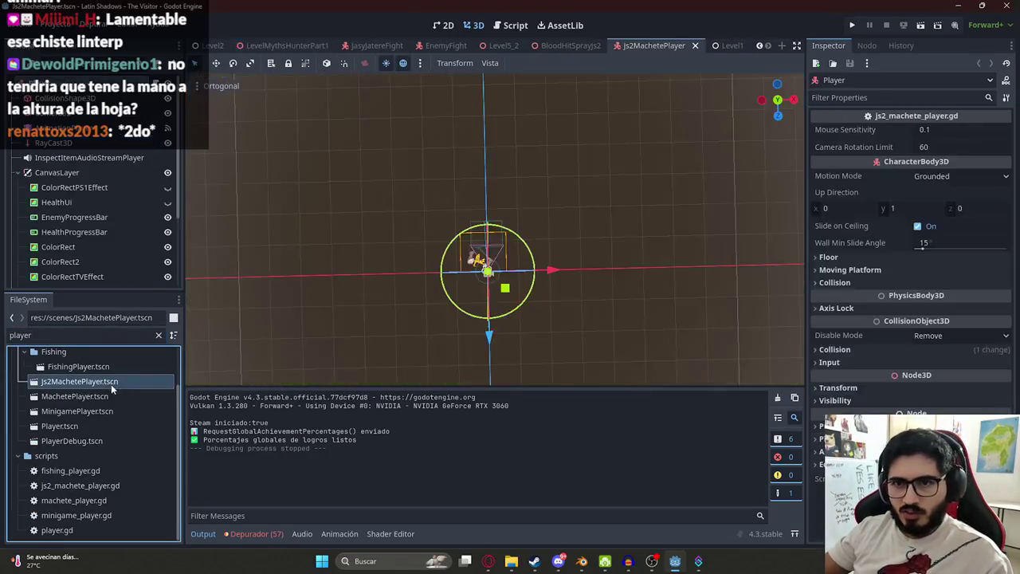
# - Select the protamachete arms node and shift it slightly along X
pyautogui.click(80, 132)
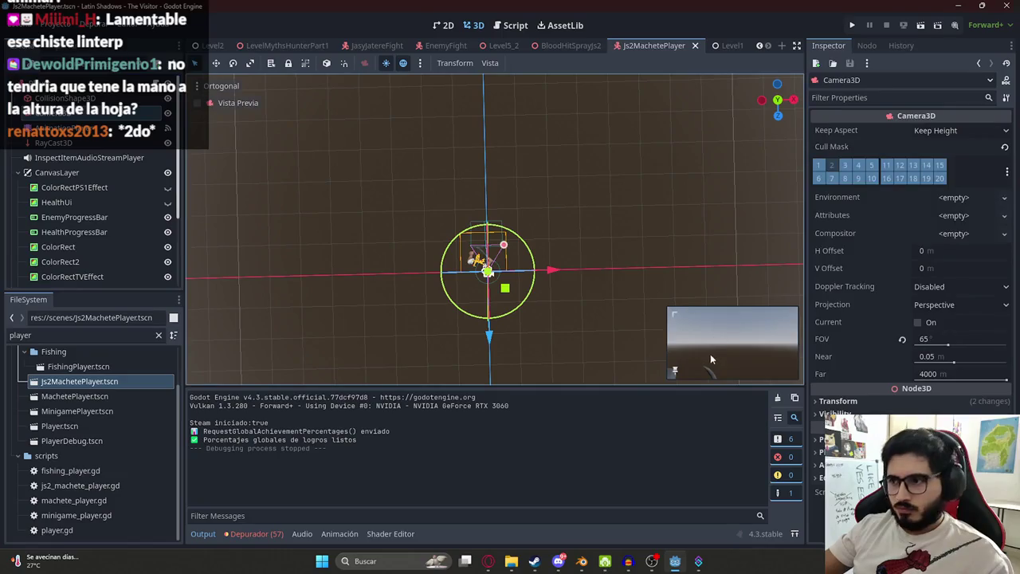
pyautogui.scroll(3, 366, 267)
pyautogui.moveTo(365, 267)
pyautogui.mouseDown(button='middle')
pyautogui.moveTo(470, 223)
pyautogui.moveTo(436, 227)
pyautogui.mouseUp(button='middle')
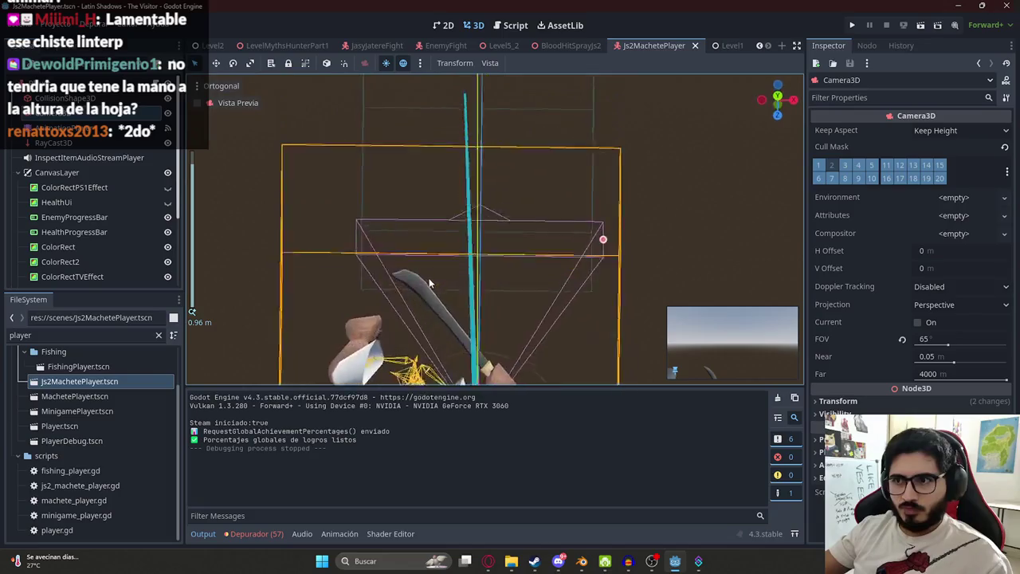
pyautogui.click(36, 121)
pyautogui.scroll(3, 23, 116)
pyautogui.click(91, 157)
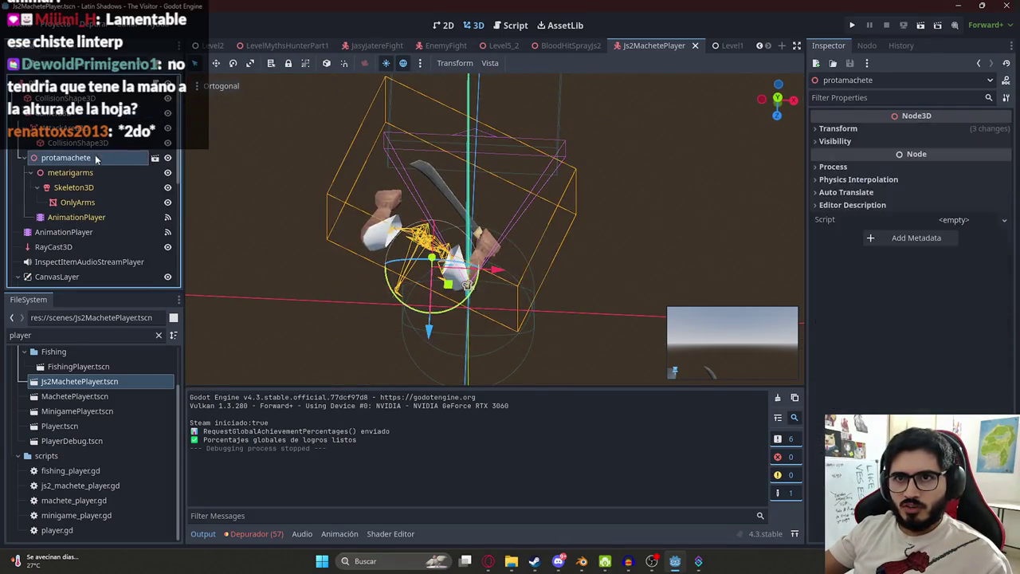
pyautogui.moveTo(509, 271); pyautogui.dragTo(517, 275)
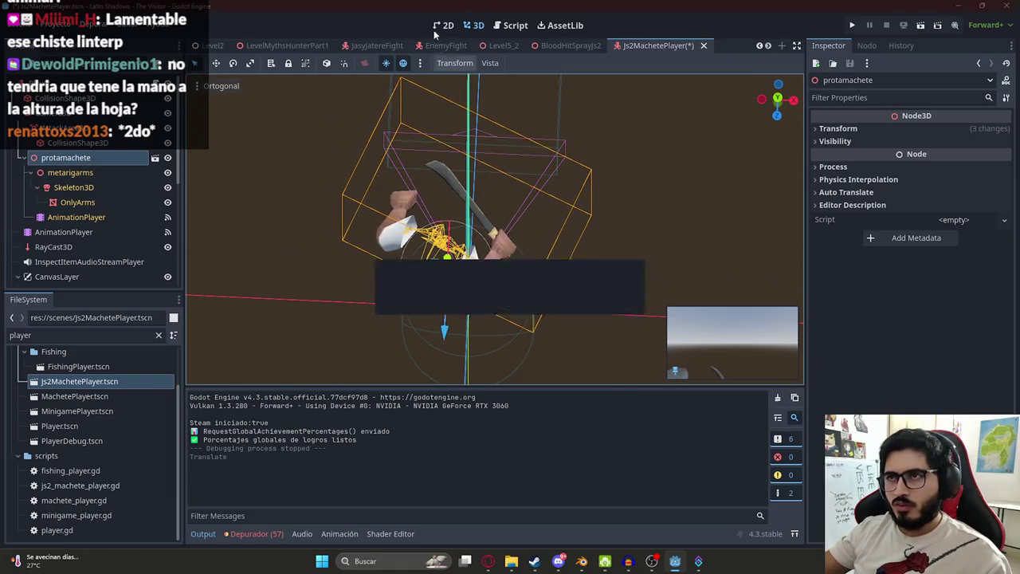
# - Switch back to LevelMythsHunterPart1 and run the level scene
pyautogui.click(269, 45)
pyautogui.rightClick(269, 46)
pyautogui.click(331, 130)
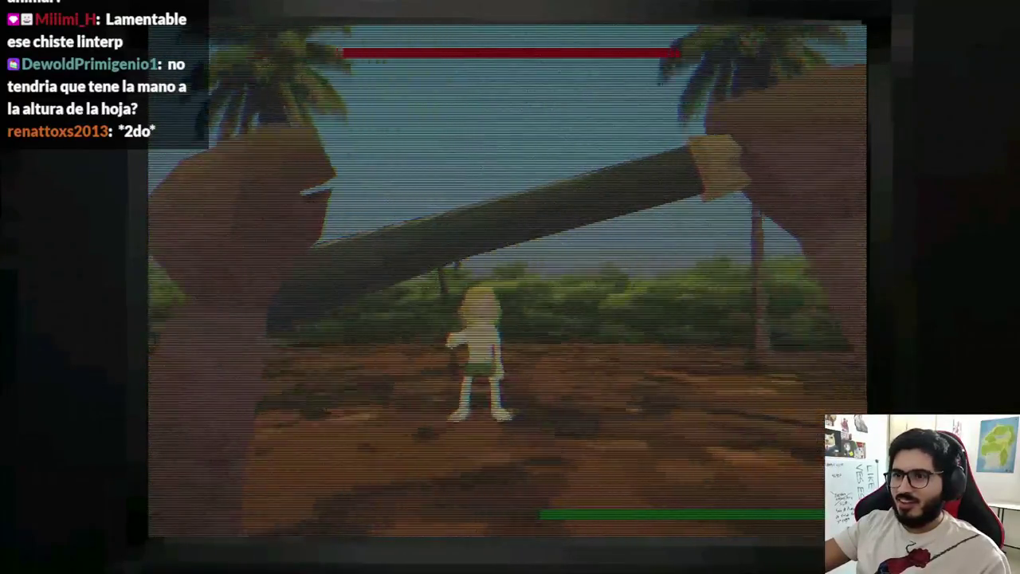
# - Stop the test run and move the Js2MachetePlayer scene tab right after LevelMythsHunterPart1
pyautogui.press('F8')
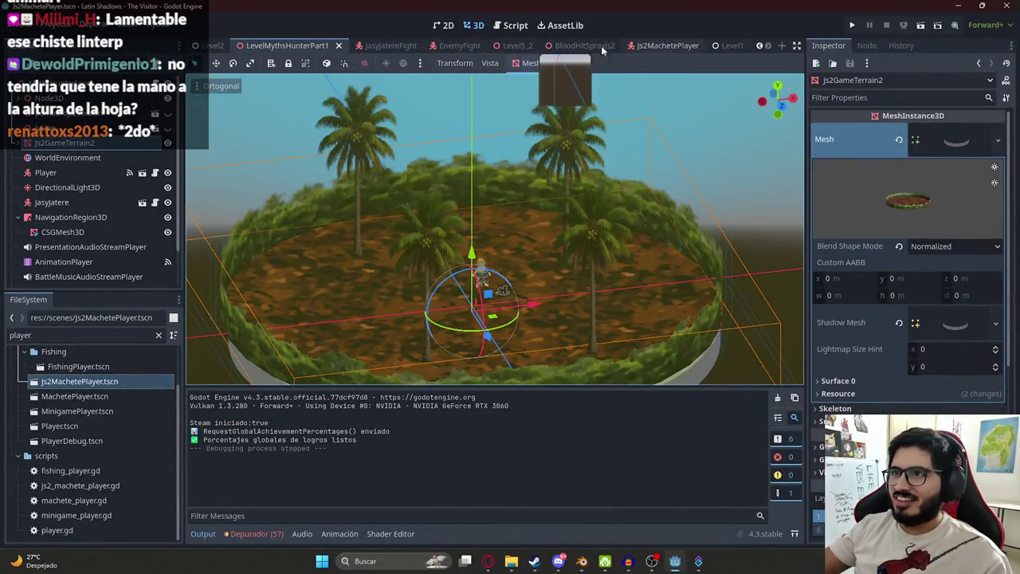
pyautogui.click(665, 45)
pyautogui.moveTo(348, 49); pyautogui.dragTo(350, 46)
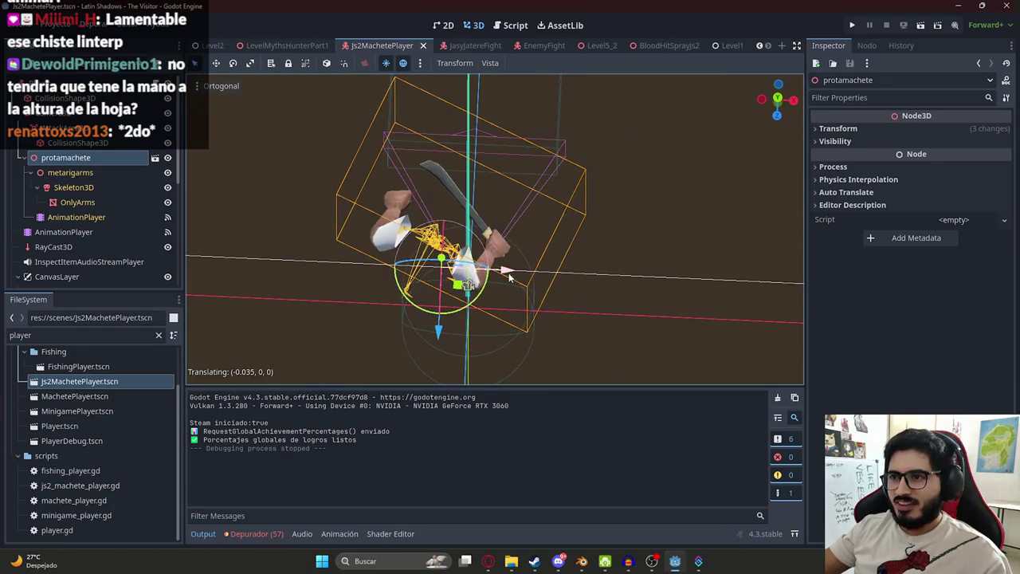
pyautogui.click(264, 46)
pyautogui.rightClick(265, 46)
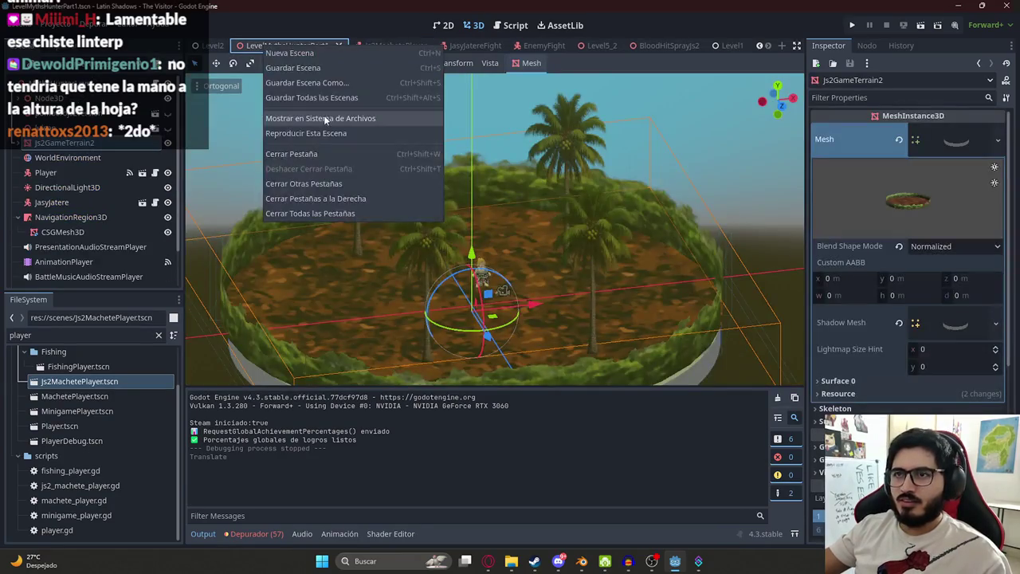
# - Play-test the LevelMythsHunterPart1 jungle level via 'Reproducir Esta Escena', then close the game
pyautogui.click(325, 132)
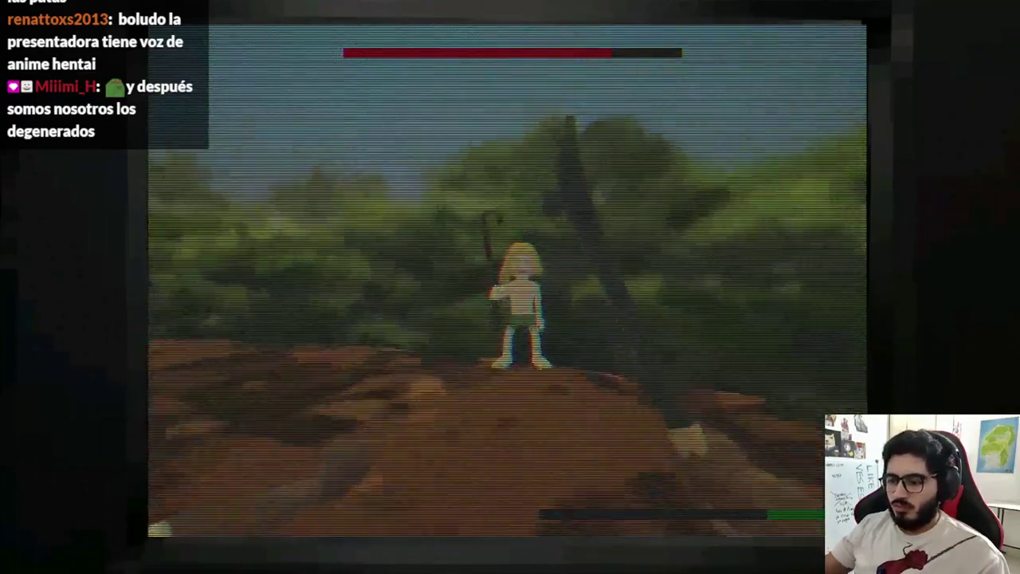
pyautogui.hotkey('alt', 'F4')
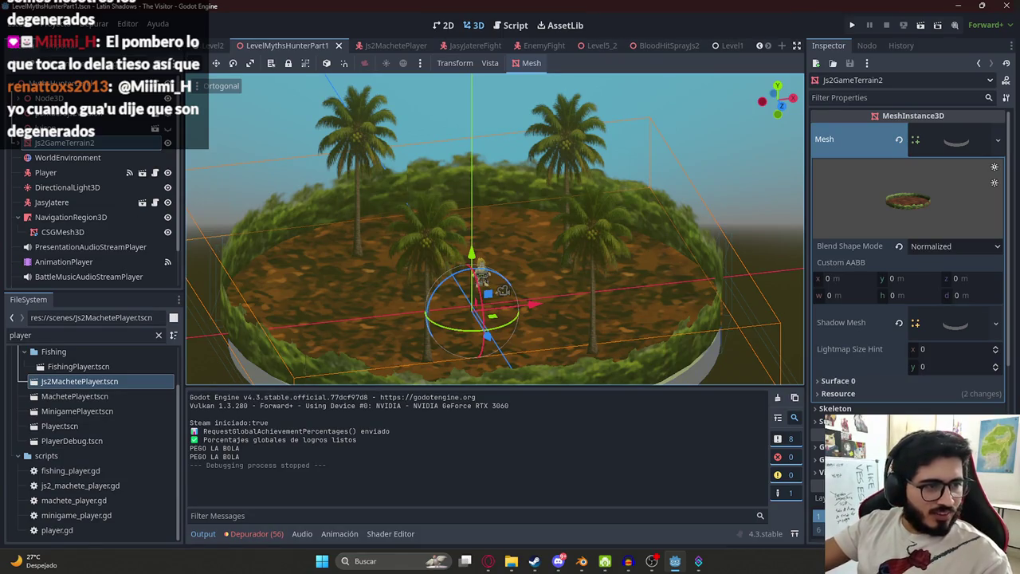
# - Run the project with F5 to test the machete attacks, then select Node3D in the level
pyautogui.moveTo(469, 191); pyautogui.dragTo(384, 108, button='middle')
pyautogui.rightClick(319, 48)
pyautogui.click(384, 138)
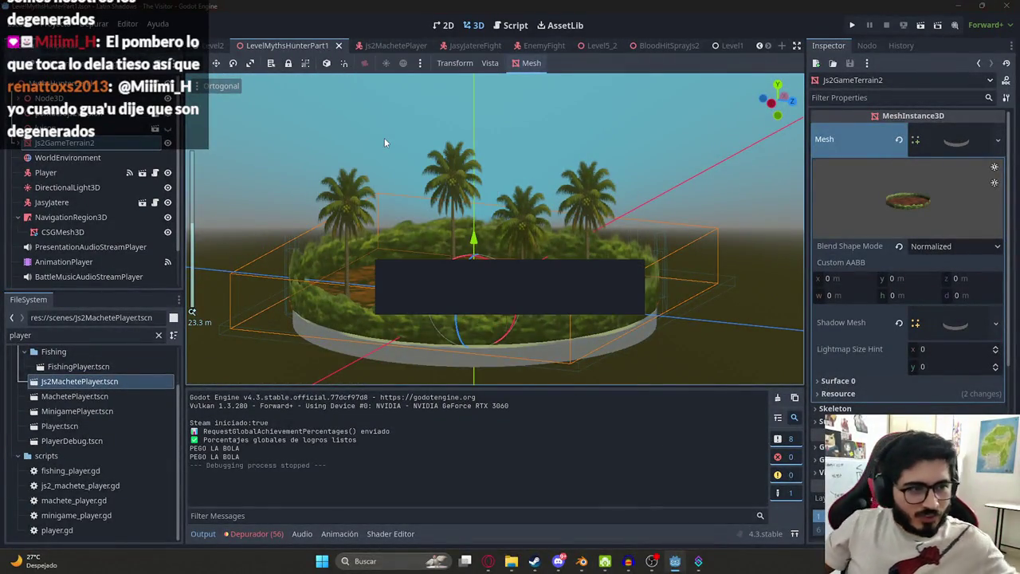
pyautogui.press('F5')
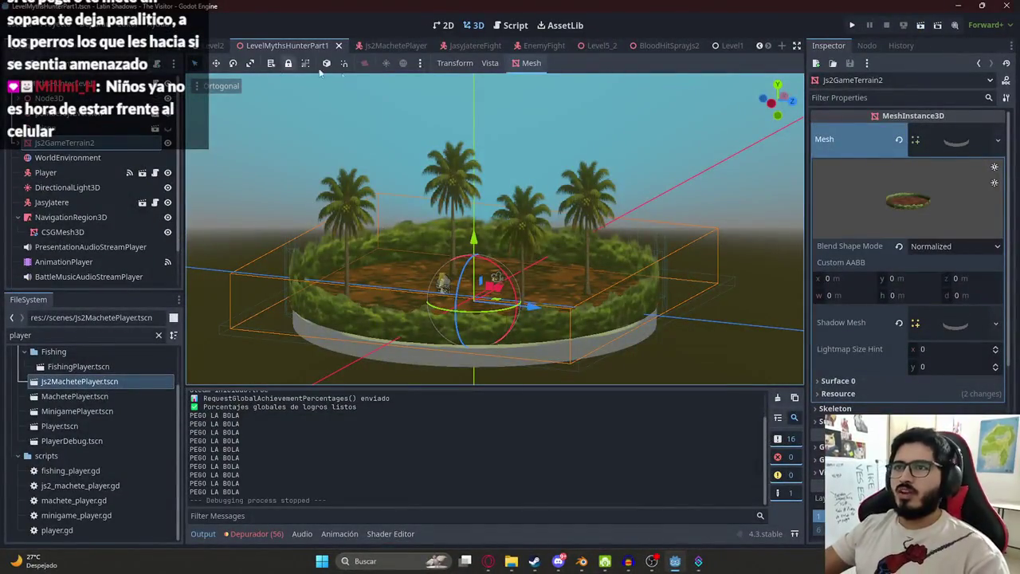
pyautogui.click(49, 97)
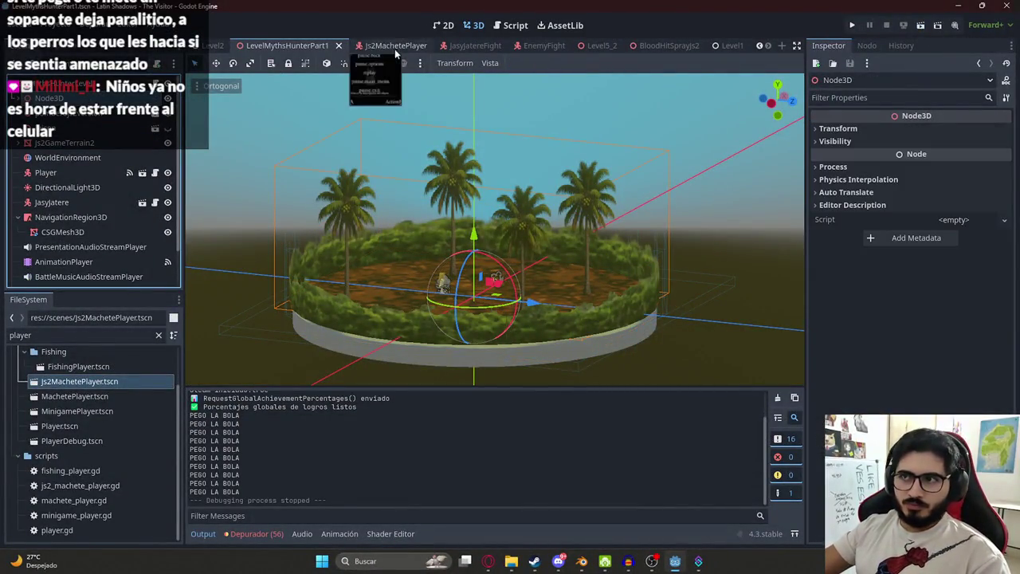
# - In Js2MachetePlayer, search js2_machete_player.gd for 'receiv' and select attack_audio_hit on line 175
pyautogui.click(395, 45)
pyautogui.click(154, 157)
pyautogui.click(544, 186)
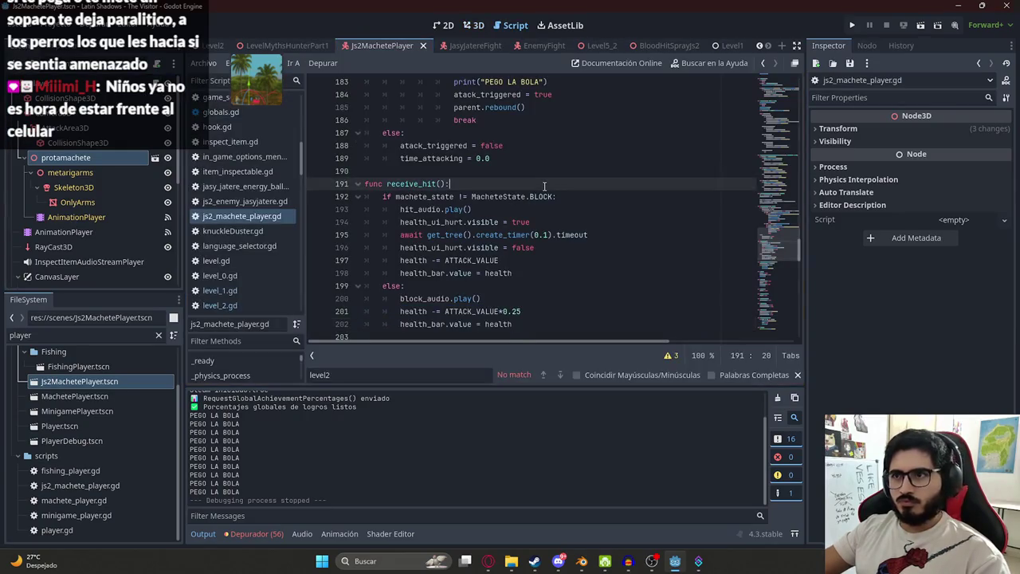
pyautogui.write('receiv')
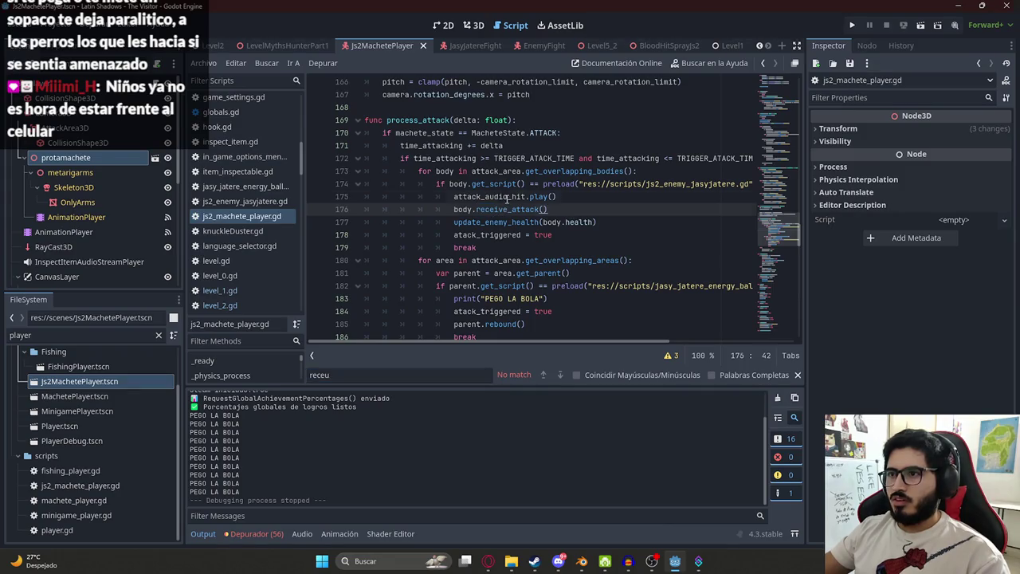
pyautogui.doubleClick(507, 198)
# - Return to the 3D view and collapse CanvasLayer to show the audio player nodes
pyautogui.click(478, 25)
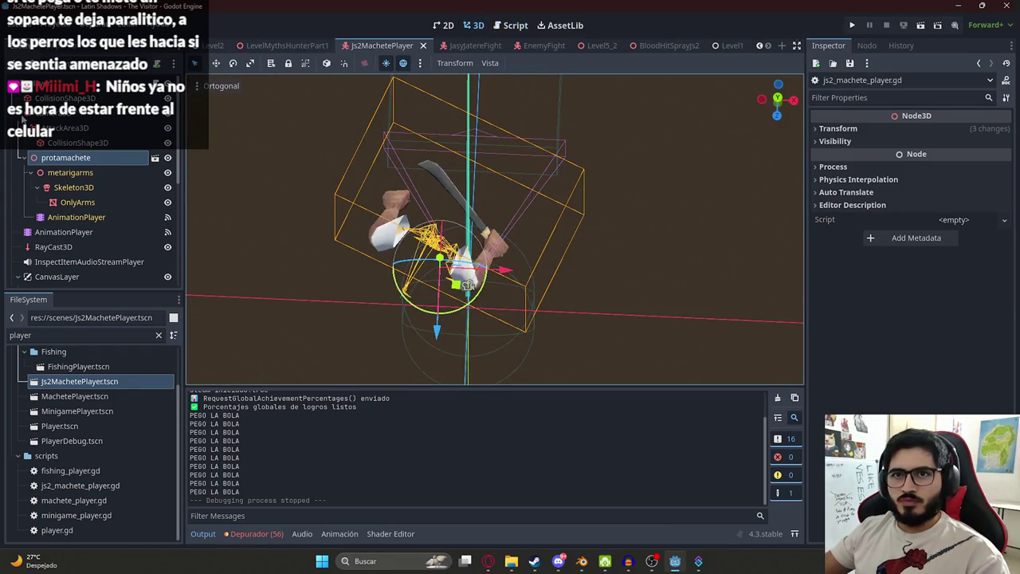
pyautogui.click(22, 119)
pyautogui.scroll(-3, 71, 227)
pyautogui.click(18, 173)
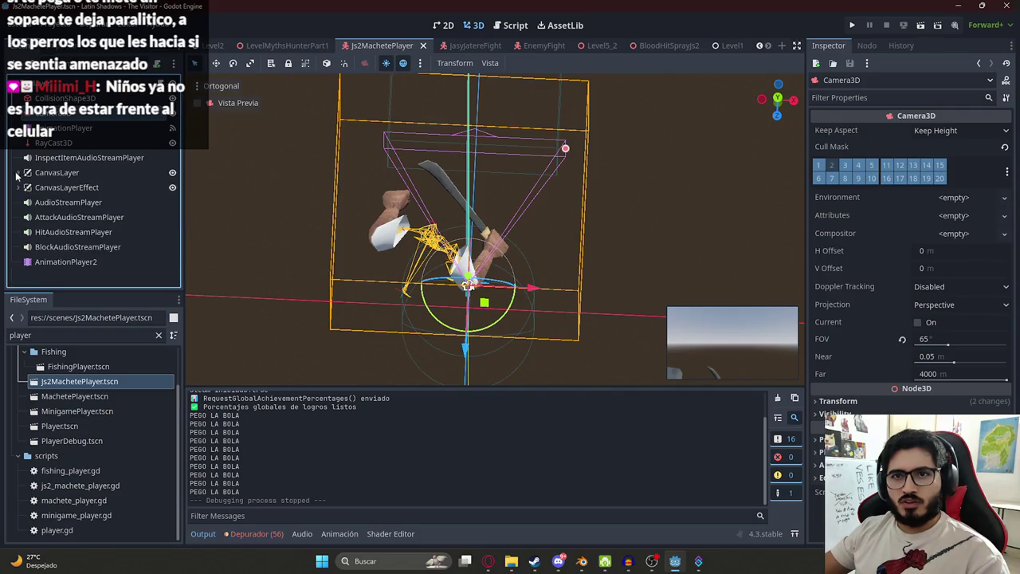
pyautogui.click(67, 218)
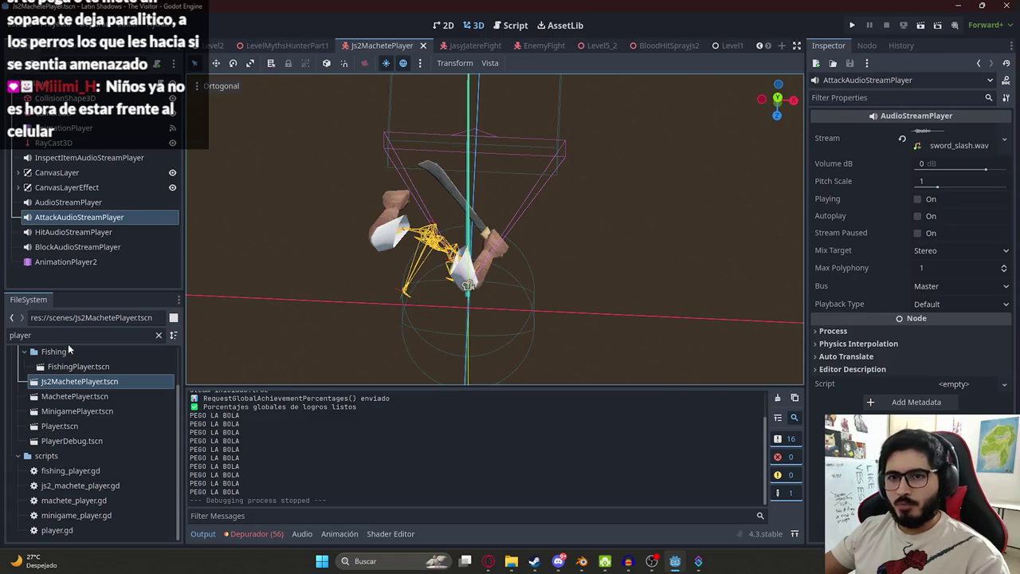
pyautogui.doubleClick(71, 335)
pyautogui.press('BackSpace')
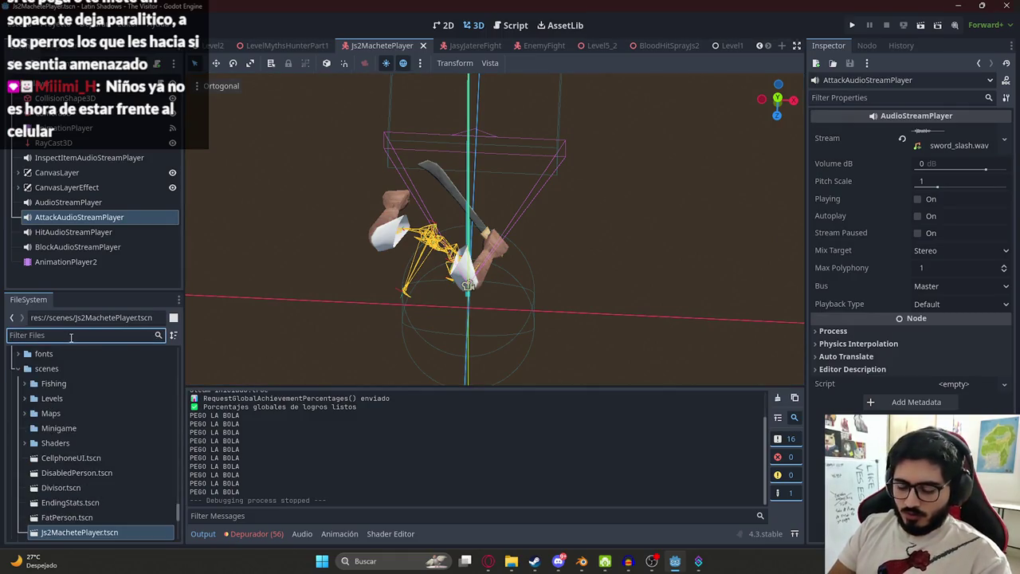
pyautogui.write('mis')
pyautogui.press('BackSpace')
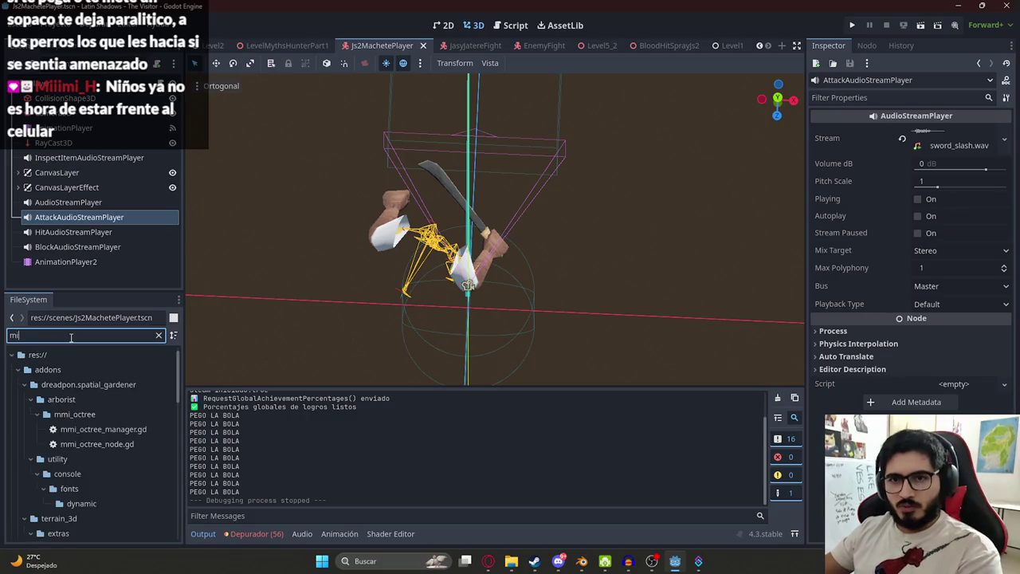
pyautogui.press('BackSpace')
pyautogui.press('BackSpace')
pyautogui.write('fail')
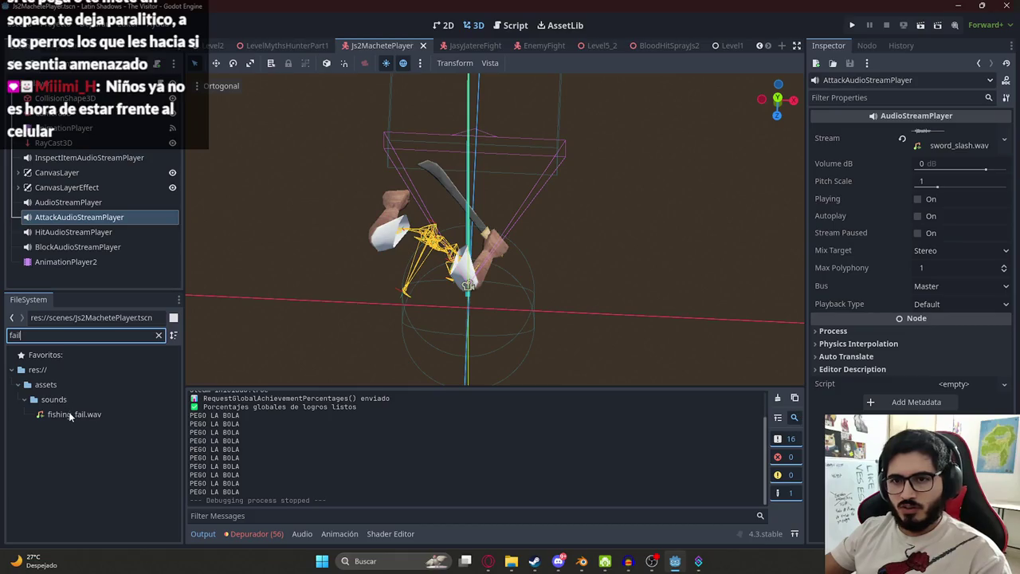
pyautogui.press('BackSpace')
pyautogui.press('BackSpace')
pyautogui.press('BackSpace')
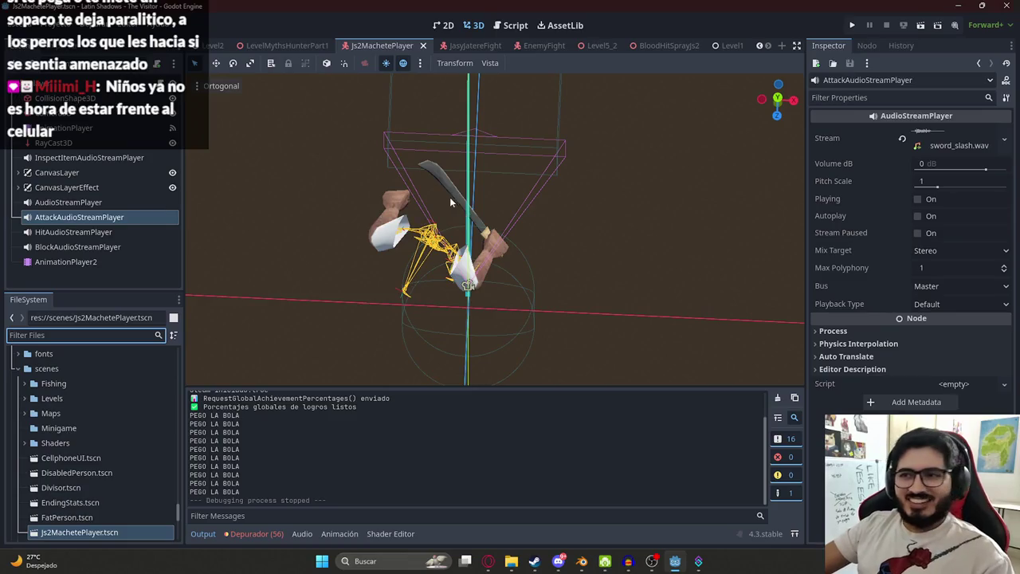
pyautogui.moveTo(449, 197); pyautogui.dragTo(409, 164, button='middle')
pyautogui.scroll(3, 409, 165)
pyautogui.moveTo(622, 239)
pyautogui.mouseDown(button='middle')
pyautogui.moveTo(657, 172)
pyautogui.moveTo(358, 279)
pyautogui.moveTo(388, 187)
pyautogui.moveTo(706, 232)
pyautogui.moveTo(472, 230)
pyautogui.moveTo(434, 217)
pyautogui.mouseUp(button='middle')
pyautogui.scroll(-3, 657, 172)
pyautogui.hotkey('alt', 'Tab')
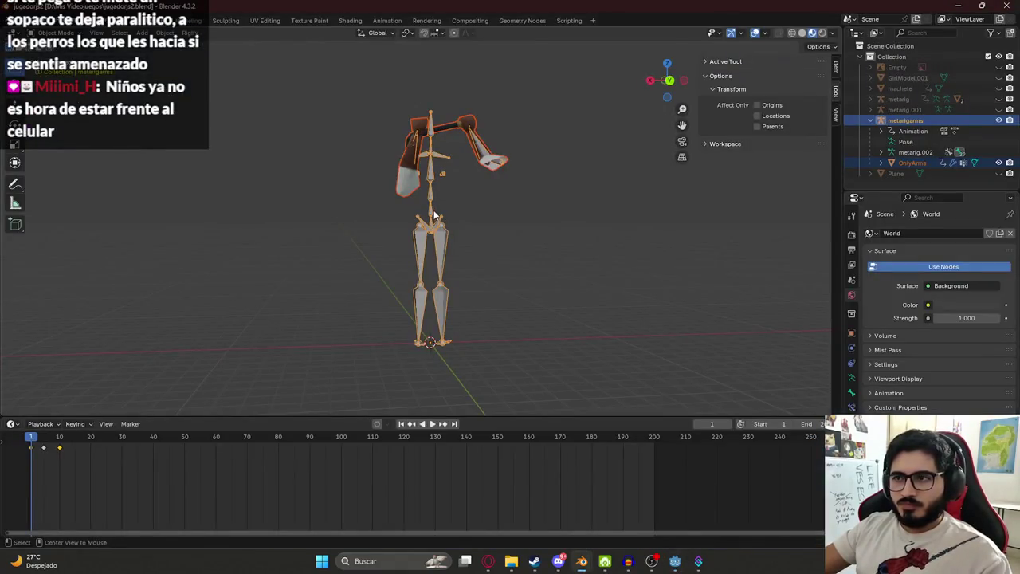
pyautogui.hotkey('alt', 'Tab')
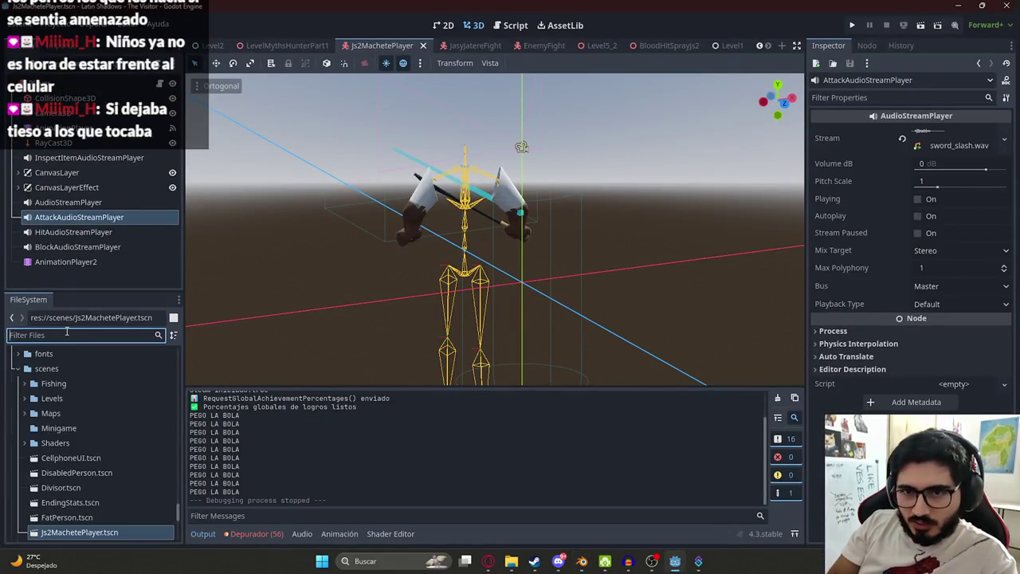
pyautogui.write('fail')
pyautogui.press('BackSpace')
pyautogui.press('BackSpace')
pyautogui.press('BackSpace')
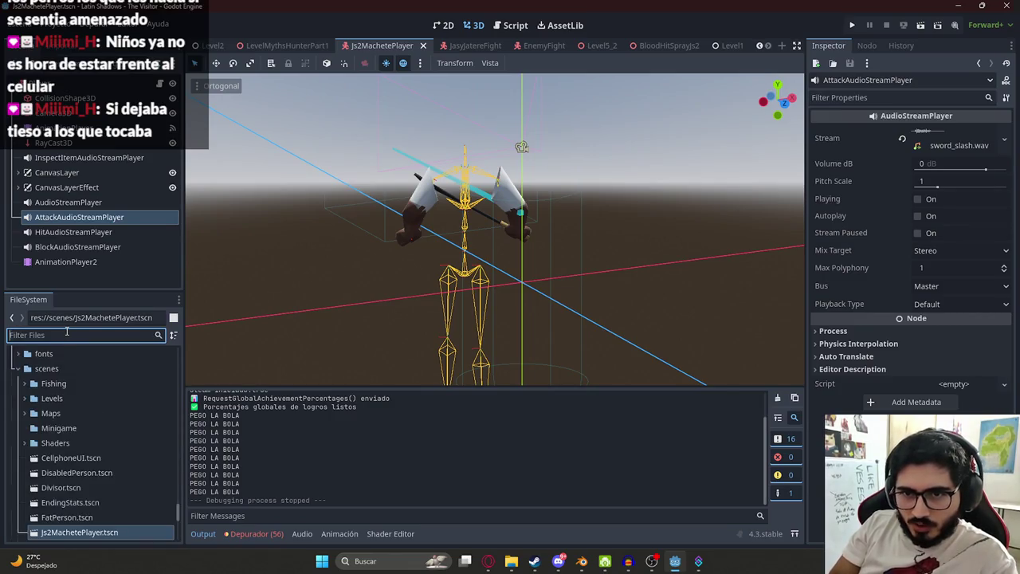